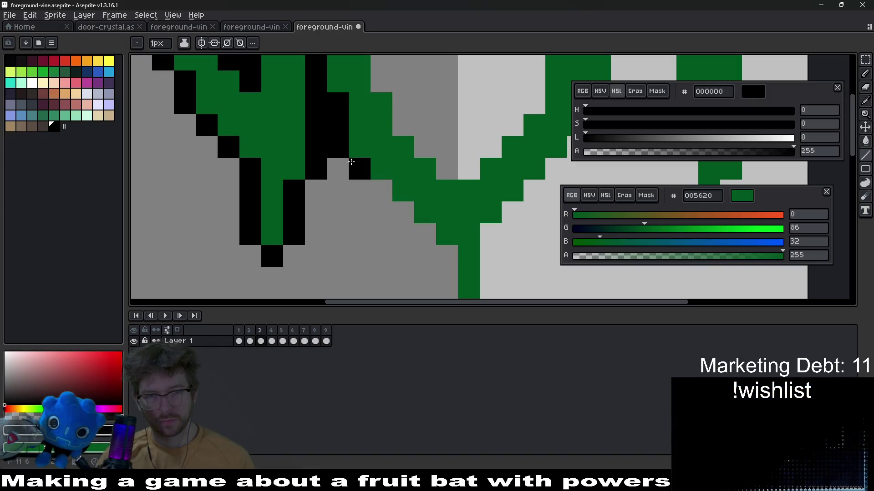
- Outline the central vine stem's sides, tip and right edge with black pixels, redoing one stroke
mouse_move(364, 166)
mouse_down()
mouse_move(384, 203)
mouse_move(424, 125)
mouse_move(314, 252)
mouse_move(398, 134)
mouse_up()
mouse_move(443, 116)
mouse_down()
mouse_move(410, 174)
mouse_move(394, 134)
mouse_move(430, 134)
mouse_move(439, 149)
mouse_move(464, 218)
mouse_move(462, 271)
mouse_up()
mouse_move(462, 271)
mouse_down()
mouse_move(442, 175)
mouse_move(459, 228)
mouse_up()
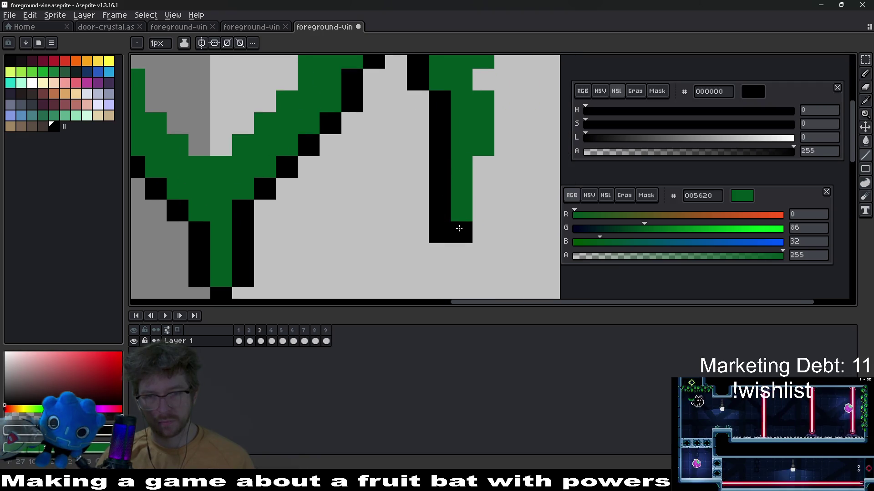
key(ctrl+z)
drag(442, 179, 461, 230)
click(479, 215)
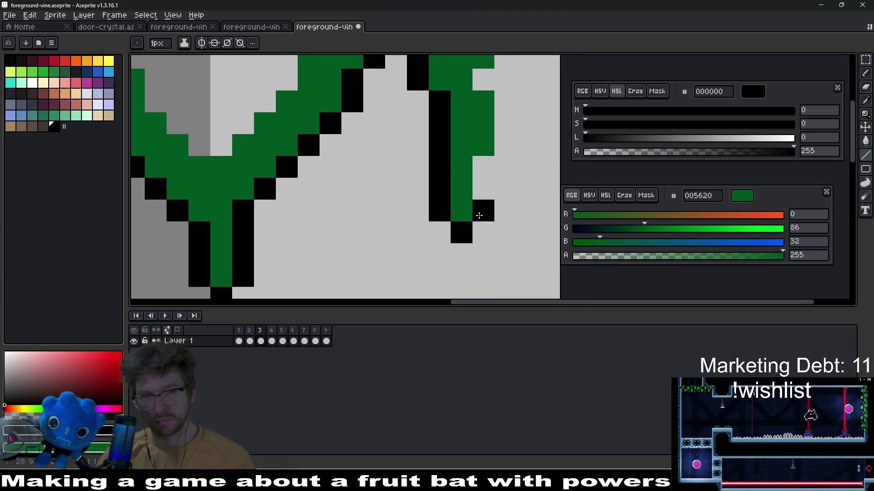
drag(504, 142, 483, 80)
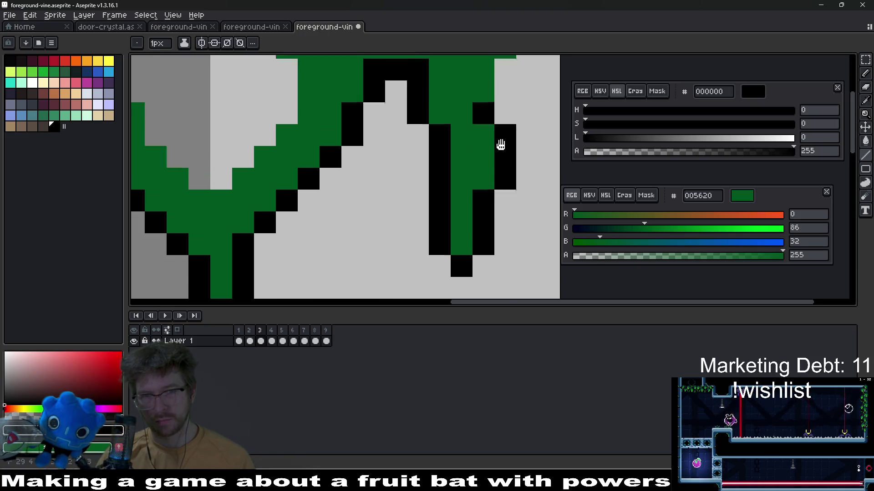
mouse_move(501, 142)
mouse_down()
mouse_move(498, 261)
mouse_move(503, 185)
mouse_up()
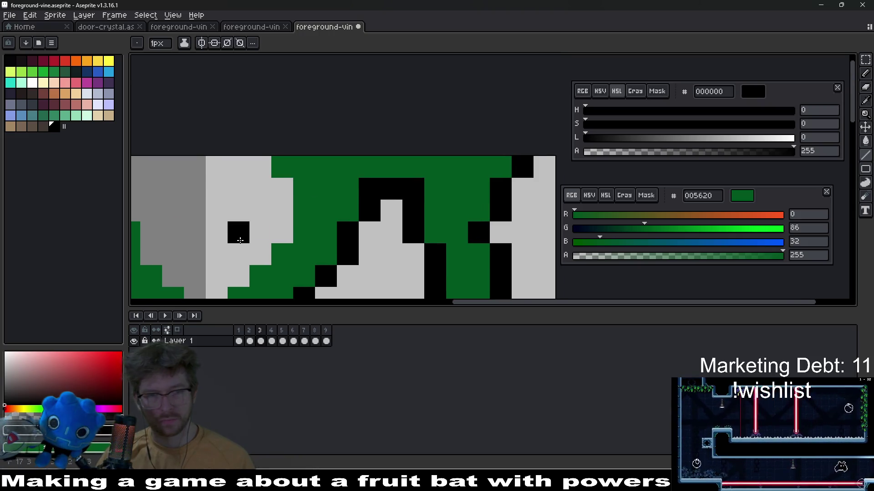
- Draw black outline columns along the left vine's edges up to the top
drag(238, 232, 344, 190)
mouse_move(234, 146)
mouse_down()
mouse_move(234, 169)
mouse_move(273, 230)
mouse_move(307, 258)
mouse_move(362, 210)
mouse_up()
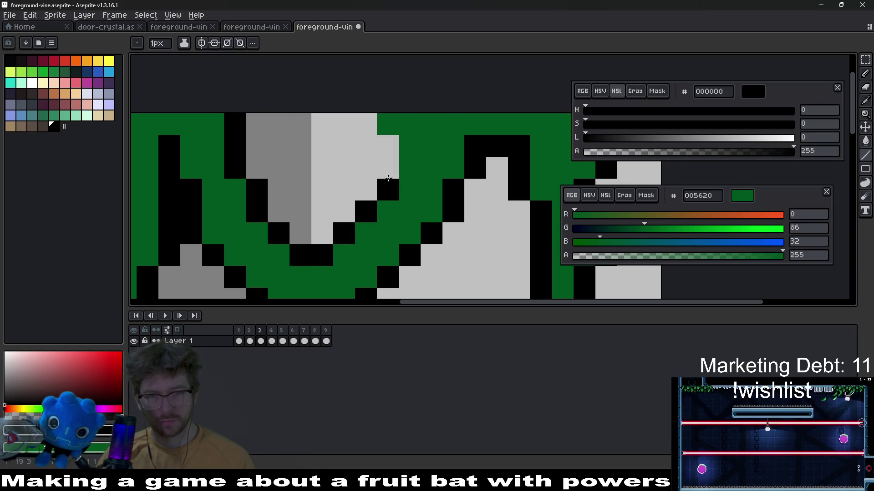
drag(388, 178, 366, 125)
scroll(405, 203, down, 6)
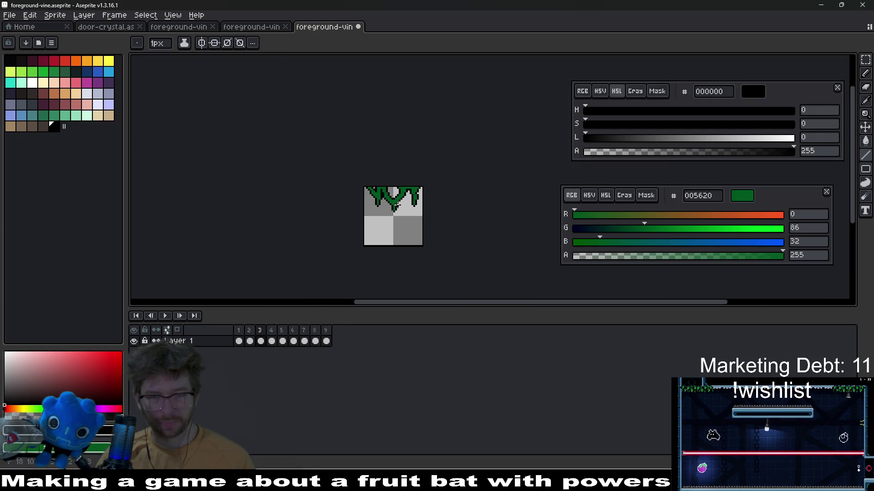
scroll(397, 206, up, 6)
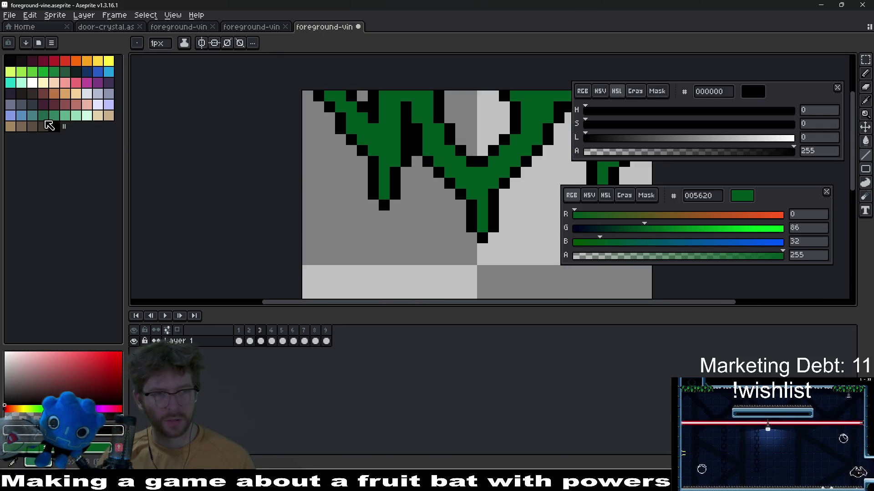
- Choose bright yellow and place a yellow highlight pixel on the left vine
click(43, 115)
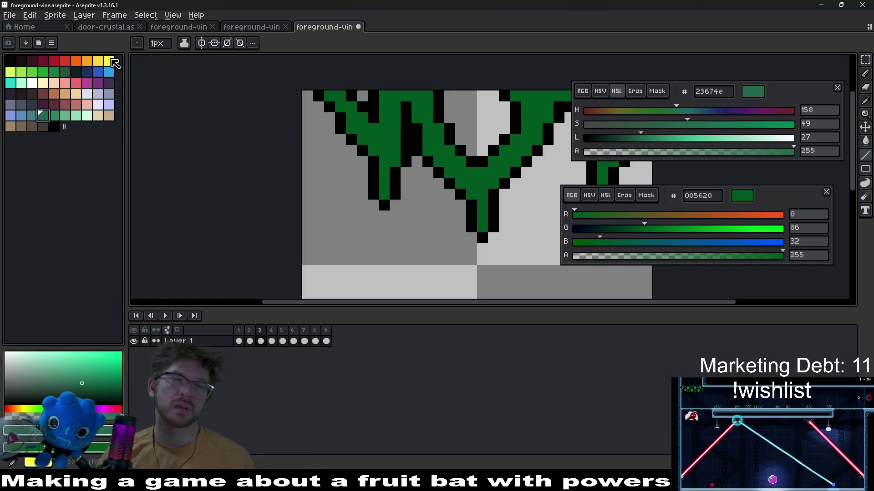
click(109, 61)
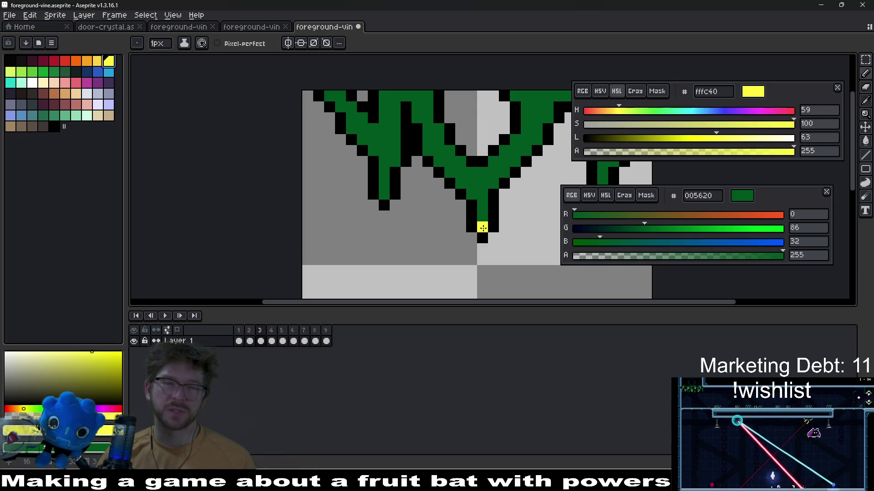
scroll(383, 193, right, 5)
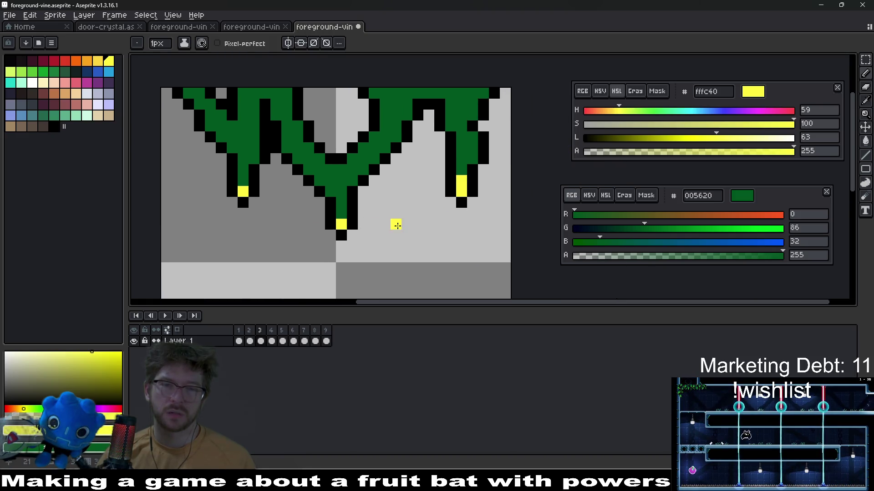
scroll(396, 226, down, 6)
scroll(411, 223, up, 6)
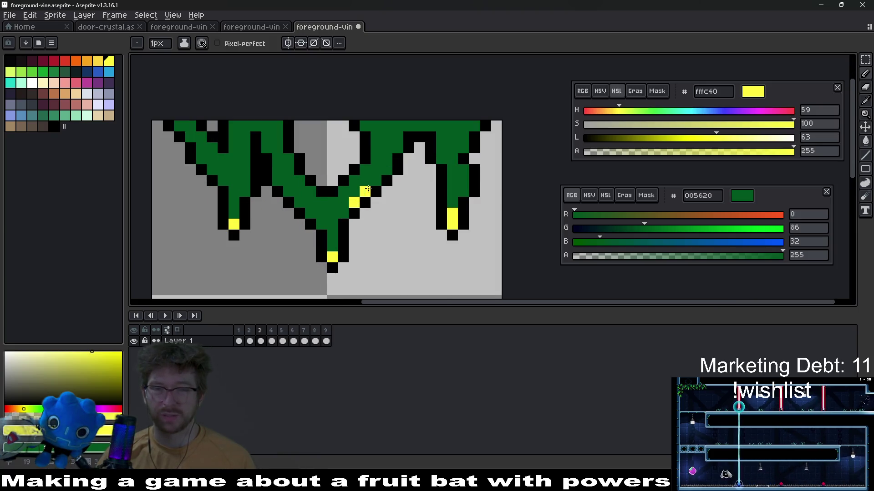
click(266, 181)
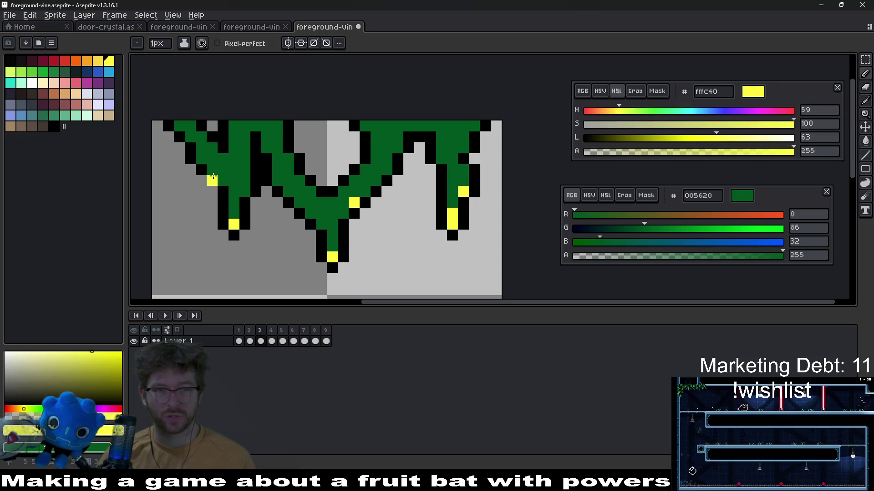
- Sample the dark vine green from the canvas with the eyedropper
scroll(323, 223, down, 5)
scroll(327, 219, up, 4)
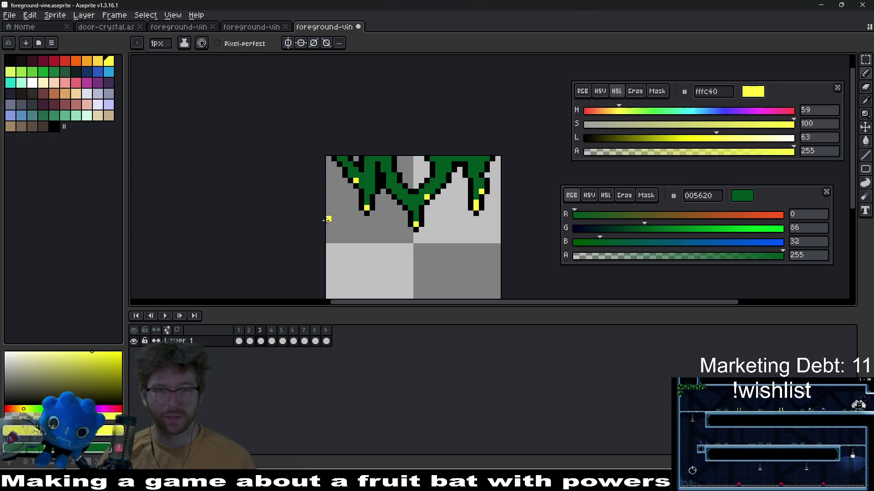
scroll(399, 200, up, 1)
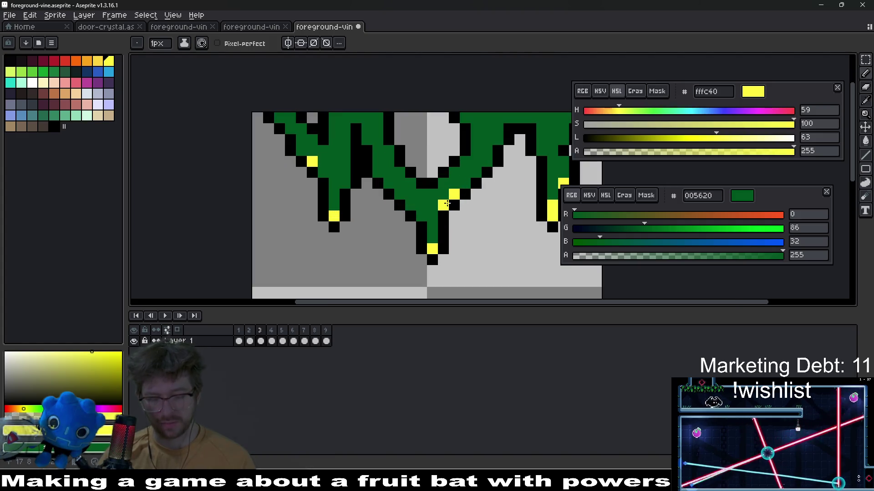
alt+click(438, 201)
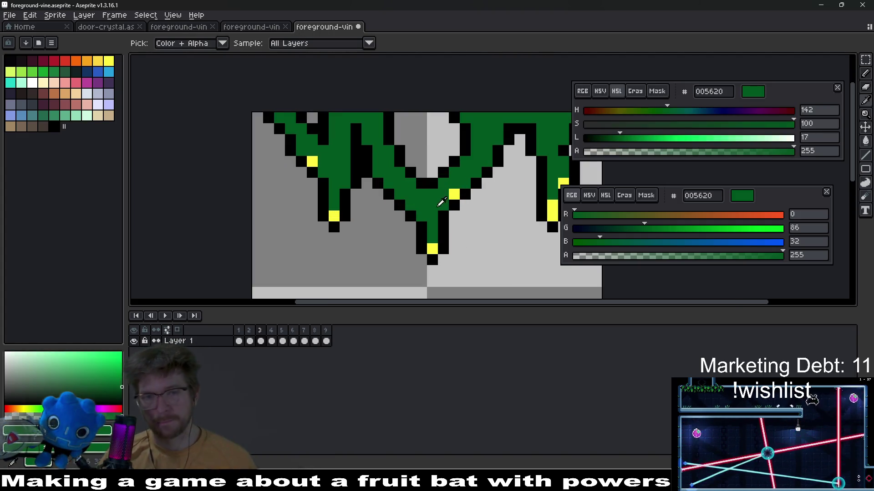
- Lighten the green to vivid 00bd45 and paint highlights above the centre tip and along vine edges
drag(627, 144, 633, 142)
scroll(455, 205, up, 2)
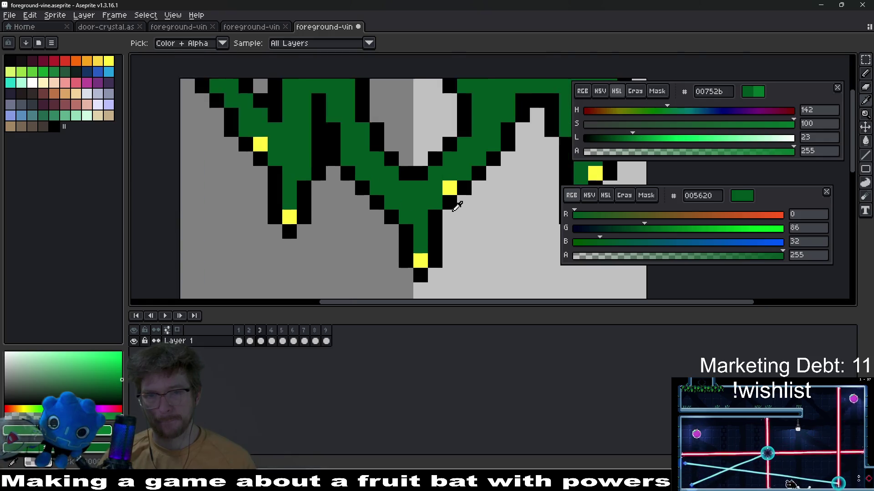
click(405, 265)
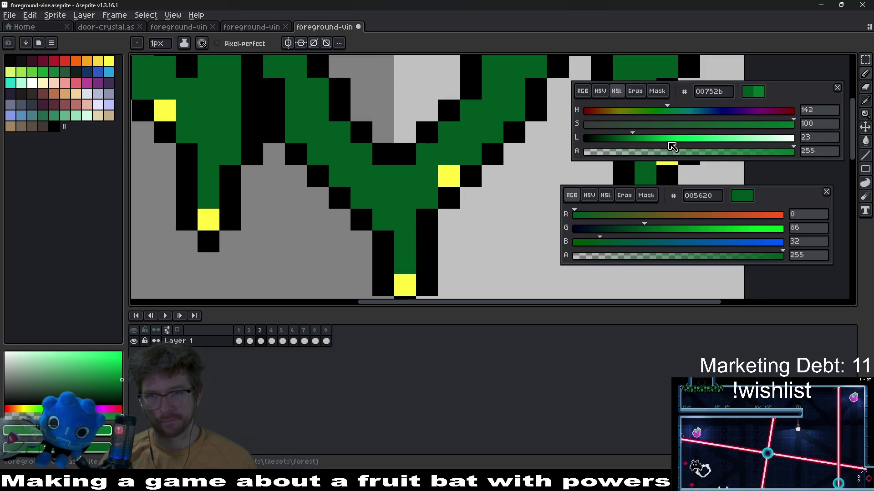
mouse_move(673, 146)
mouse_down()
mouse_move(686, 140)
mouse_move(663, 146)
mouse_up()
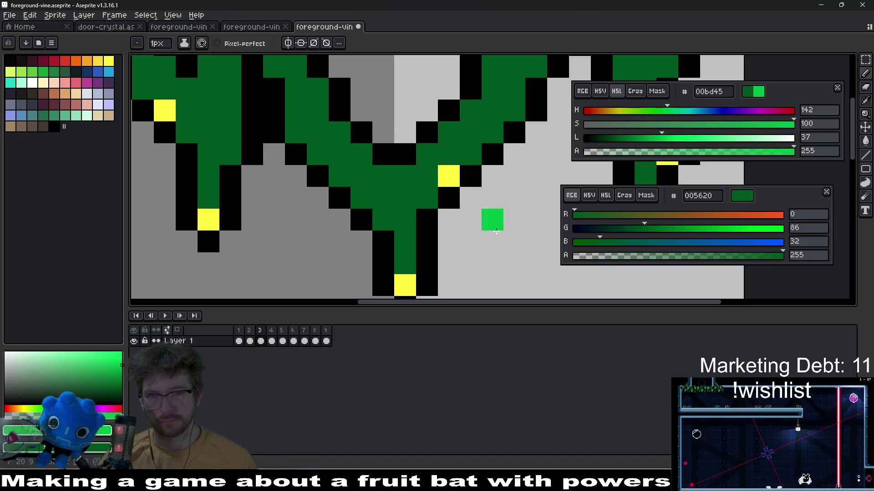
click(405, 263)
click(404, 242)
click(431, 193)
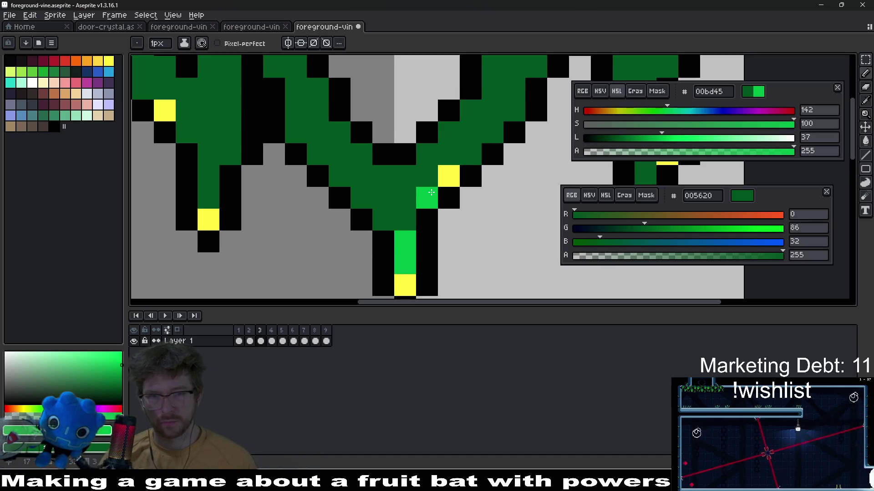
click(383, 219)
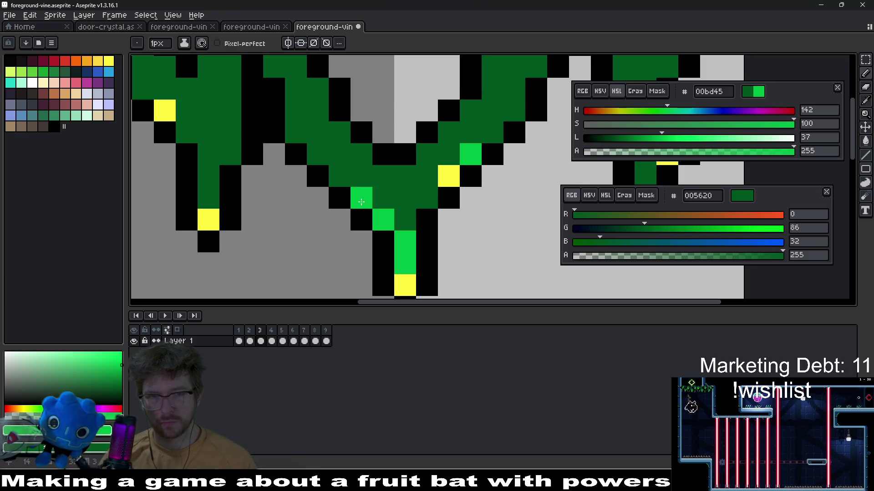
- Darken the drawing colour to mid green 009436
scroll(472, 262, down, 5)
scroll(489, 214, up, 4)
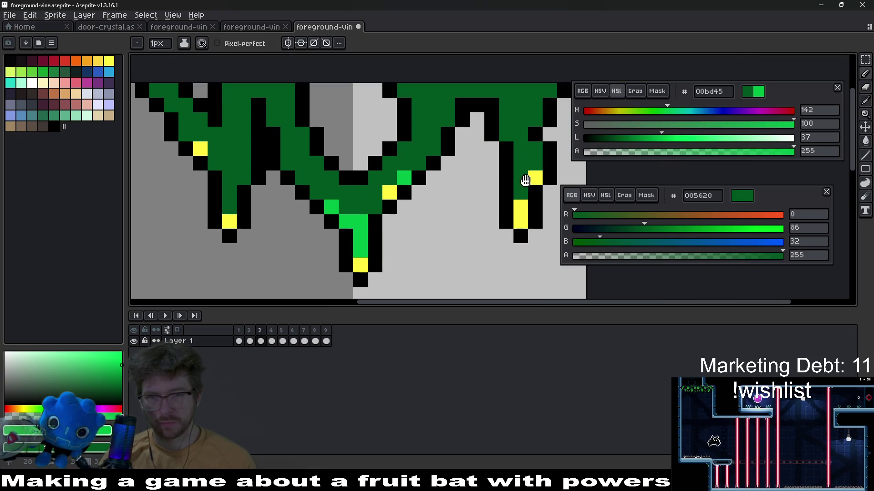
scroll(493, 234, down, 3)
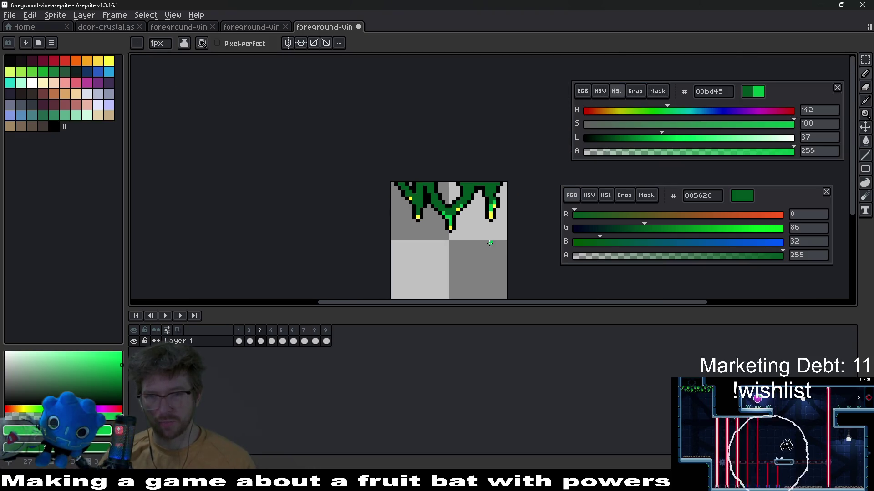
scroll(388, 204, up, 3)
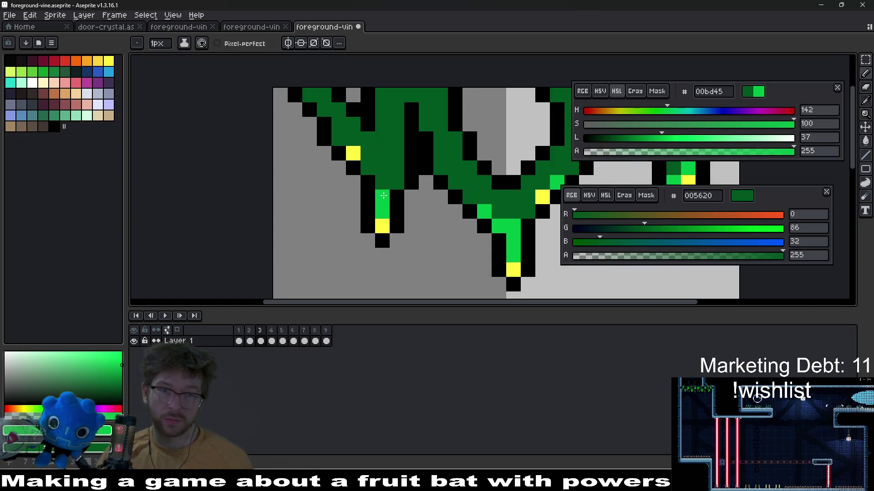
scroll(399, 179, down, 3)
scroll(399, 178, down, 2)
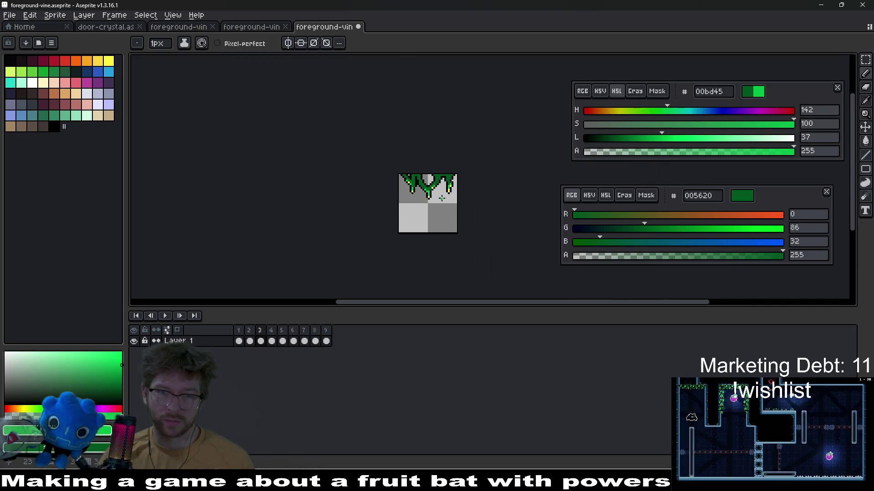
scroll(405, 200, up, 3)
click(642, 138)
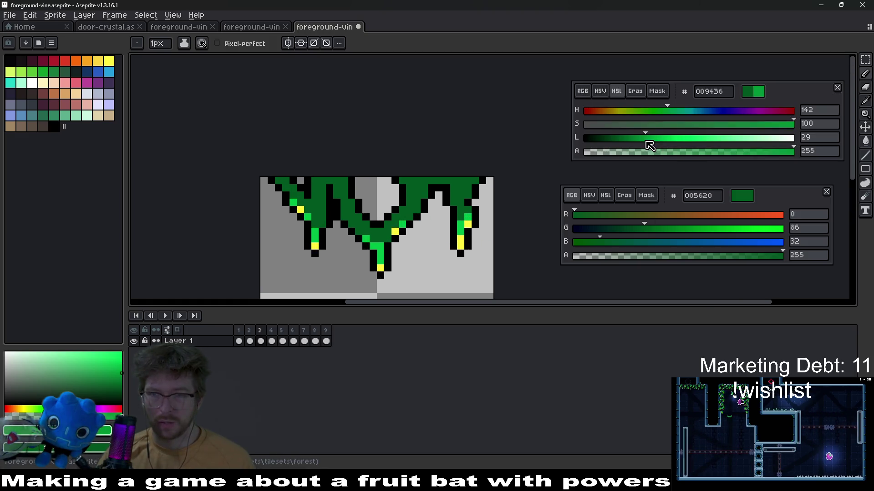
- Paint mid-green 008a32 shading on the vines, undoing a stray stroke, and add a pixel on the right vine
scroll(382, 222, up, 1)
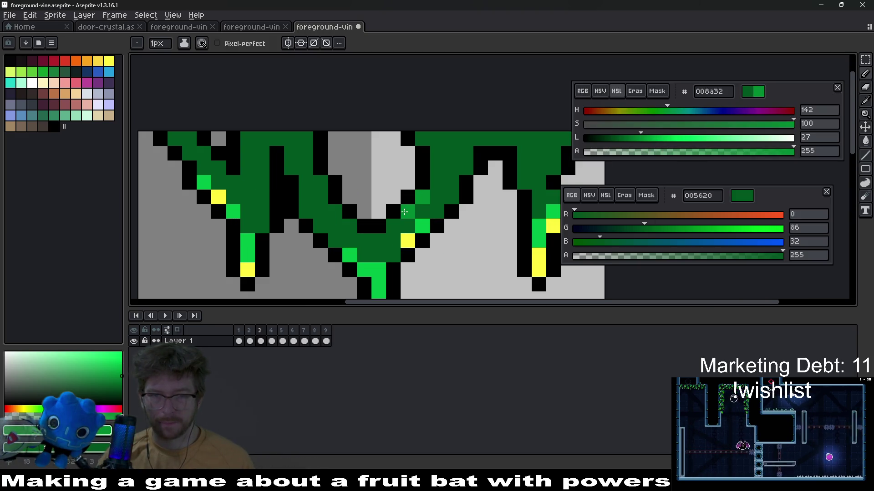
drag(405, 212, 387, 246)
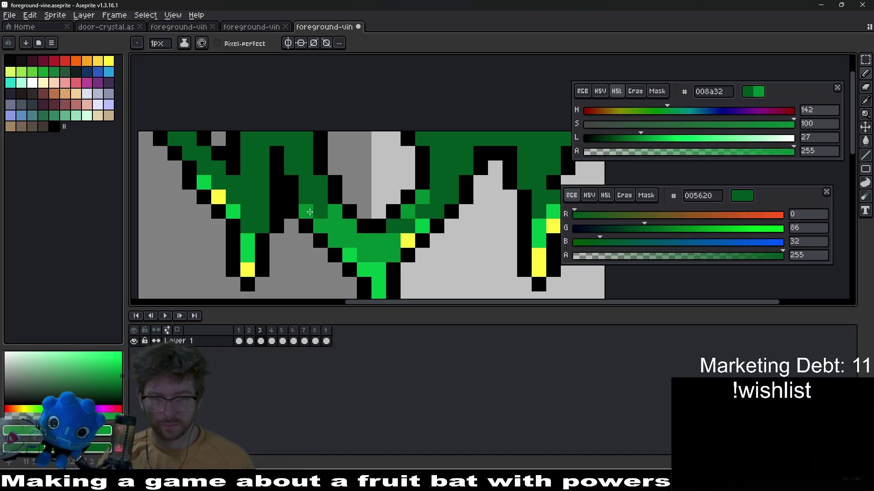
key(ctrl+z)
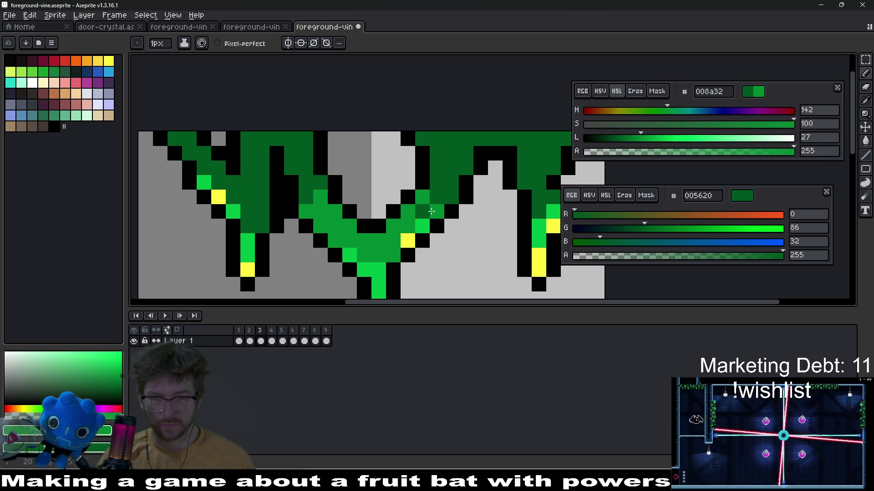
scroll(445, 214, down, 4)
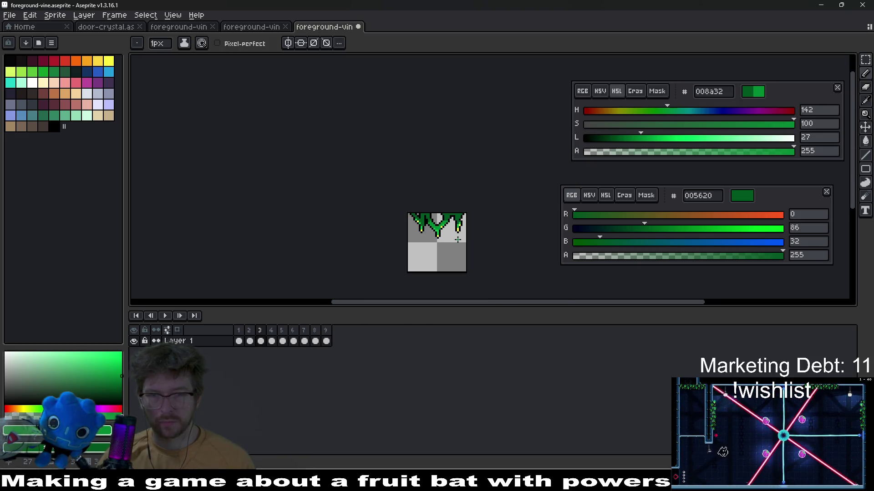
scroll(457, 223, up, 8)
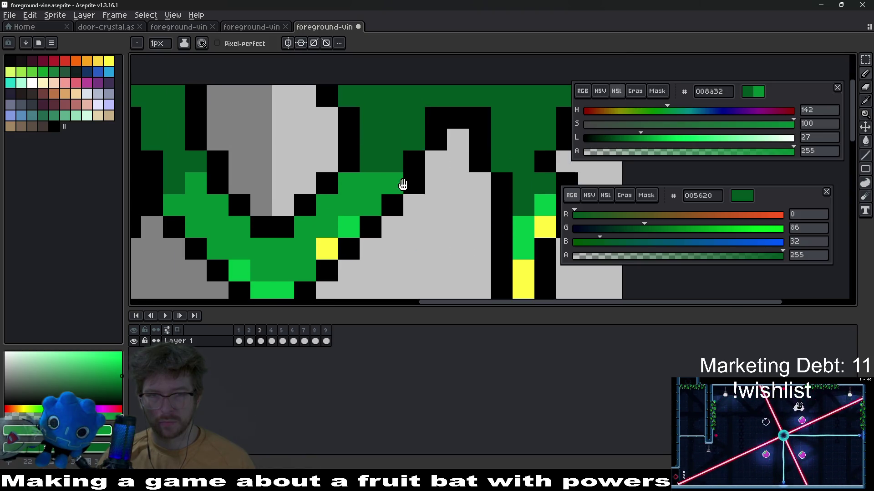
scroll(460, 185, right, 2)
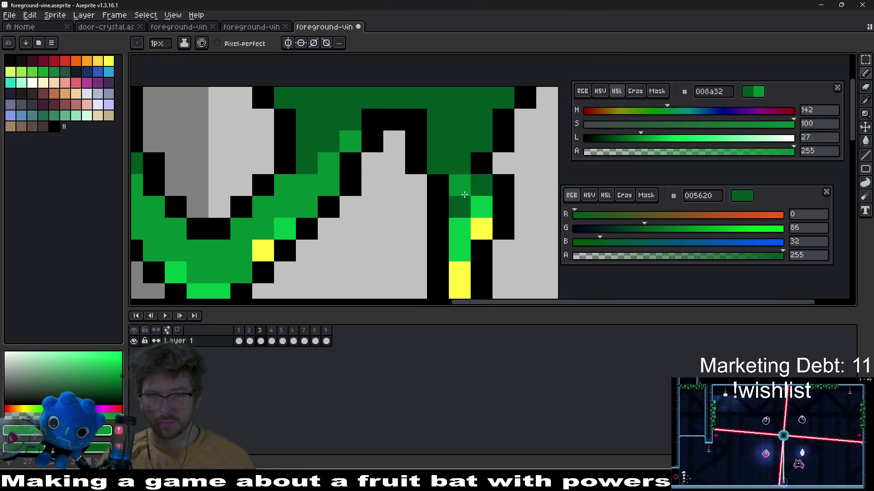
click(459, 206)
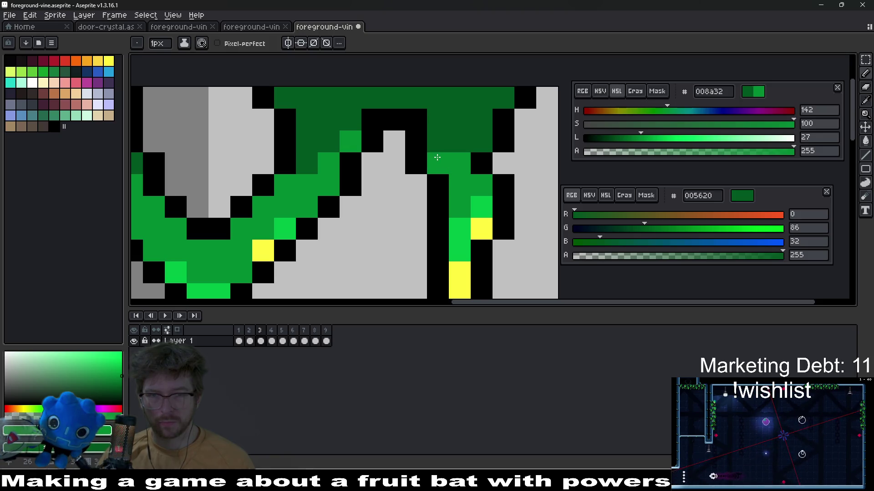
- Pan across the tile to bring the top of the vine into view
scroll(484, 173, down, 6)
scroll(443, 171, up, 6)
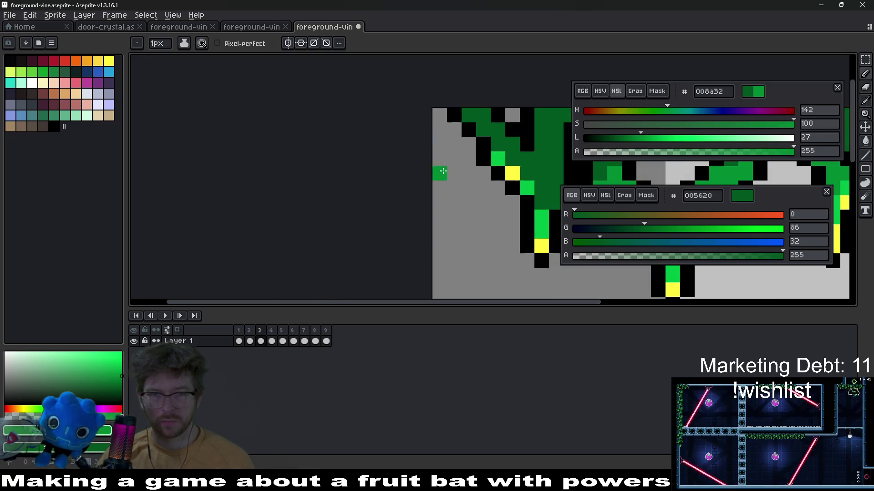
drag(512, 173, 380, 180)
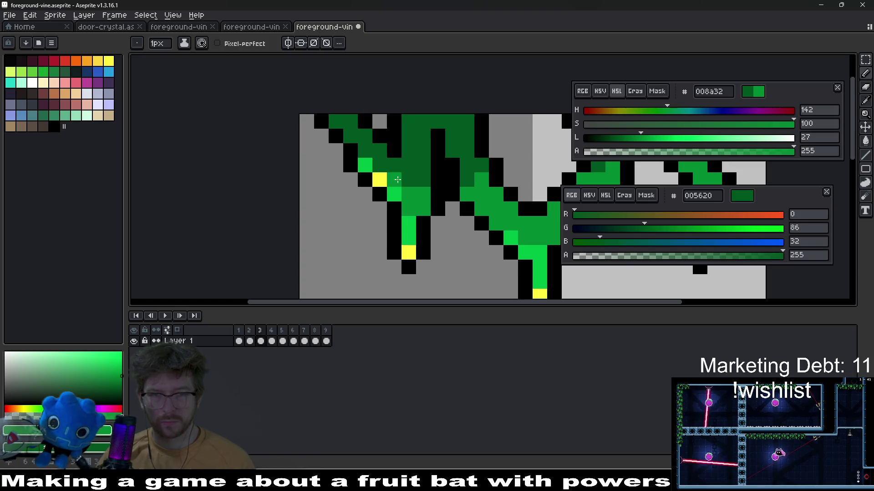
scroll(506, 215, down, 4)
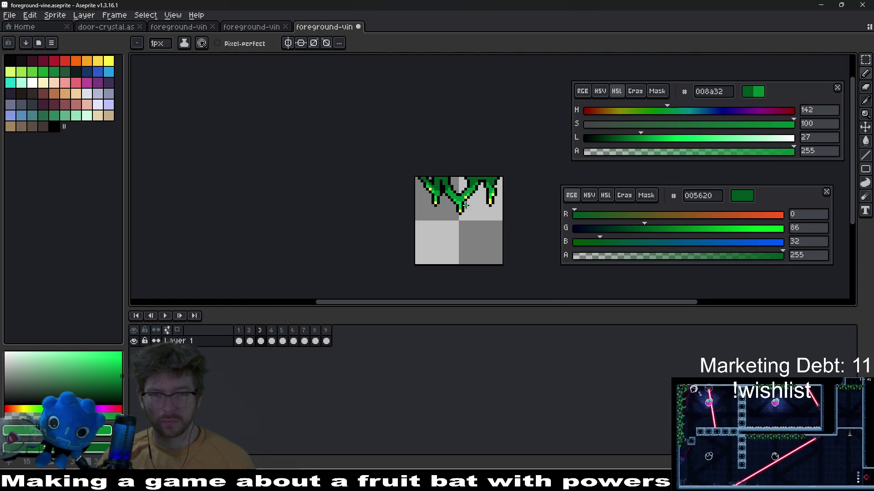
scroll(462, 192, up, 4)
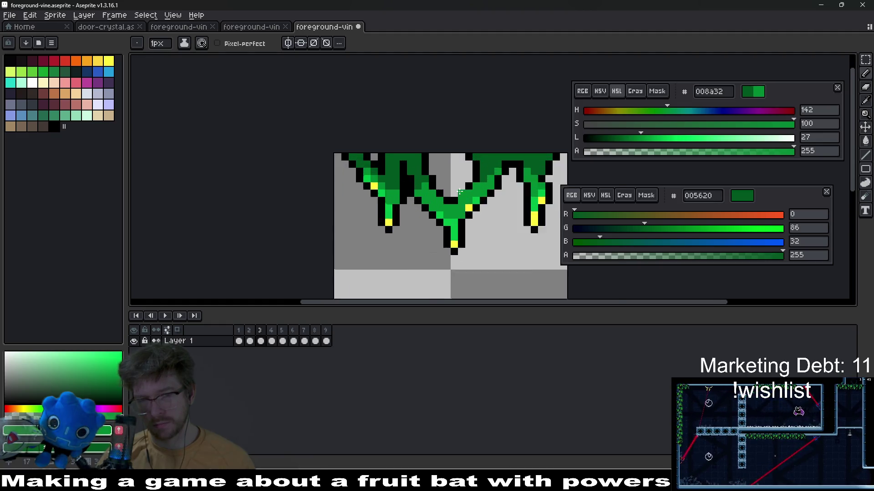
drag(401, 154, 397, 178)
- Sample the vine's dark green, lighten it to 00752b, and repaint four dark cells on the left vine
key(i)
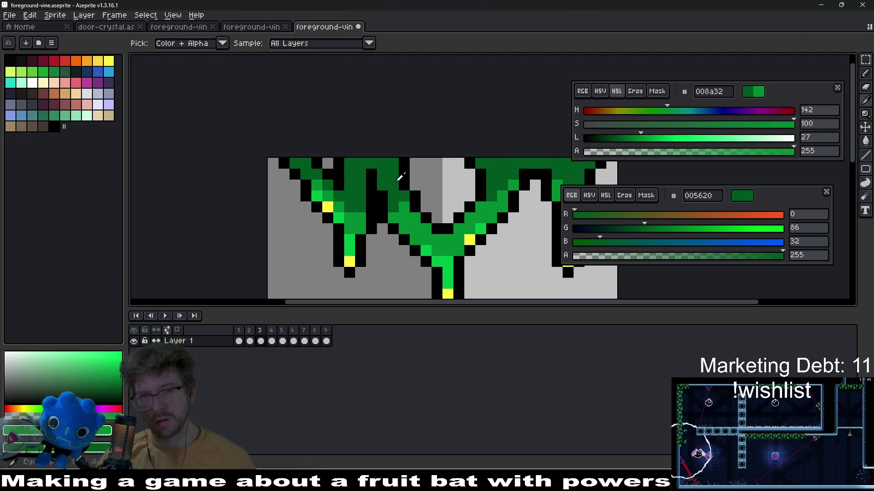
click(397, 178)
click(633, 137)
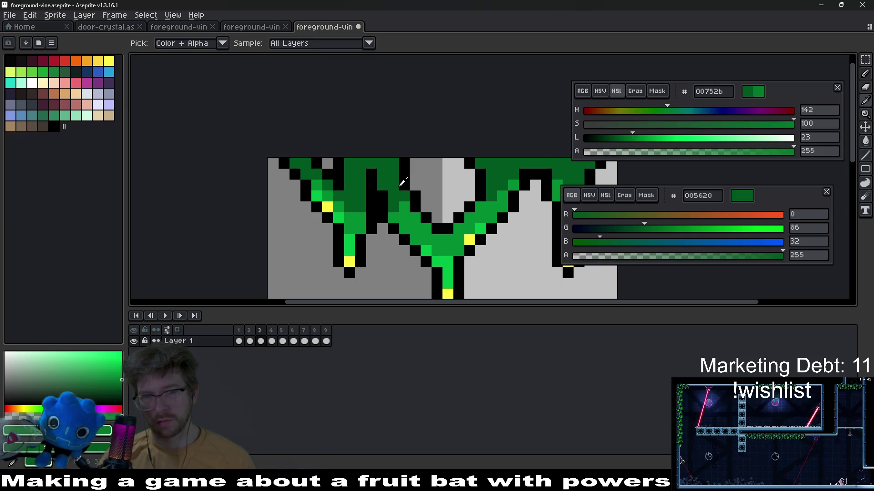
scroll(405, 181, up, 2)
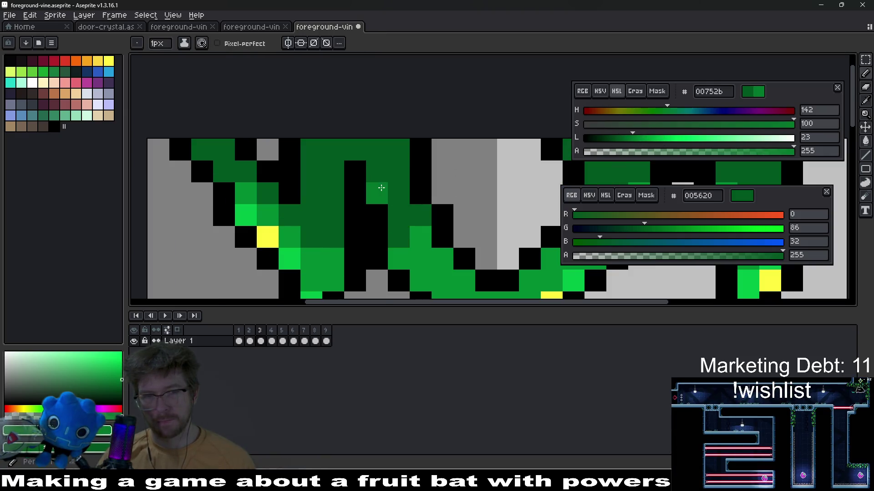
key(b)
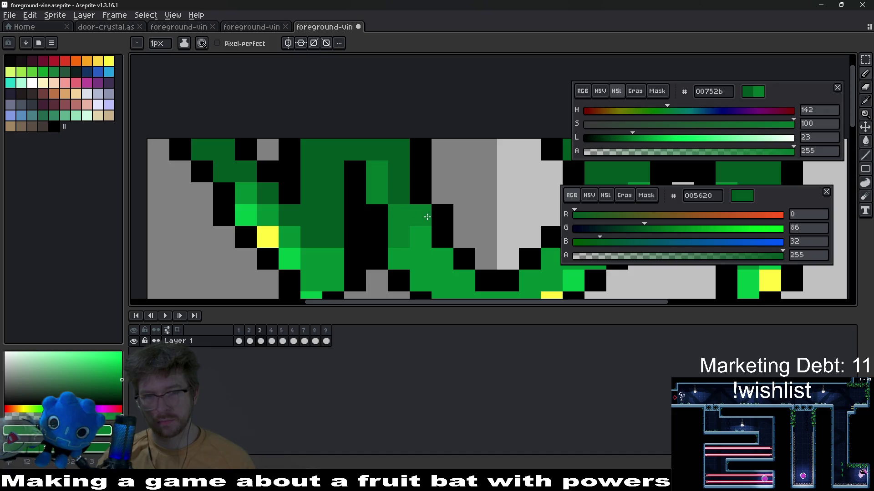
mouse_move(328, 236)
mouse_down()
mouse_move(331, 218)
mouse_move(318, 214)
mouse_up()
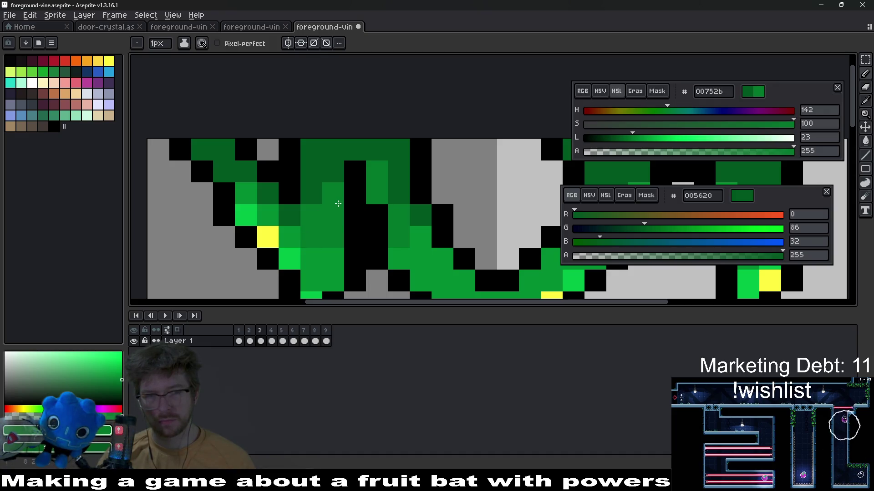
- Recenter the vine tile and save the file
scroll(321, 207, down, 3)
scroll(413, 186, up, 2)
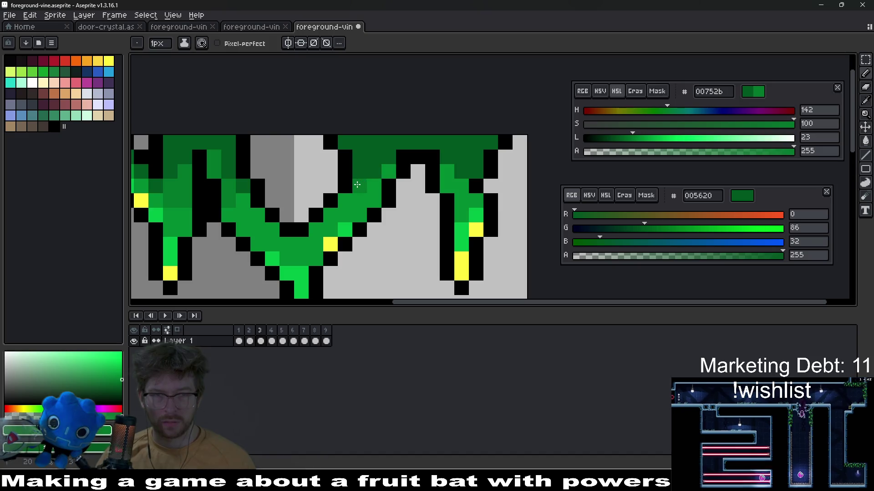
scroll(384, 181, down, 4)
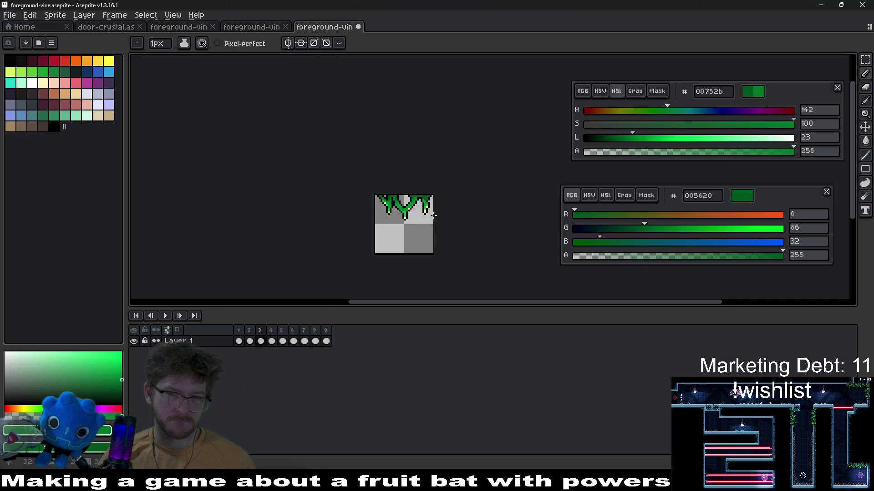
scroll(428, 219, down, 2)
scroll(417, 221, up, 2)
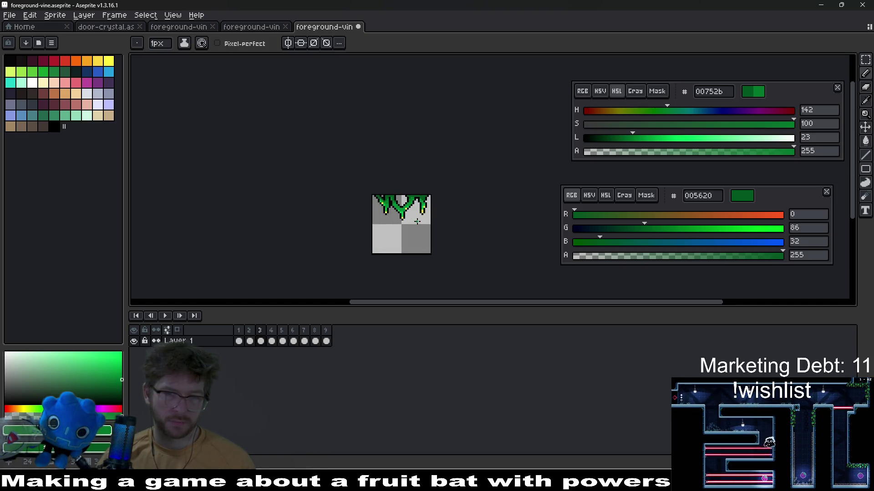
scroll(420, 214, up, 2)
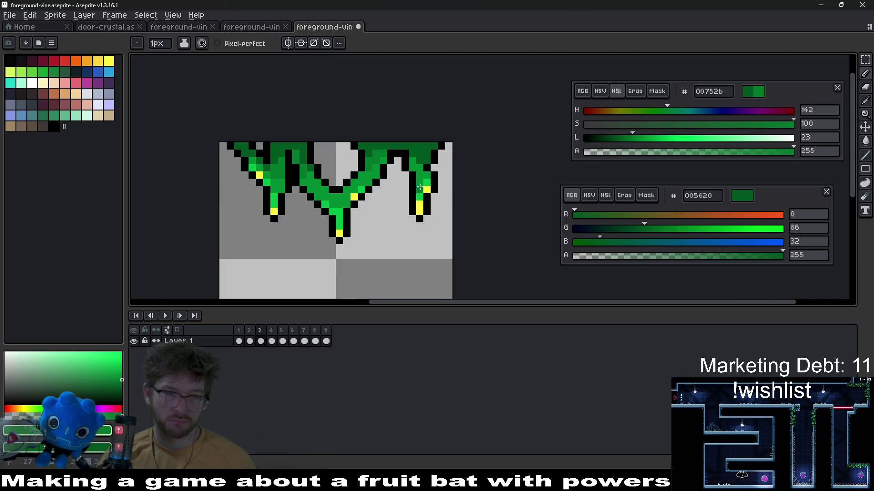
drag(419, 186, 413, 207)
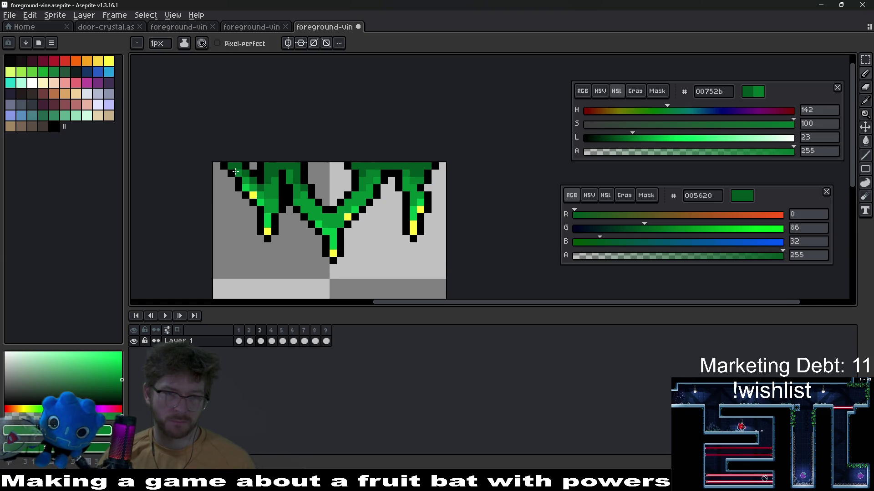
scroll(324, 201, down, 2)
key(ctrl+s)
- Export the sprite as foreground-vine.png, then switch to Godot's quick resource search
key(v)
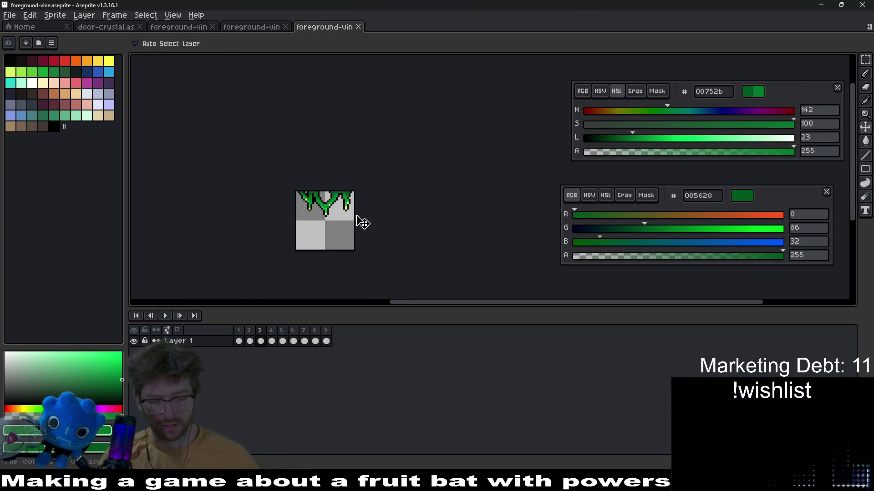
key(ctrl+shift+e)
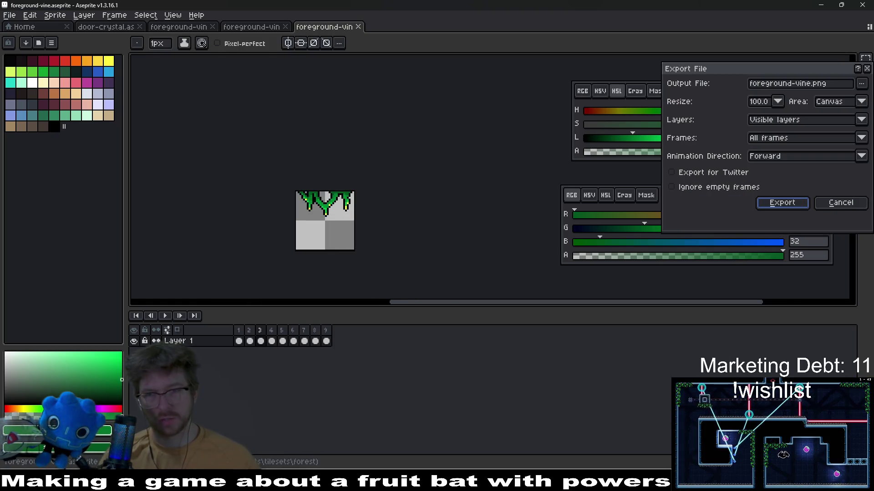
key(Return)
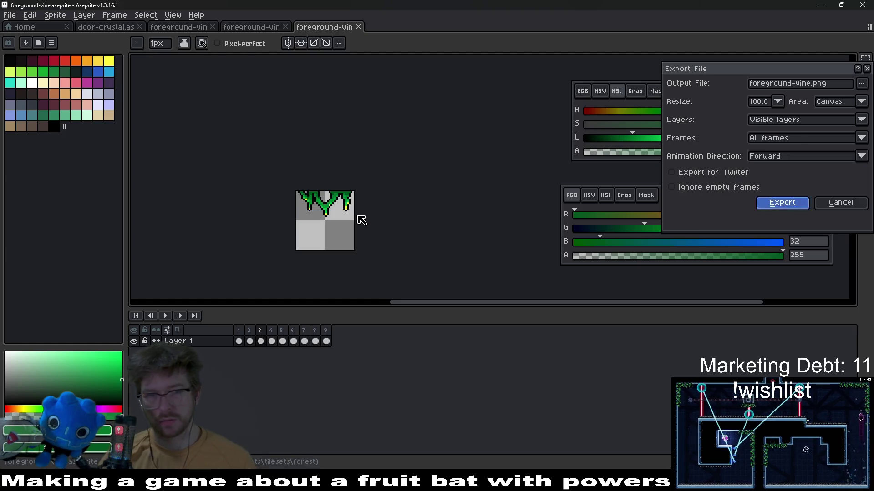
key(Return)
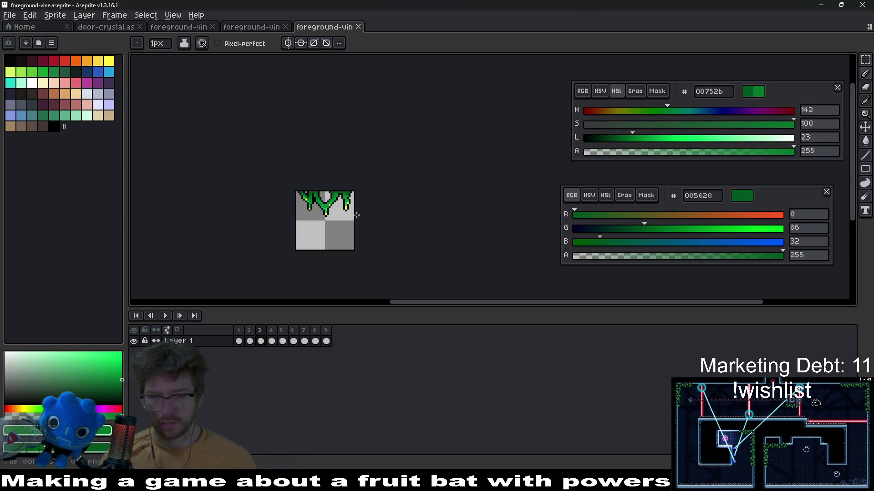
key(alt+Tab)
key(alt+shift+o)
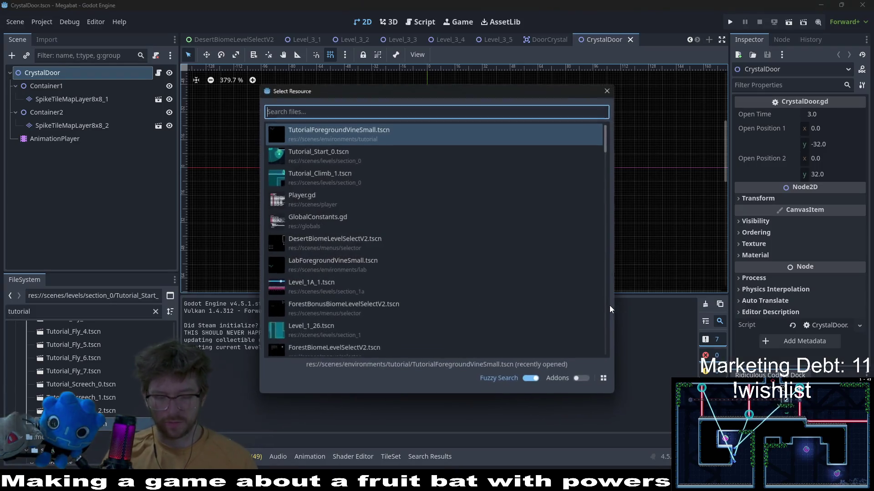
- Search for 'level_2_1' and open the Level_2_1.tscn scene
text(bat)
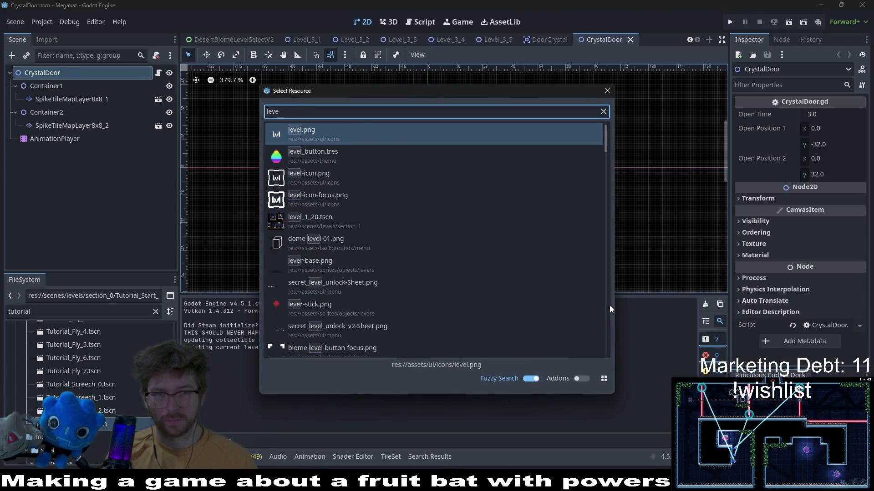
key(BackSpace)
key(BackSpace)
key(BackSpace)
key(BackSpace)
text(level_+2)
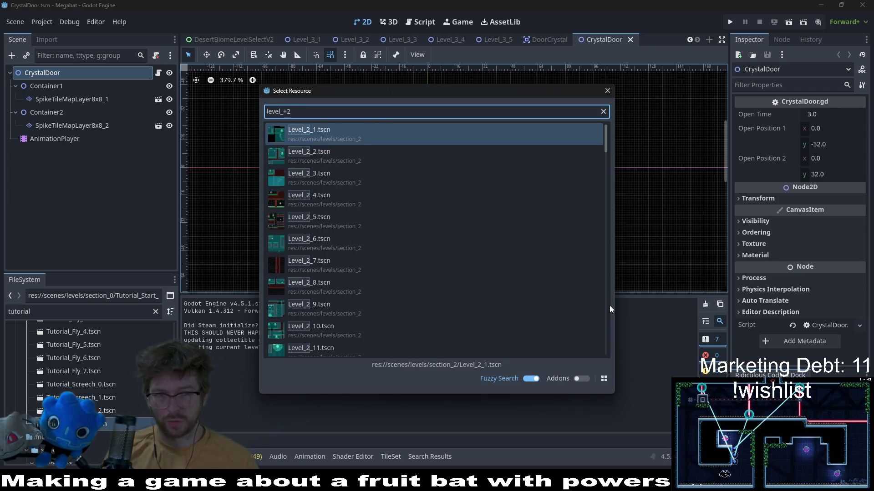
key(BackSpace)
key(BackSpace)
text(2_1)
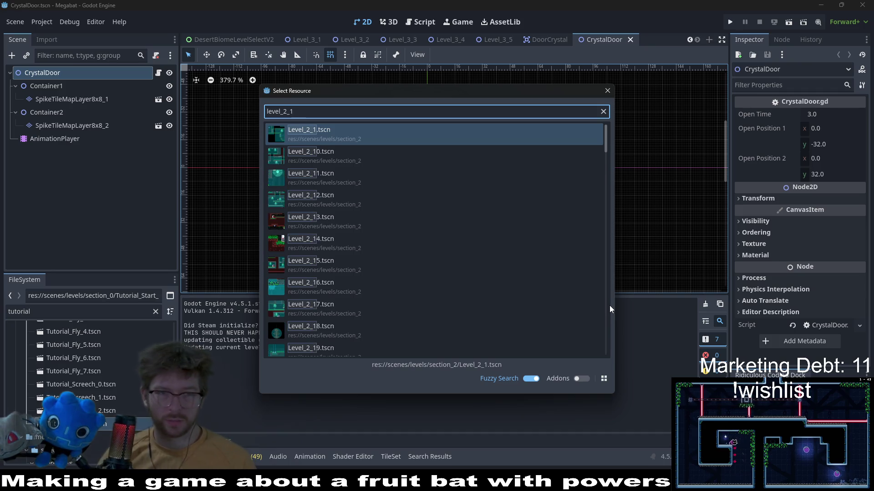
key(Return)
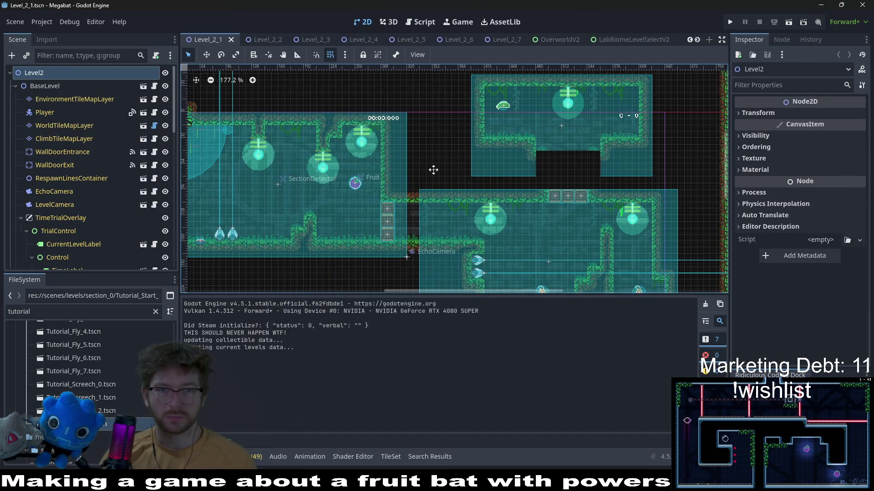
click(789, 23)
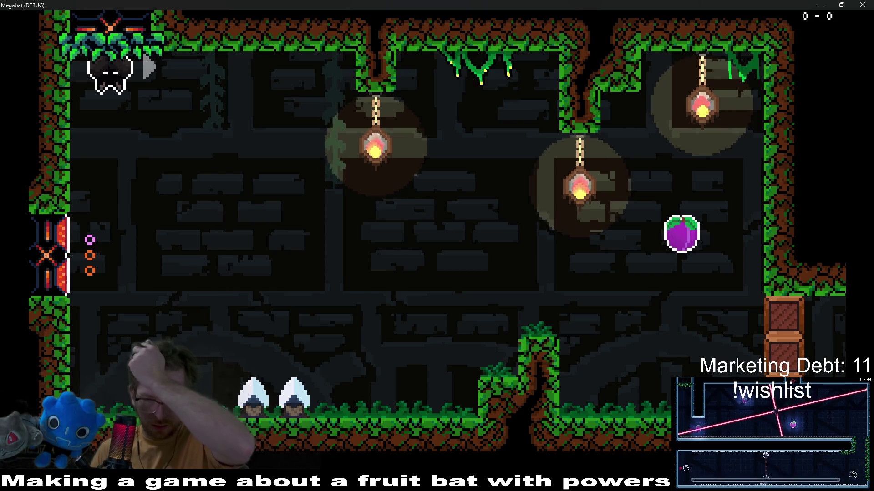
key(space)
key(Down)
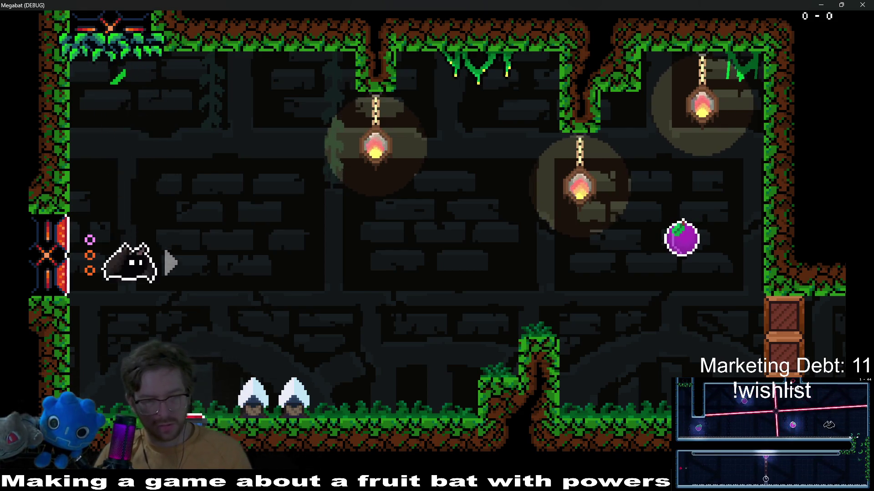
key(Right)
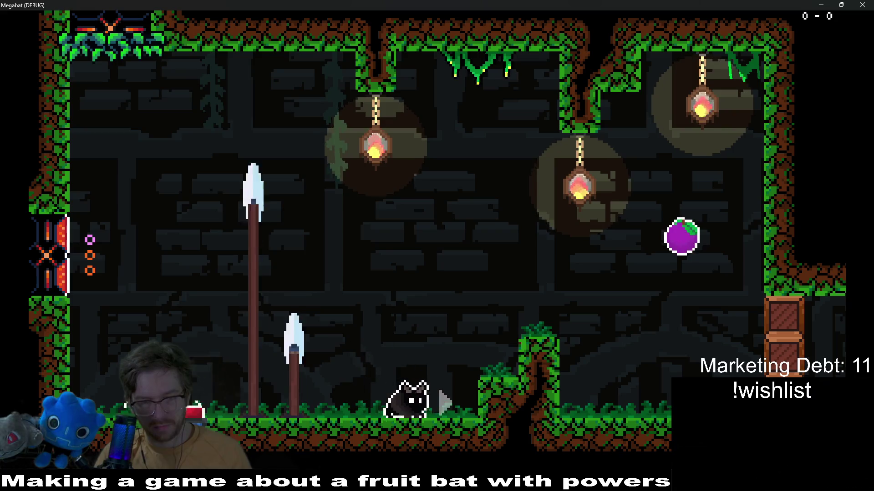
key(space)
key(Left)
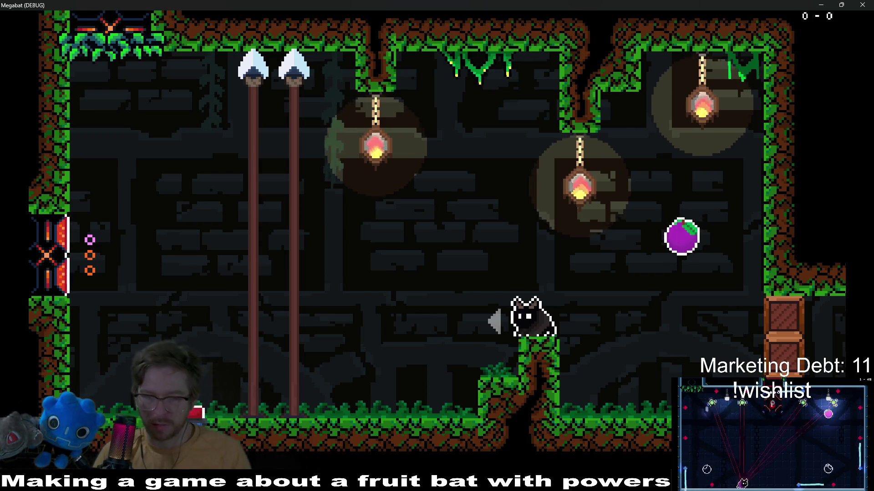
key(Right)
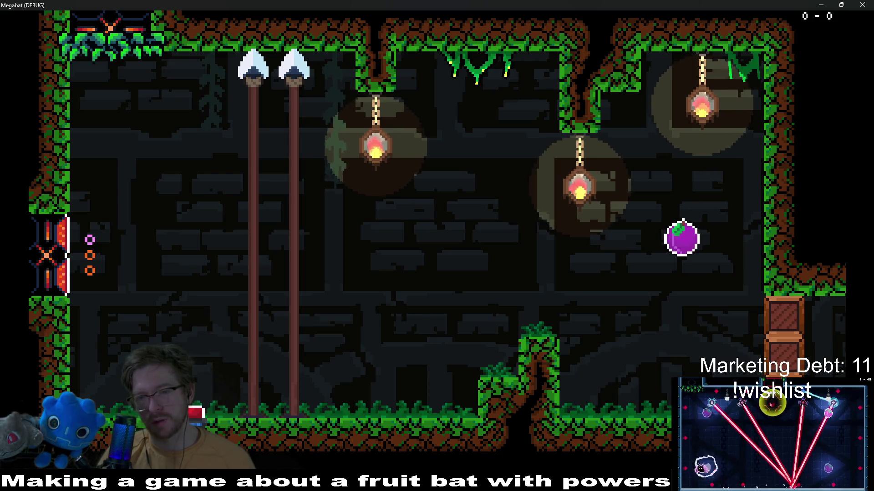
key(space)
key(Left)
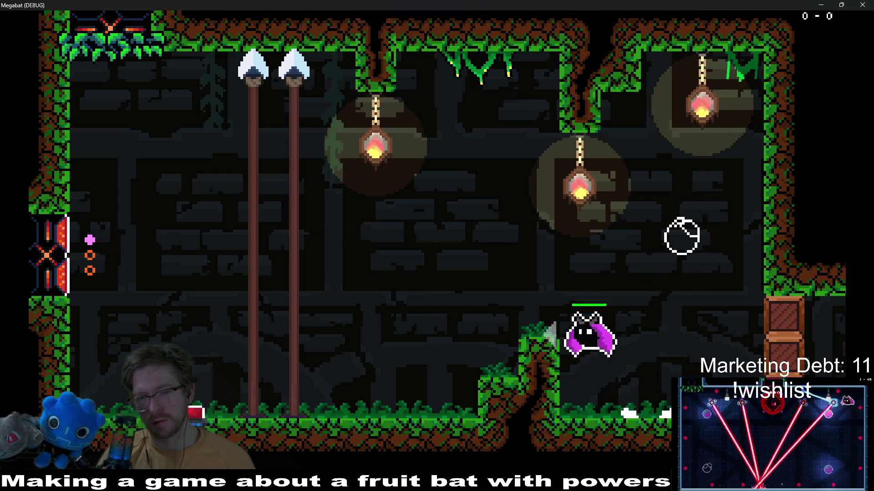
key(Left)
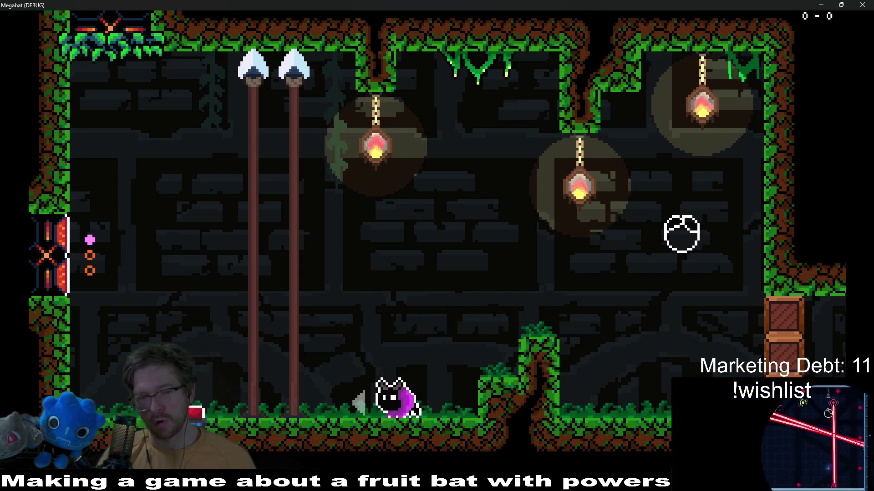
key(Right)
key(space)
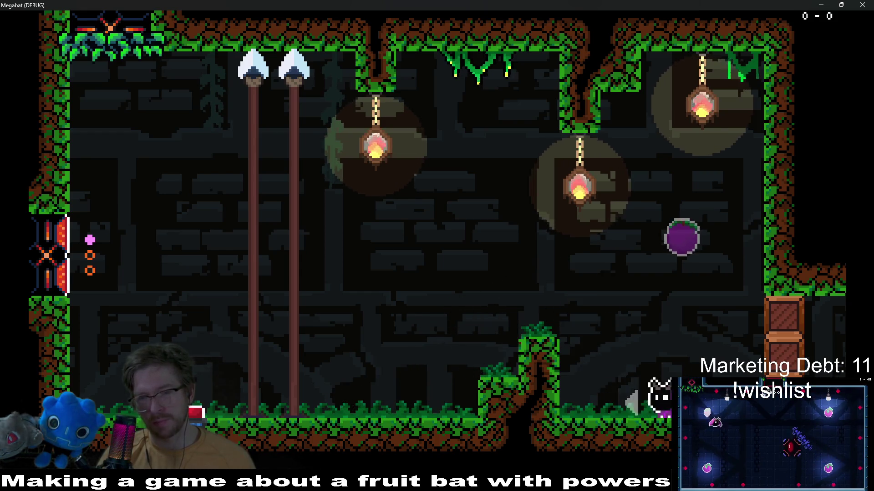
key(space)
key(Left)
key(Right)
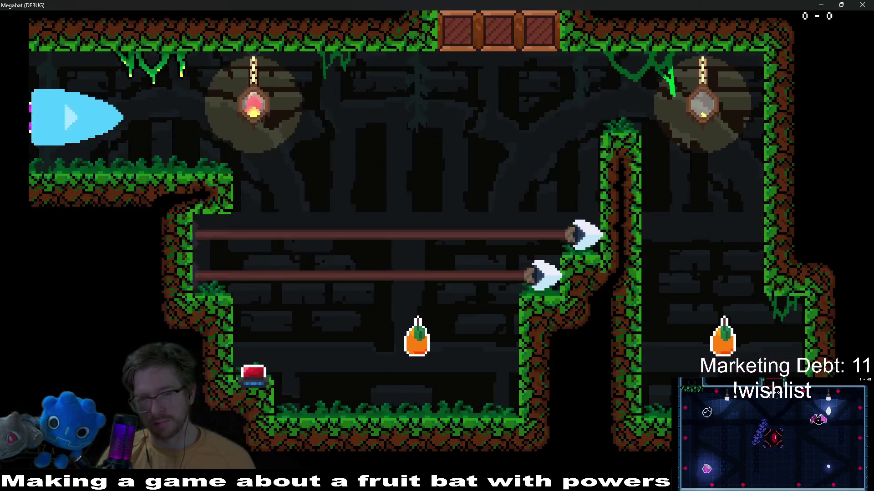
key(Right)
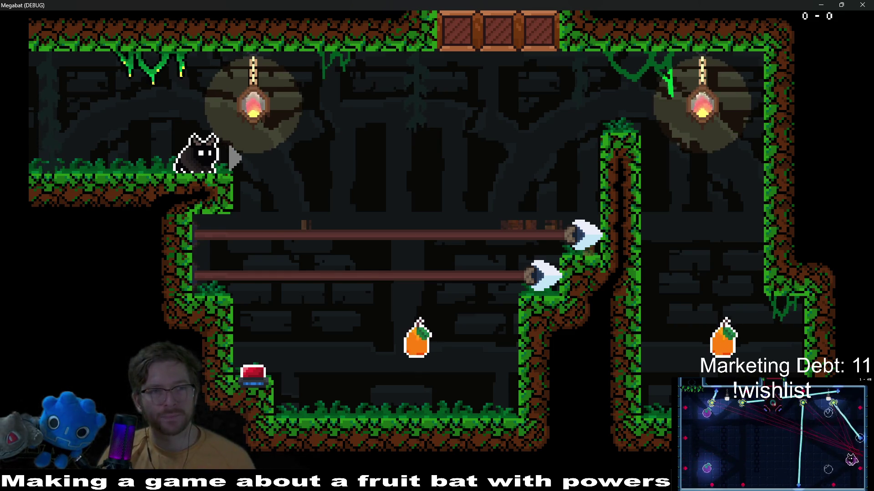
key(Left)
key(space)
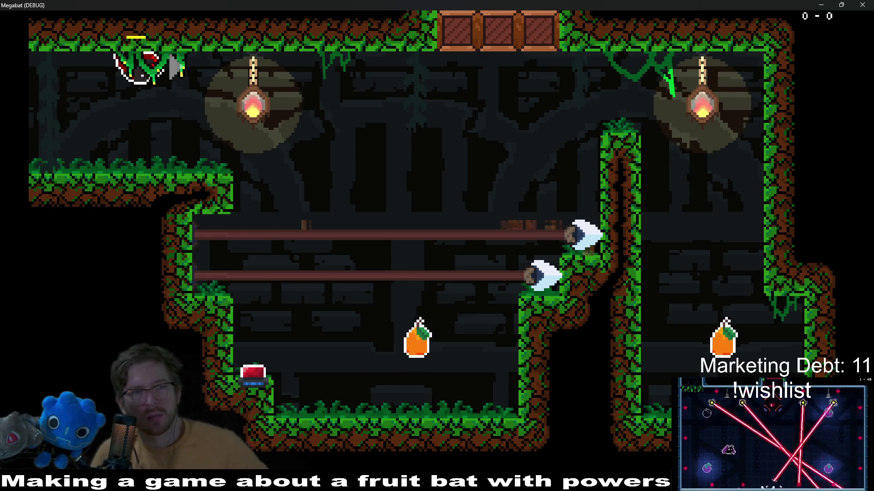
key(Down)
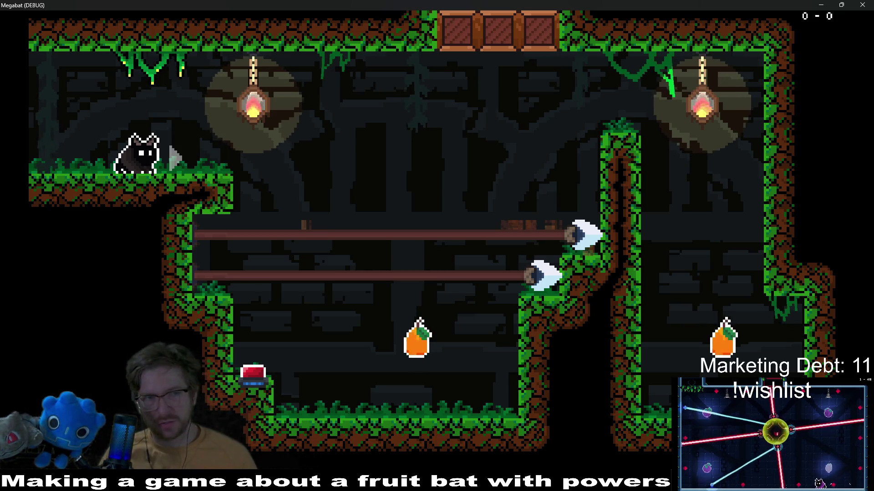
key(Up)
key(Left)
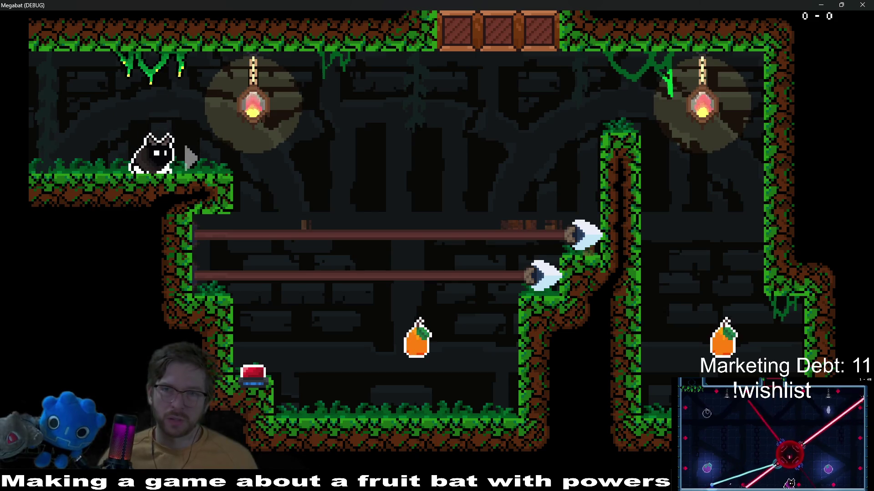
click(863, 5)
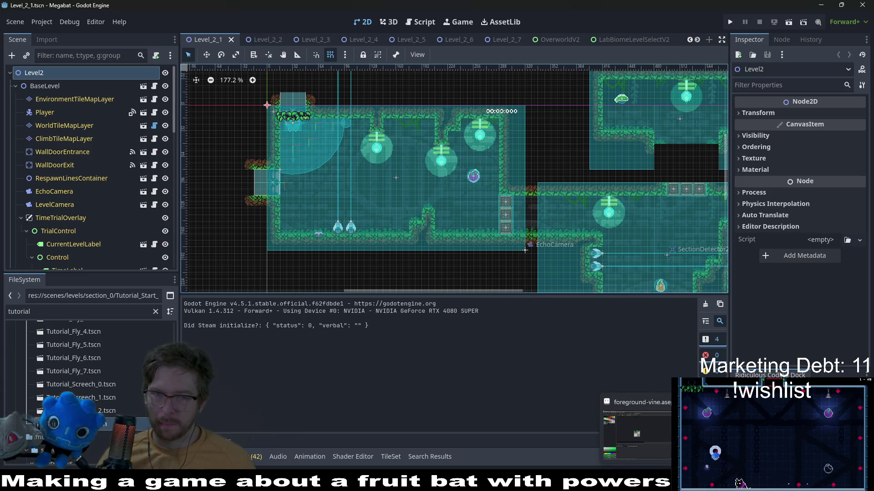
- Show frame 3 of the foreground-vine sprite and eyedropper the yellow fffc40 tip colour
click(637, 435)
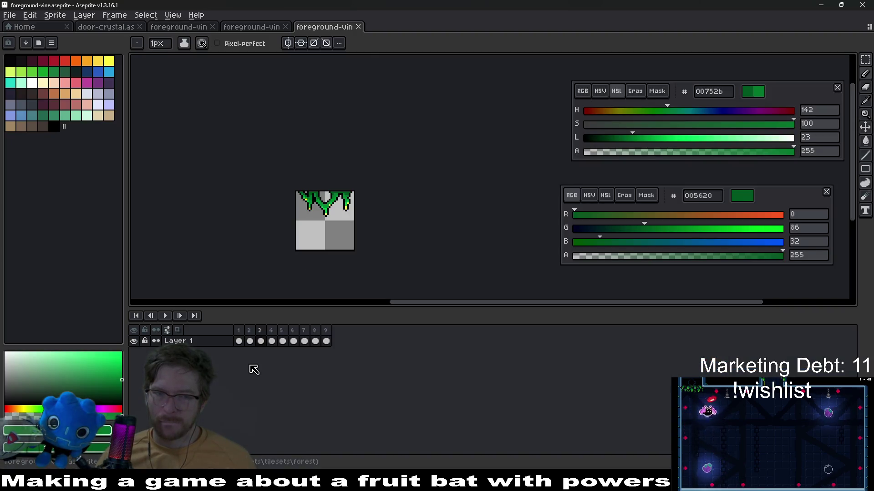
click(250, 341)
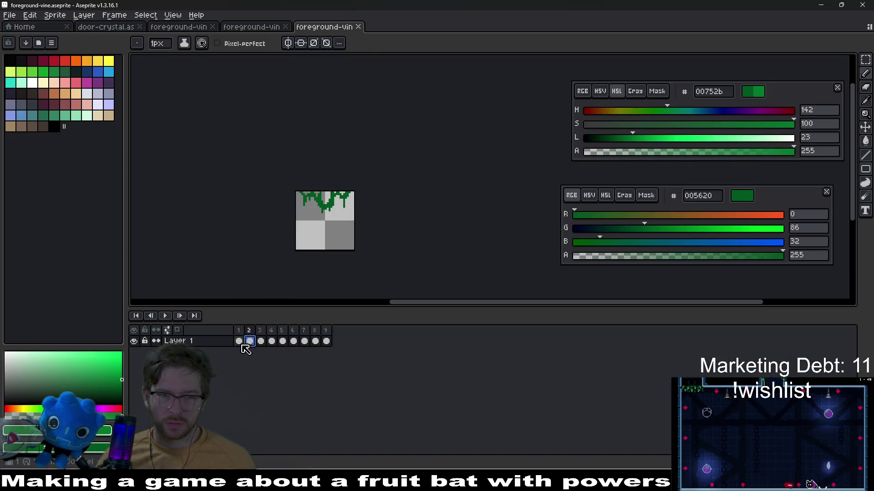
click(239, 342)
click(261, 342)
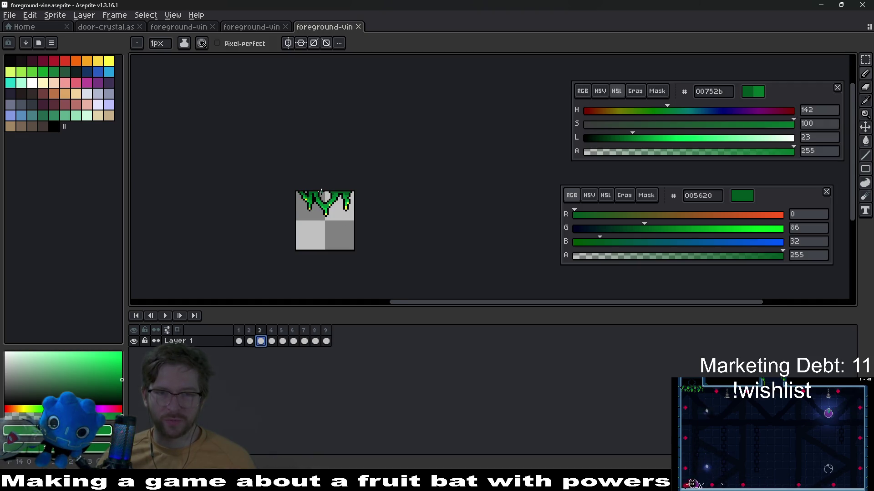
scroll(321, 192, up, 5)
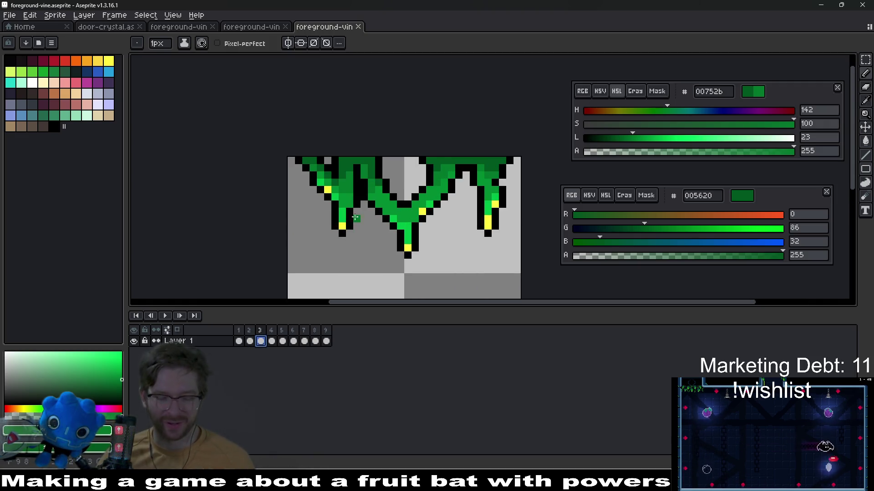
key(i)
scroll(320, 233, up, 2)
click(250, 269)
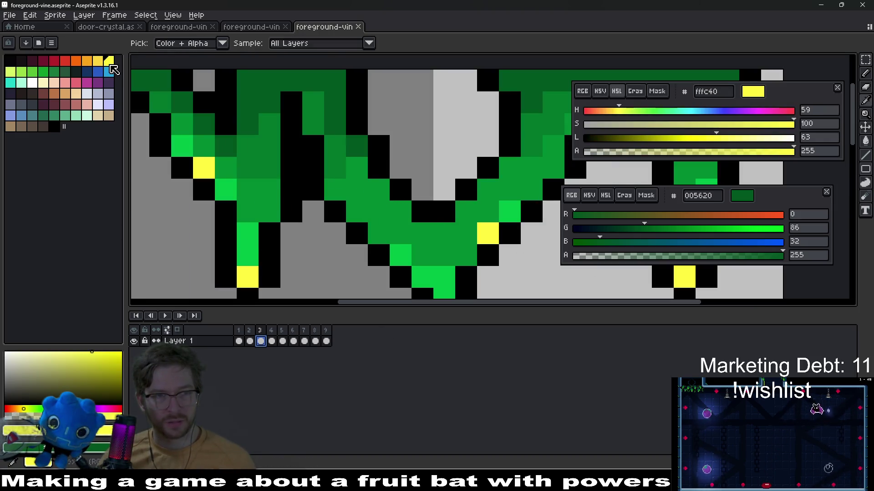
- Add the yellow tip and bright green vine colours to the palette
mouse_move(109, 64)
mouse_down()
mouse_move(121, 74)
mouse_move(111, 104)
mouse_move(66, 136)
mouse_up()
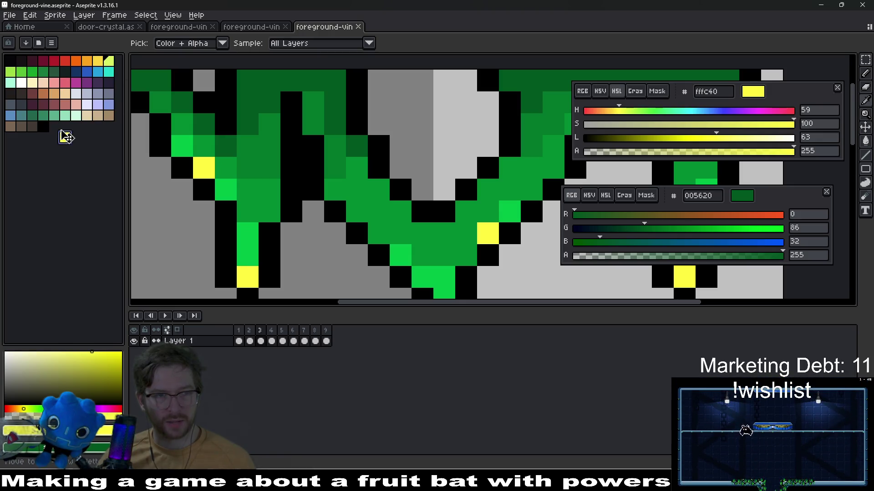
click(254, 258)
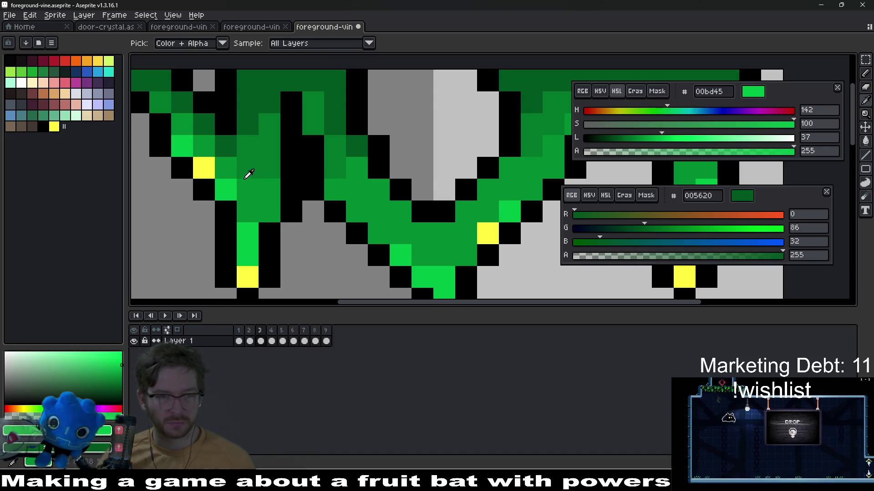
right_click(255, 198)
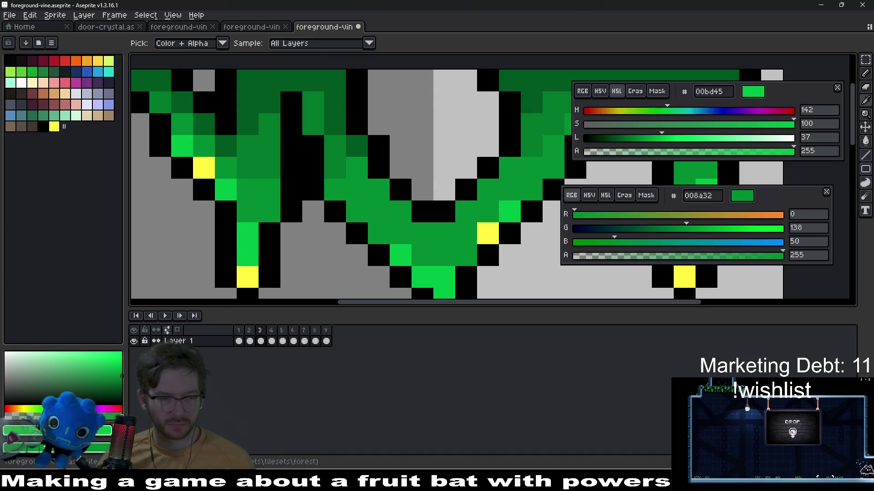
drag(65, 127, 75, 129)
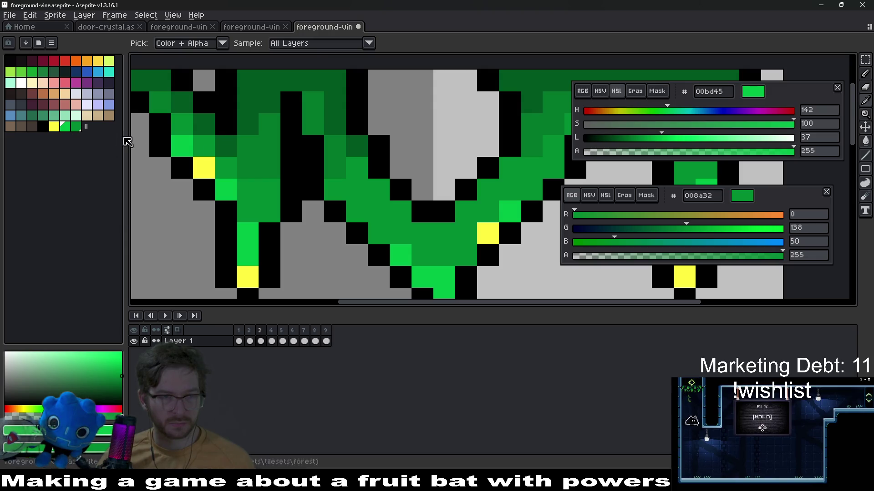
- Eyedropper the dark, medium and bright greens and the yellow down the vine
click(248, 102)
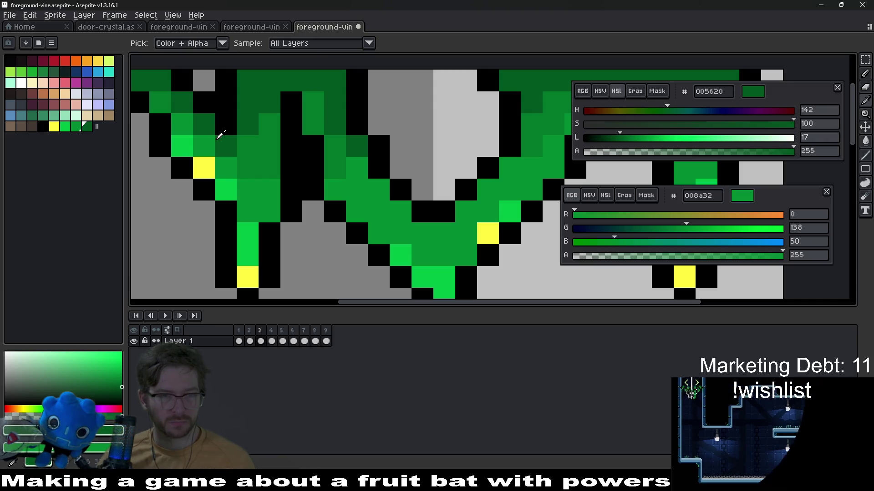
click(230, 158)
click(208, 166)
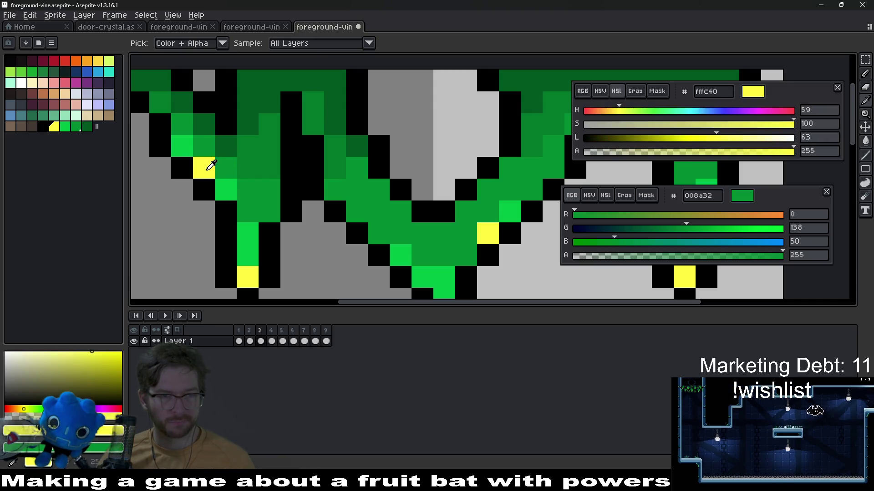
click(230, 189)
click(252, 207)
click(253, 242)
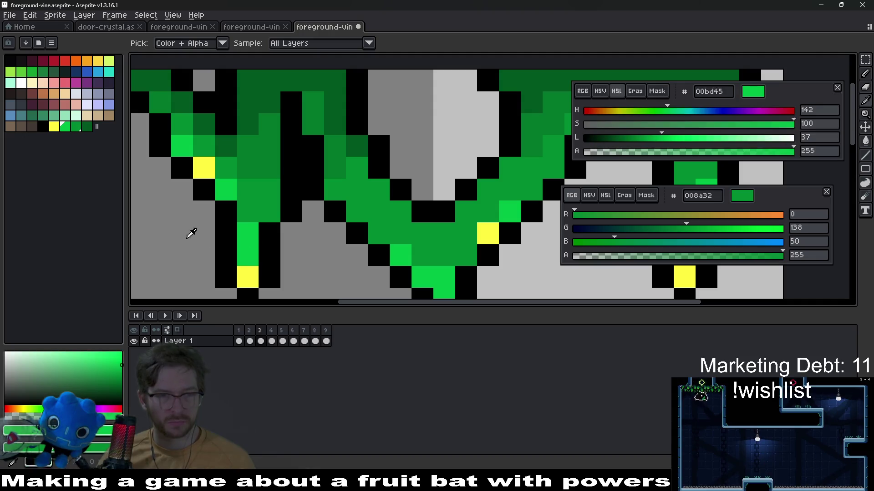
- Move the yellow swatch to the end of the palette's last row, after the greens
click(92, 129)
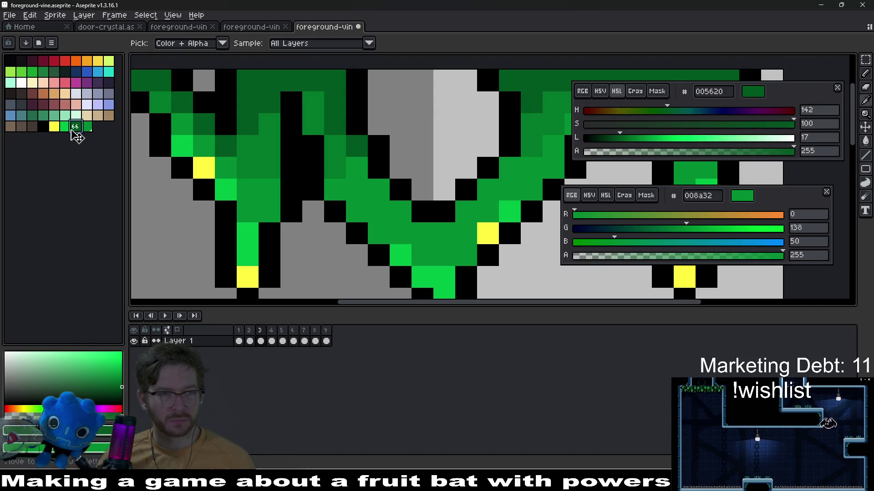
click(76, 127)
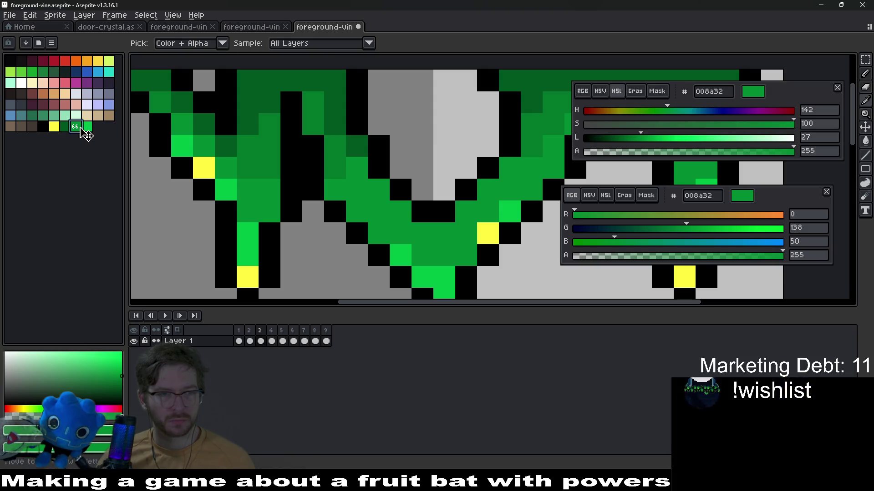
mouse_move(56, 127)
mouse_down()
mouse_move(106, 131)
mouse_move(47, 131)
mouse_move(56, 130)
mouse_up()
click(102, 128)
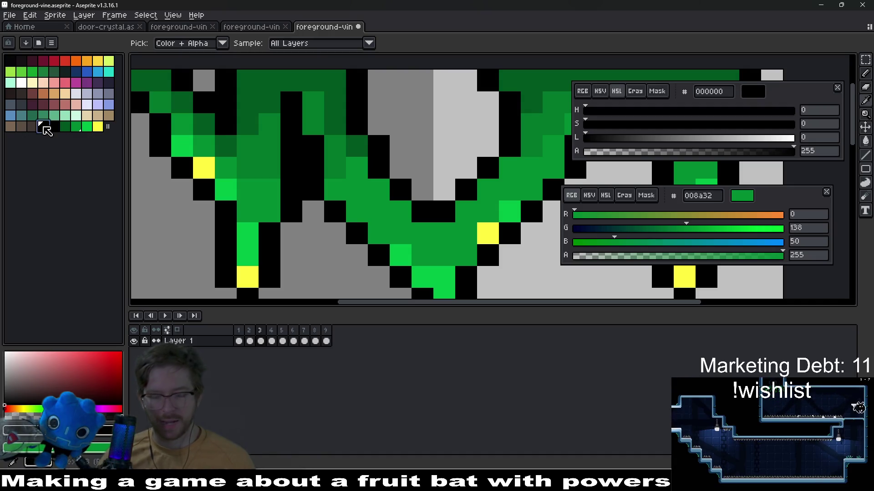
- Delete the extra palette swatch and save the vine tile
key(Delete)
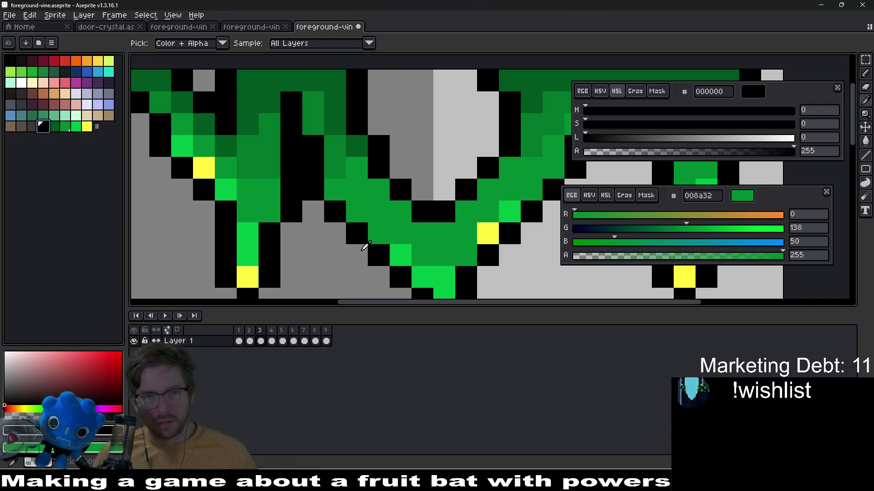
scroll(373, 246, down, 5)
scroll(373, 246, down, 2)
scroll(387, 206, up, 5)
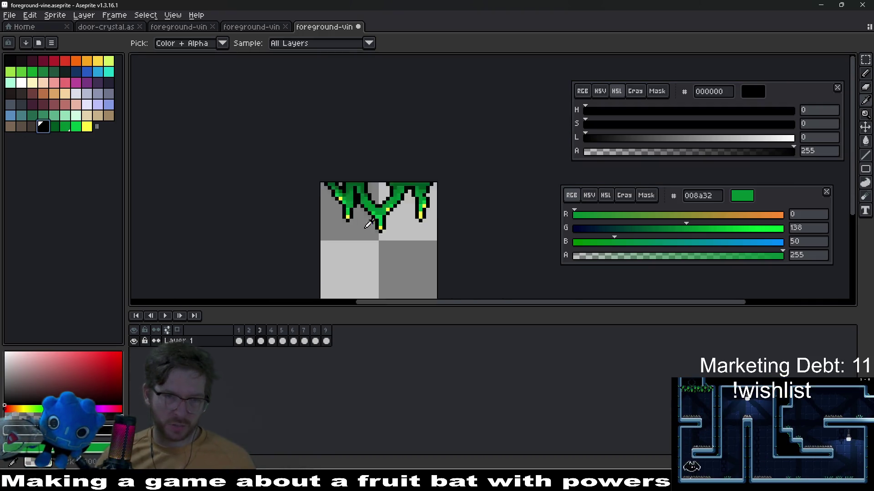
key(ctrl+s)
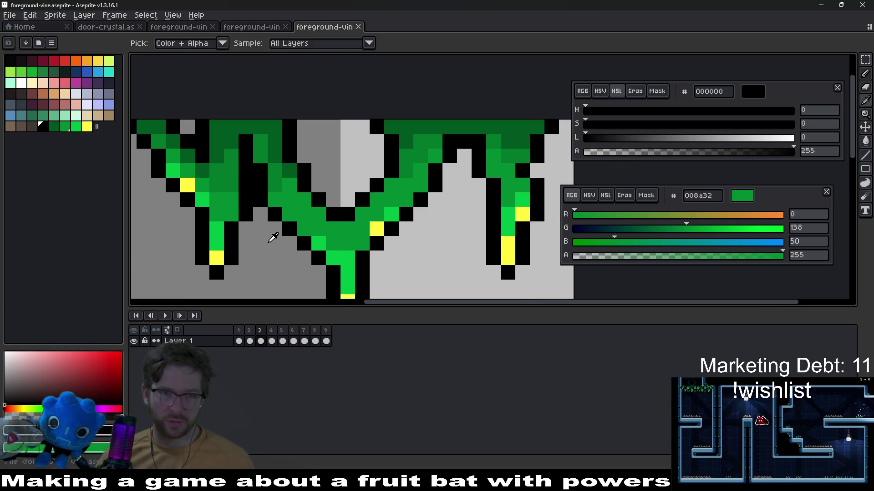
- On frame 2, select black and add outline pixels around the left vine
click(86, 126)
right_click(76, 126)
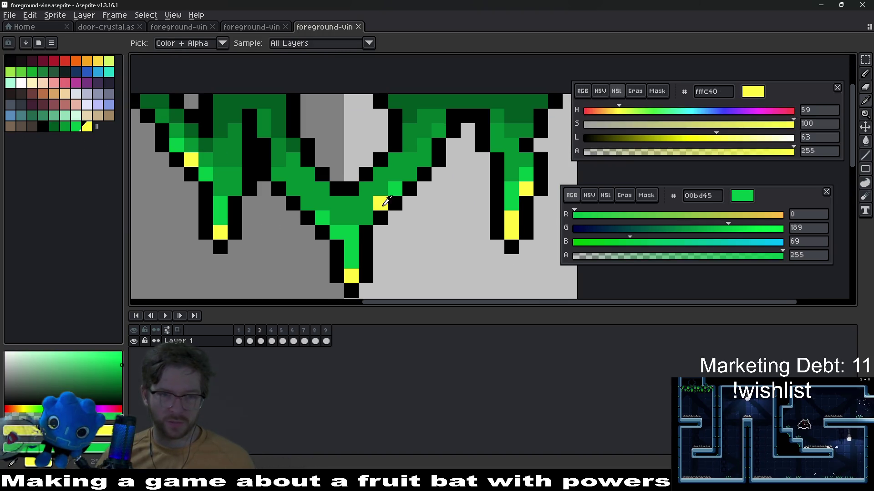
key(comma)
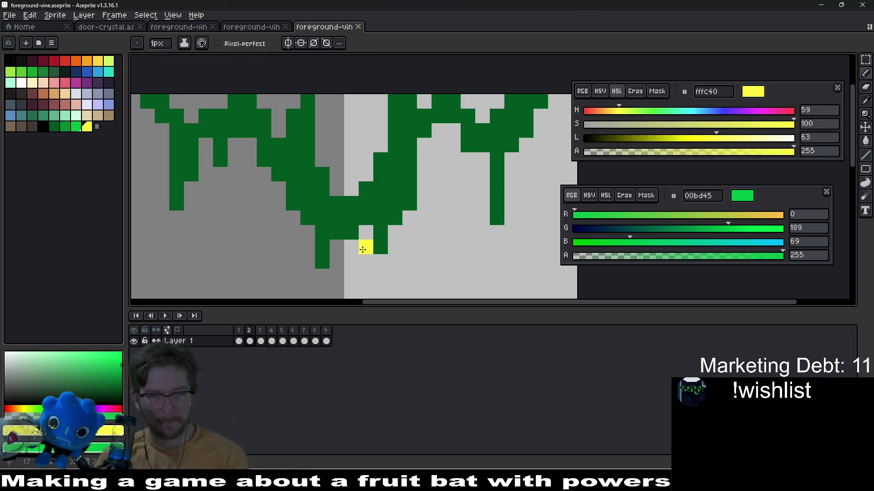
click(44, 127)
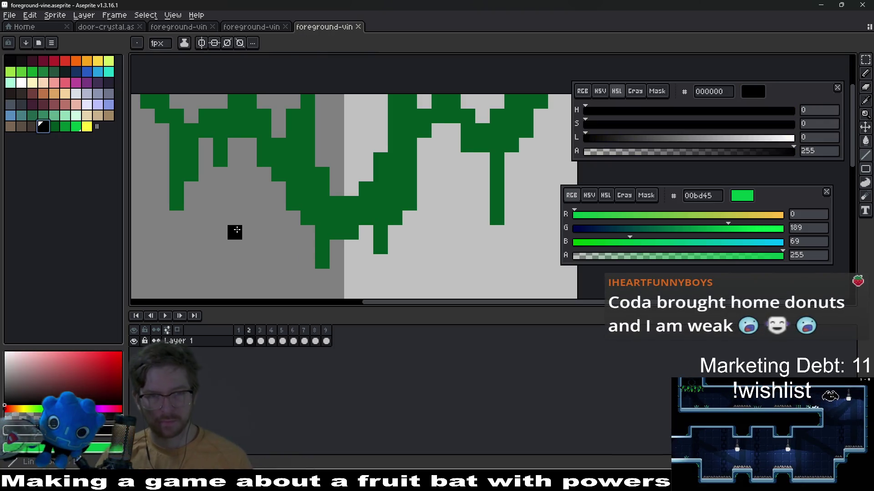
mouse_move(220, 201)
mouse_down()
mouse_move(300, 220)
mouse_move(299, 211)
mouse_up()
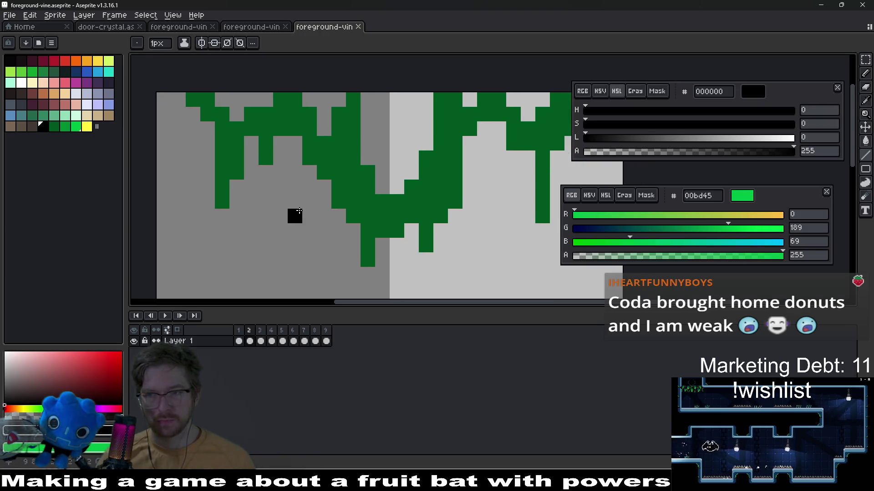
scroll(299, 212, down, 1)
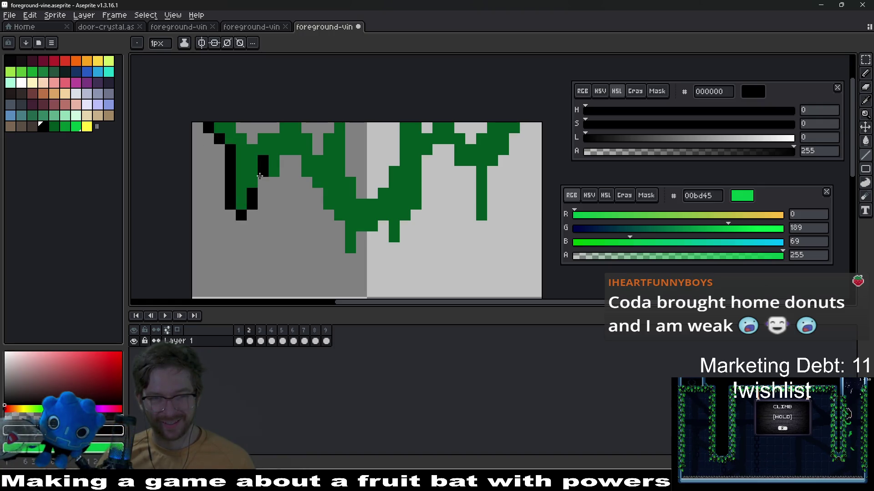
click(273, 182)
click(252, 138)
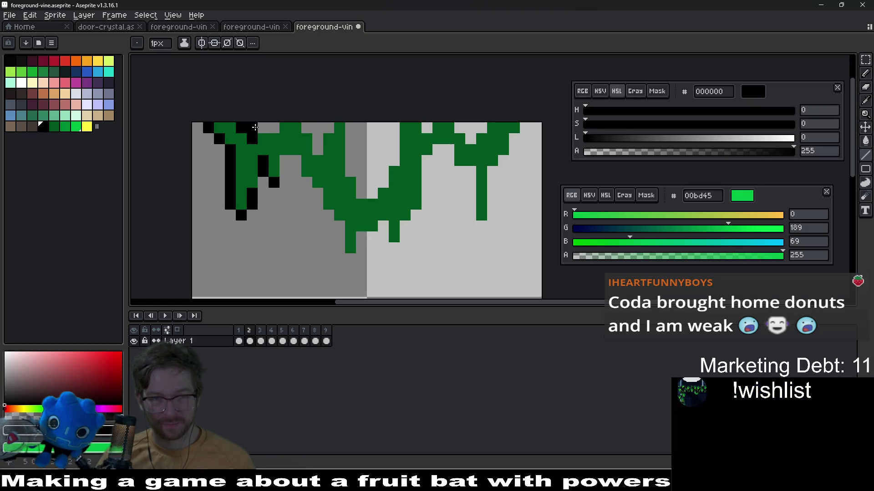
scroll(285, 180, up, 5)
- Draw black diagonal outlines along the vine edges and down its right side
mouse_move(288, 156)
mouse_down()
mouse_move(280, 123)
mouse_move(302, 156)
mouse_move(364, 207)
mouse_move(368, 240)
mouse_move(397, 268)
mouse_up()
drag(425, 268, 309, 142)
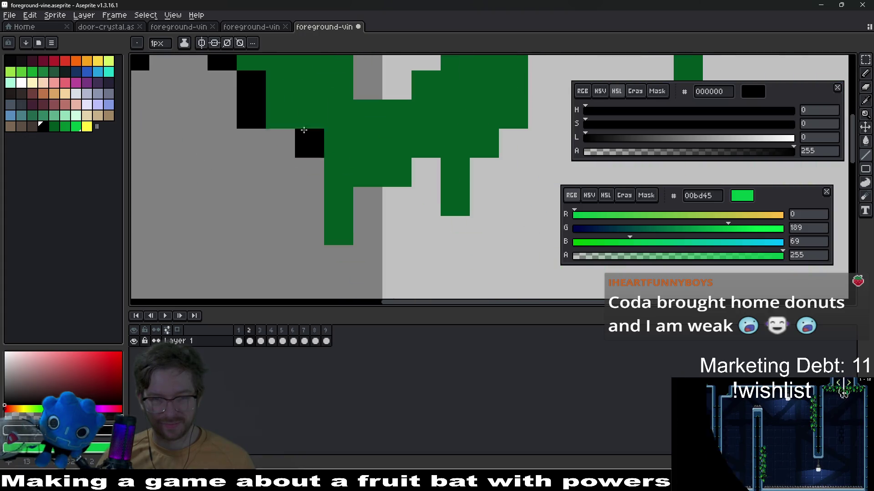
mouse_move(309, 173)
mouse_down()
mouse_move(313, 208)
mouse_move(342, 255)
mouse_move(369, 205)
mouse_move(430, 206)
mouse_move(455, 226)
mouse_move(512, 146)
mouse_up()
mouse_move(513, 151)
mouse_down()
mouse_move(421, 194)
mouse_move(390, 240)
mouse_move(380, 201)
mouse_move(400, 200)
mouse_move(428, 222)
mouse_move(434, 263)
mouse_move(446, 208)
mouse_move(468, 200)
mouse_move(432, 164)
mouse_move(445, 159)
mouse_up()
scroll(383, 241, down, 3)
scroll(421, 172, up, 3)
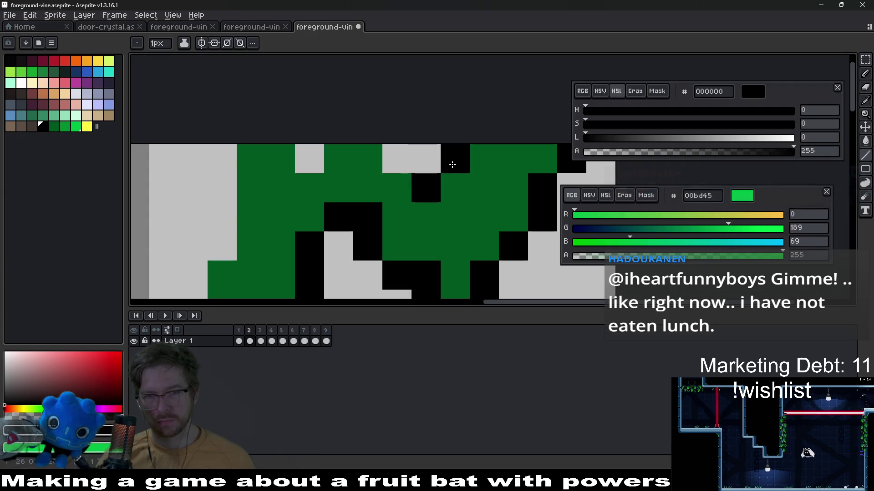
- Blacken the grey top-row pixels and the column beside the vine, and outline up its edge
click(396, 157)
click(330, 157)
mouse_move(330, 157)
mouse_down()
mouse_move(309, 188)
mouse_move(305, 169)
mouse_up()
scroll(400, 190, down, 3)
scroll(343, 183, up, 2)
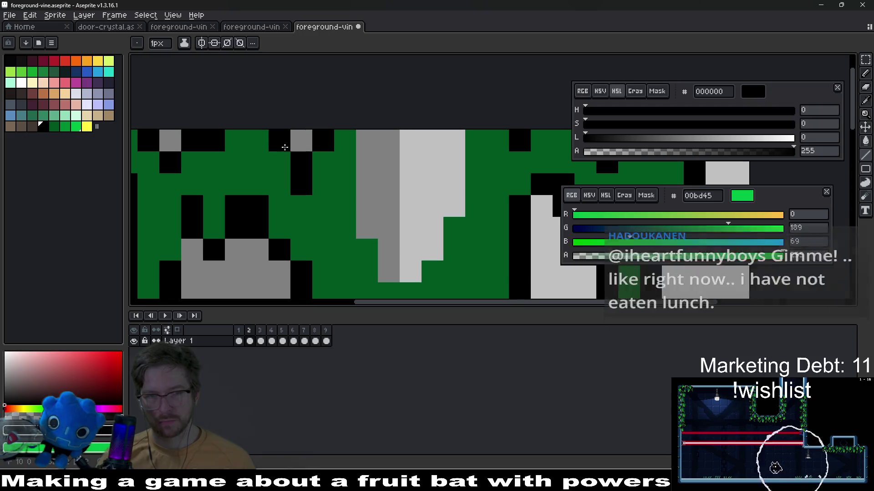
click(279, 141)
drag(367, 137, 376, 223)
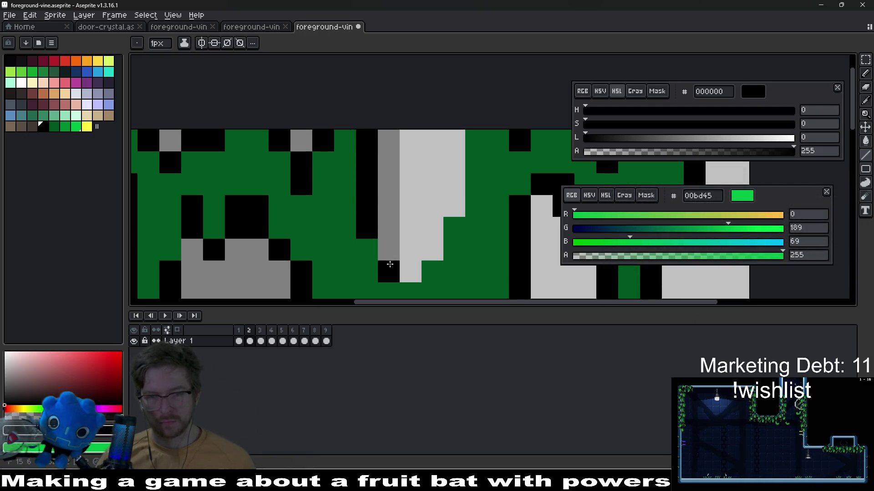
mouse_move(395, 253)
mouse_down()
mouse_move(432, 250)
mouse_move(455, 148)
mouse_up()
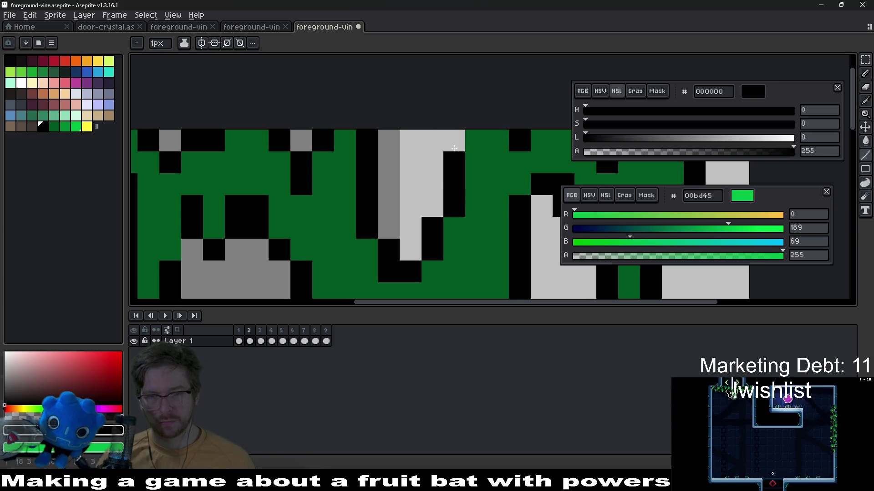
scroll(455, 167, down, 5)
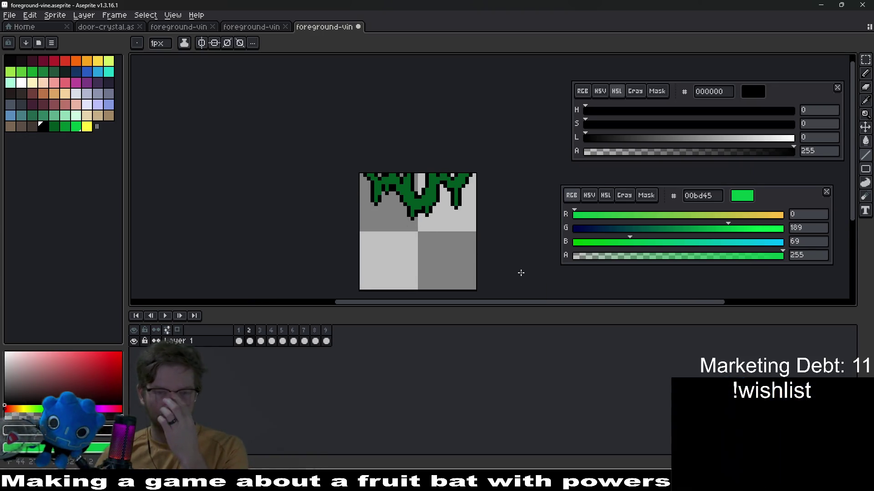
scroll(435, 220, up, 2)
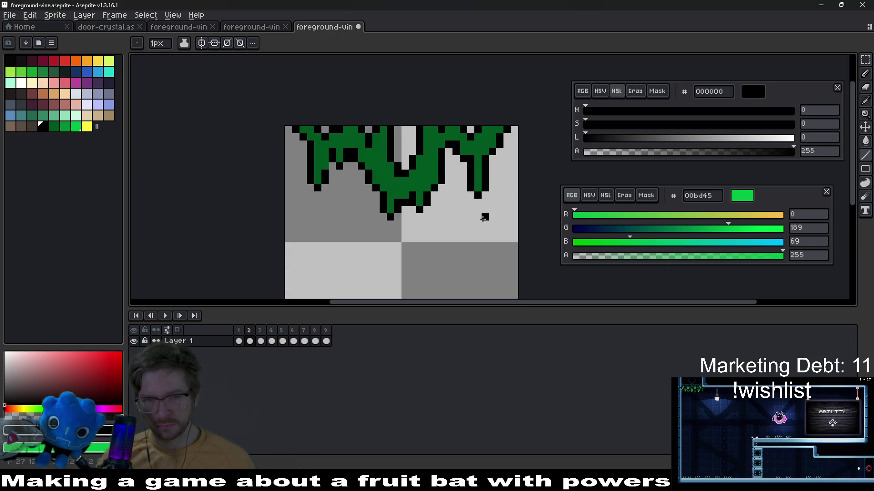
scroll(389, 230, up, 2)
- Move the selected middle vine tip down one pixel
key(m)
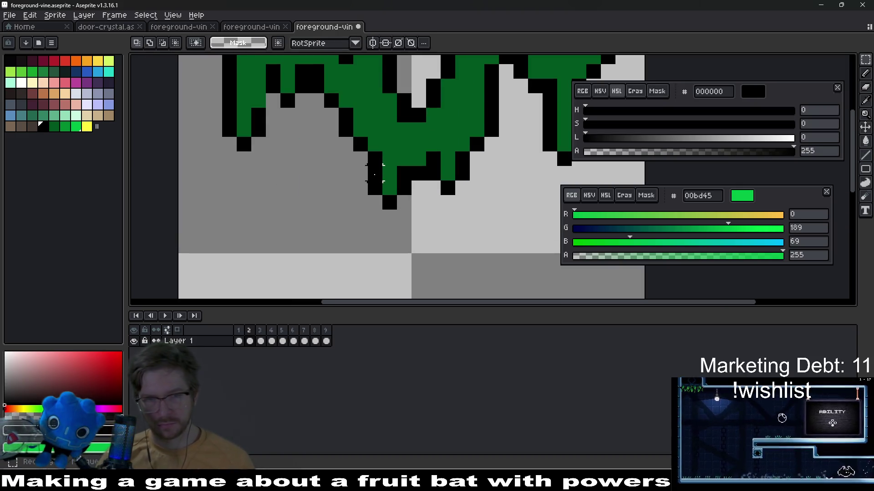
drag(350, 164, 414, 212)
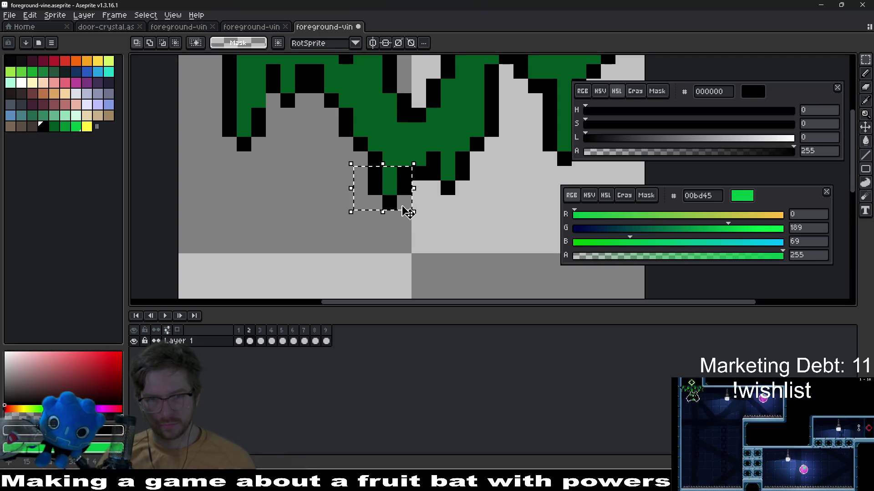
key(Down)
click(448, 217)
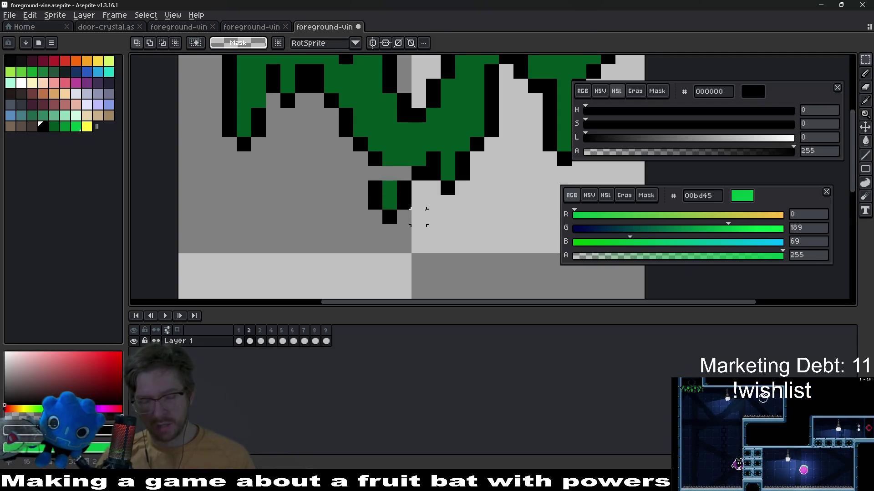
- Fill the gap above the tip with dark green 005620 and add a black outline pixel
key(b)
alt+click(414, 150)
click(391, 174)
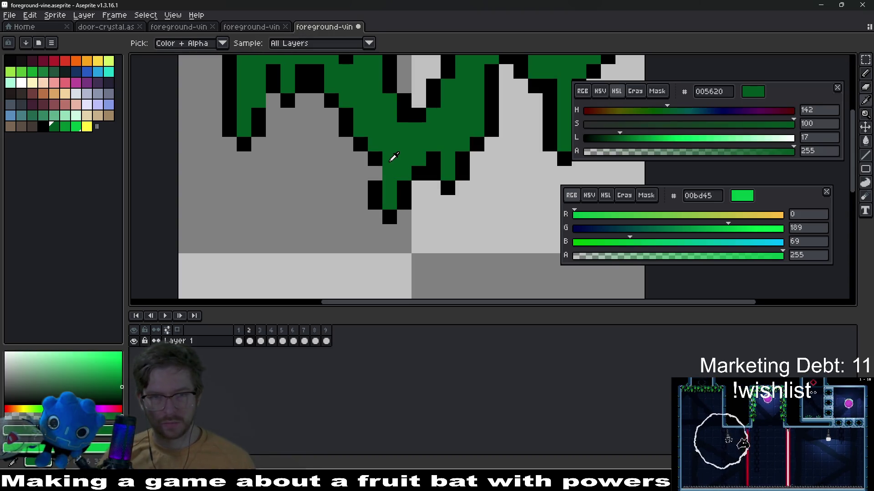
alt+click(377, 158)
click(418, 188)
scroll(428, 191, down, 5)
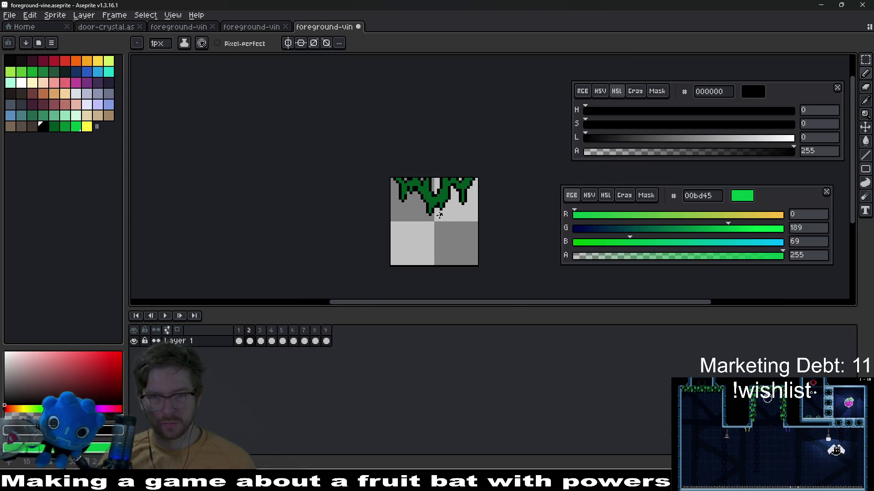
- Zoom and shift the view onto the hanging vine tips
scroll(435, 188, up, 5)
scroll(436, 188, up, 2)
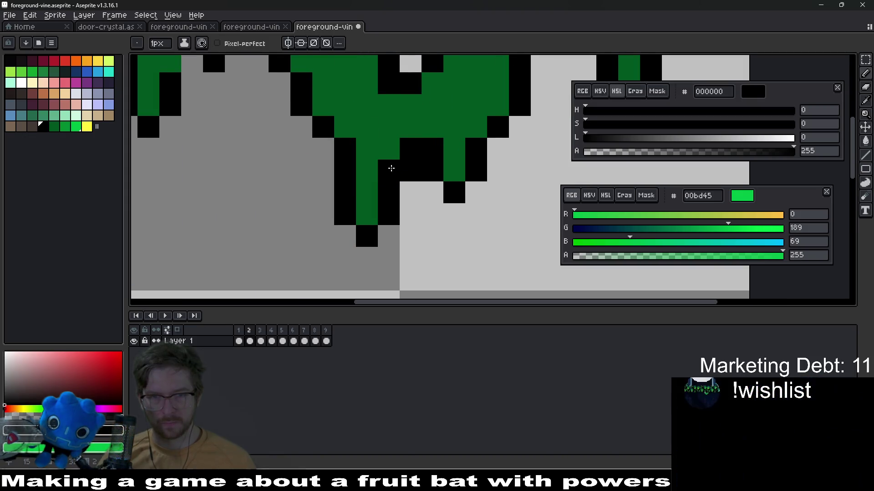
key(e)
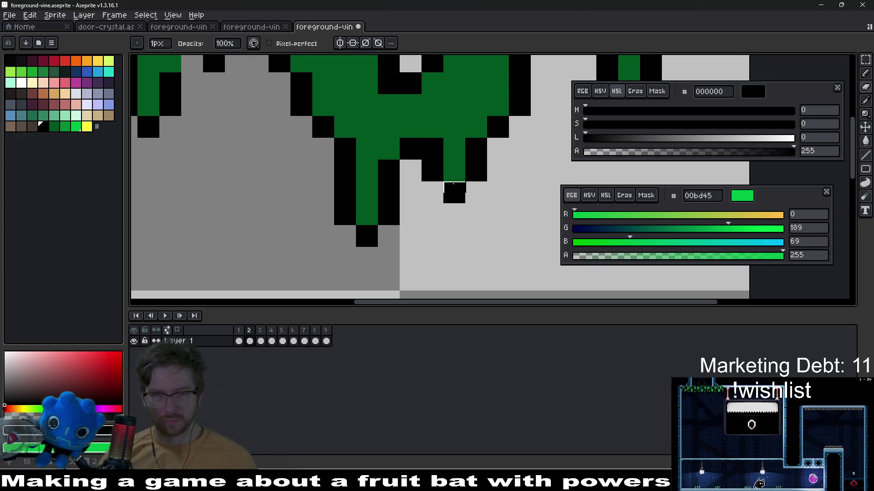
scroll(432, 150, down, 6)
scroll(463, 176, up, 4)
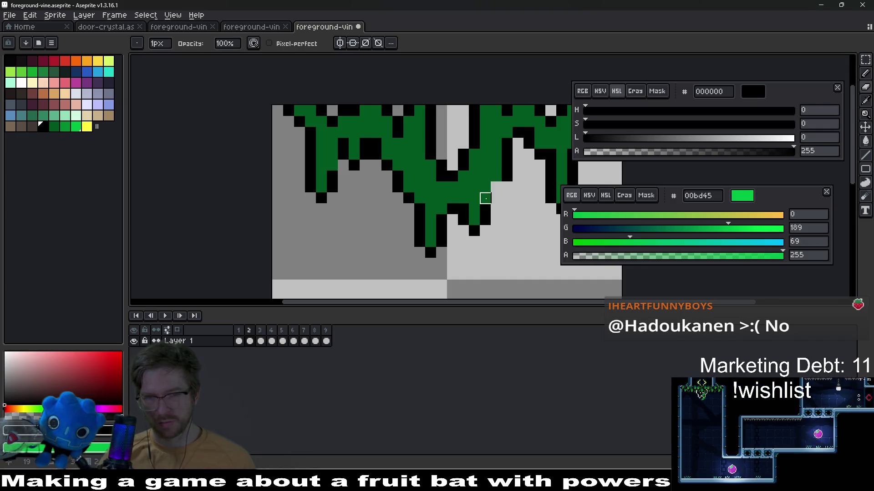
key(b)
key(b)
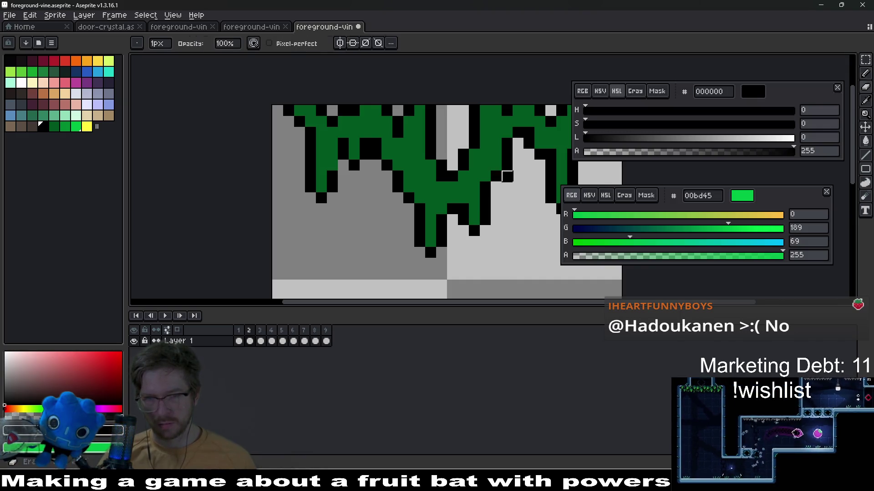
scroll(503, 205, down, 6)
scroll(507, 218, up, 6)
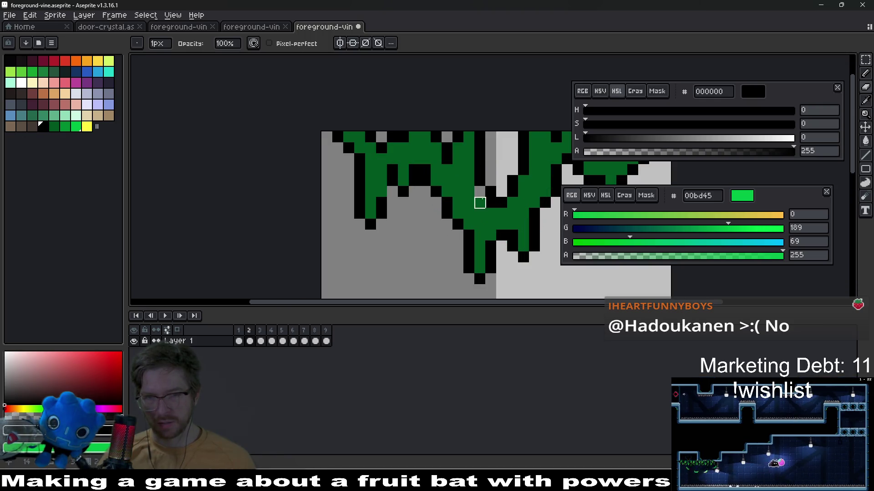
key(b)
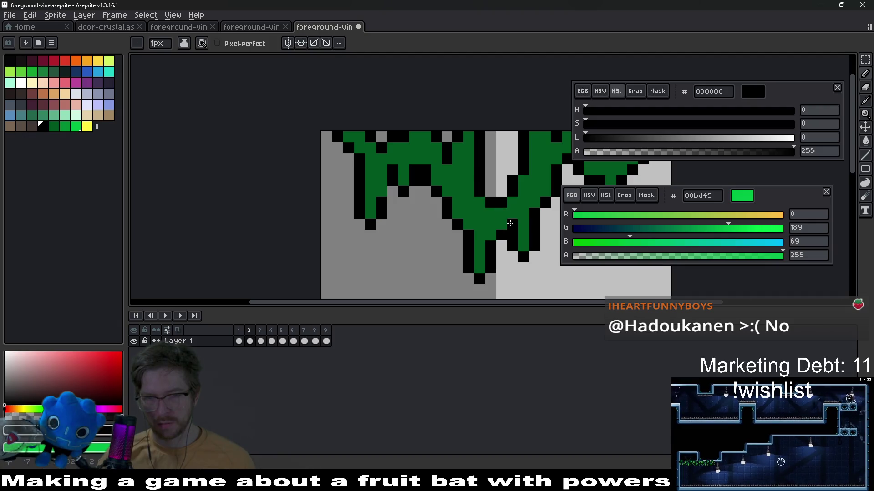
scroll(510, 230, down, 4)
scroll(527, 246, down, 1)
scroll(513, 222, up, 4)
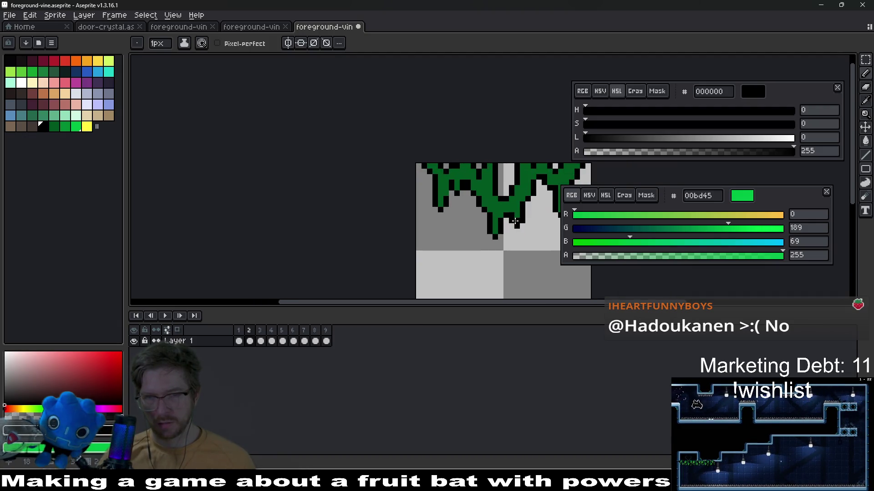
key(v)
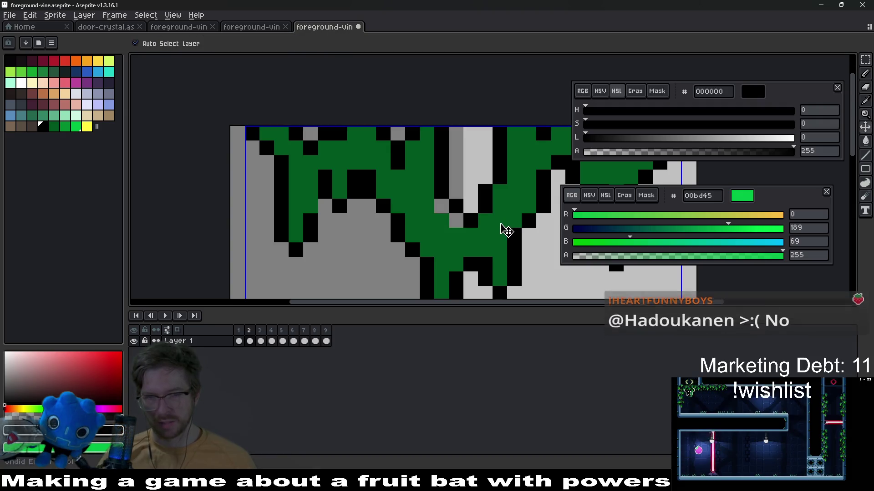
drag(477, 239, 450, 222)
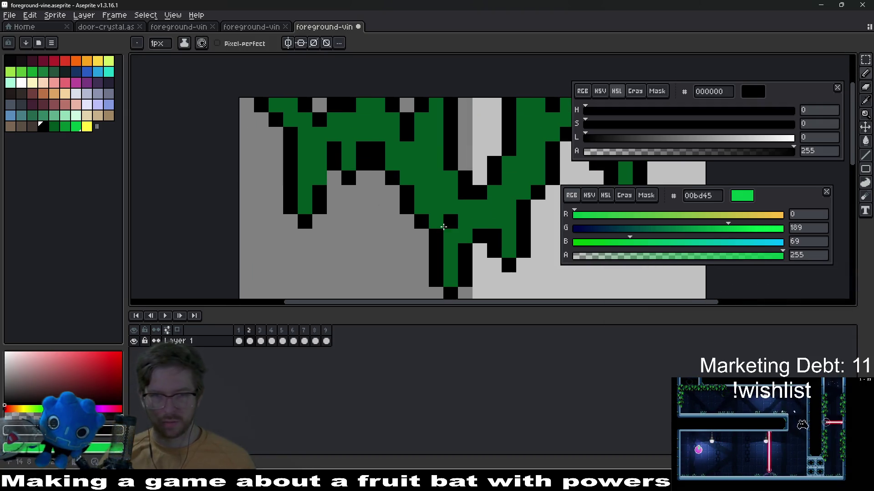
- Erase the stray pixels beside the middle vine and add black outline pixels to the tips
key(e)
scroll(407, 208, down, 4)
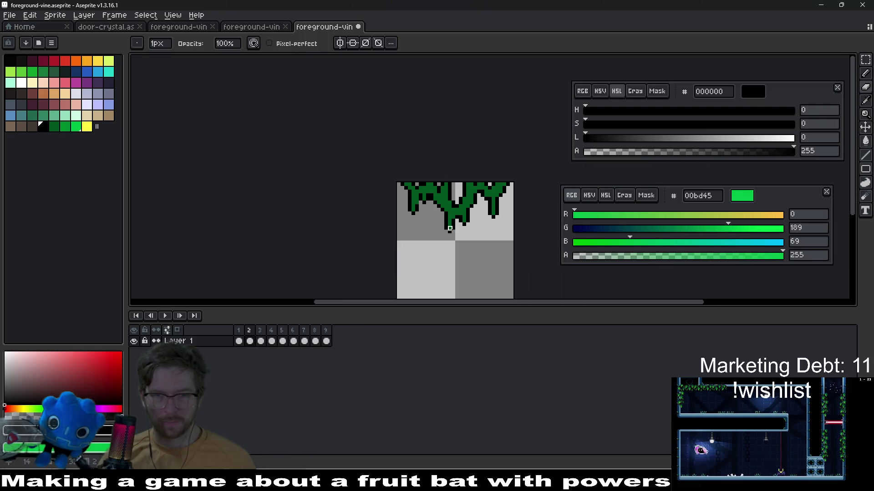
scroll(371, 188, up, 4)
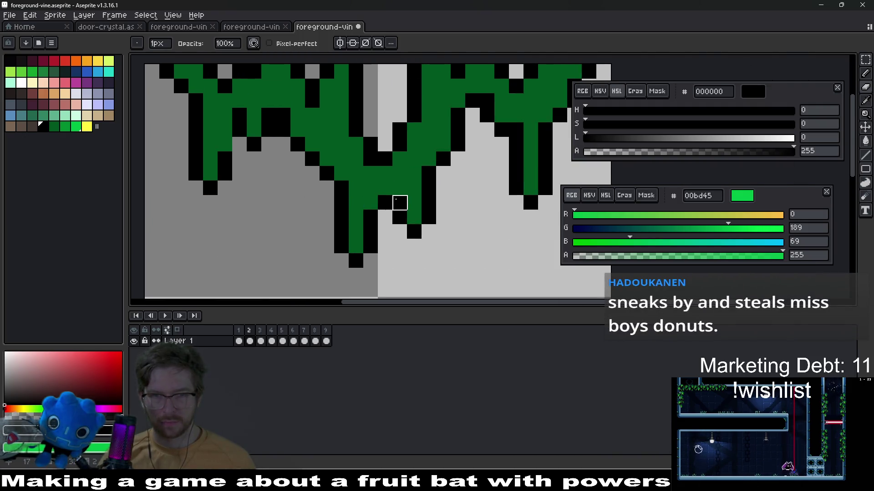
click(400, 203)
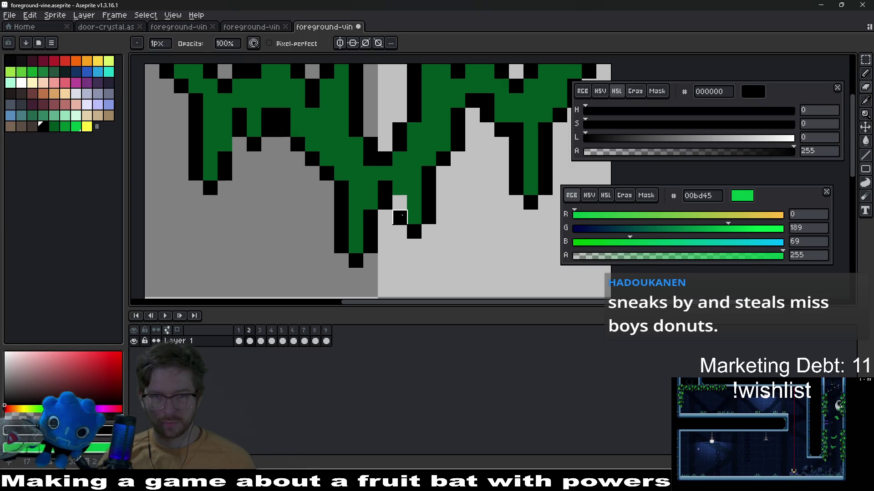
key(b)
click(399, 203)
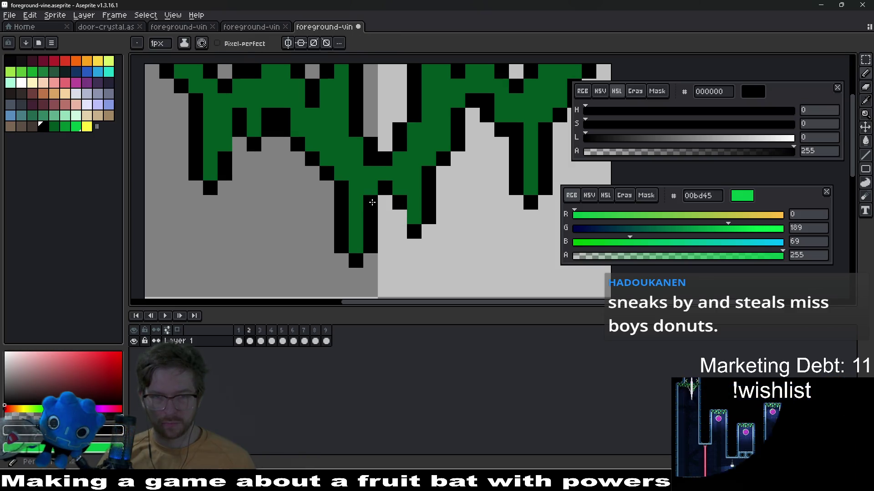
click(386, 203)
scroll(385, 206, down, 5)
scroll(412, 213, up, 3)
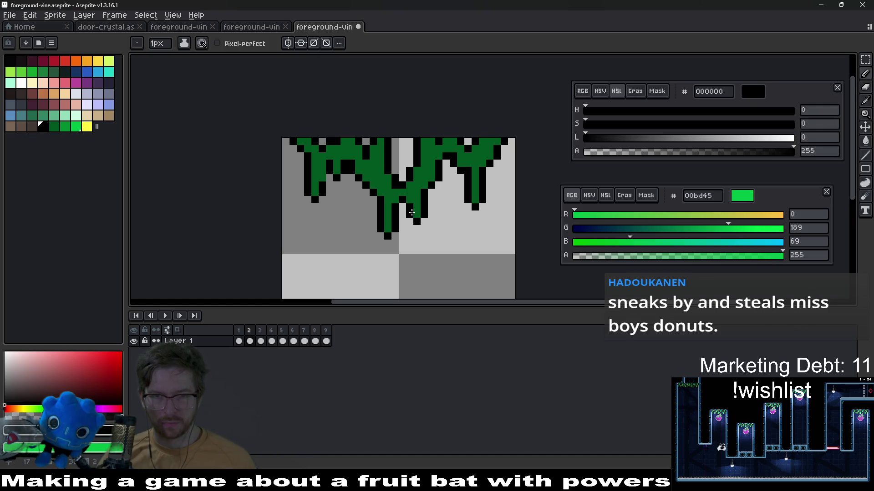
scroll(438, 222, down, 3)
scroll(417, 199, up, 4)
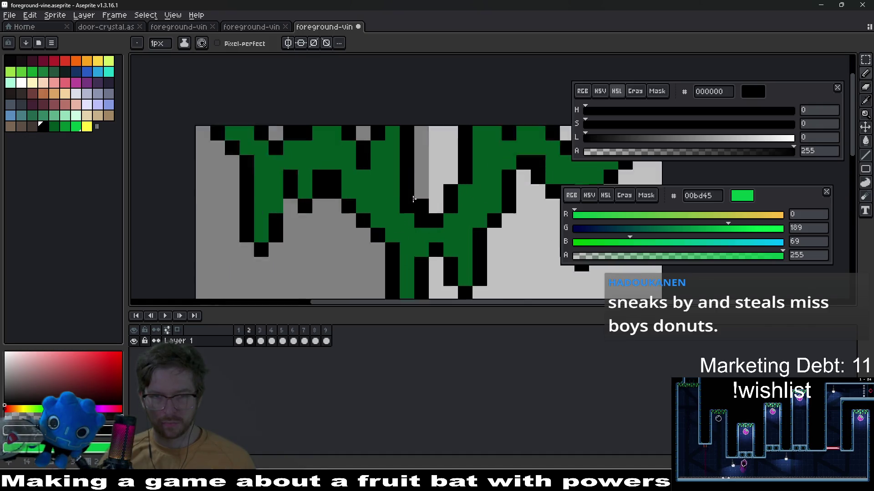
click(437, 208)
- Erase two misplaced black pixels below the vine edge and blacken the green pixel above
key(e)
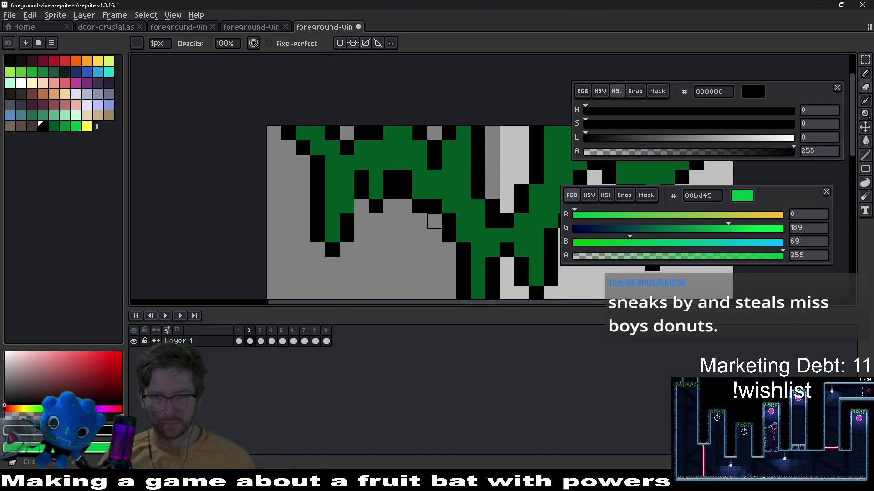
click(434, 220)
click(420, 206)
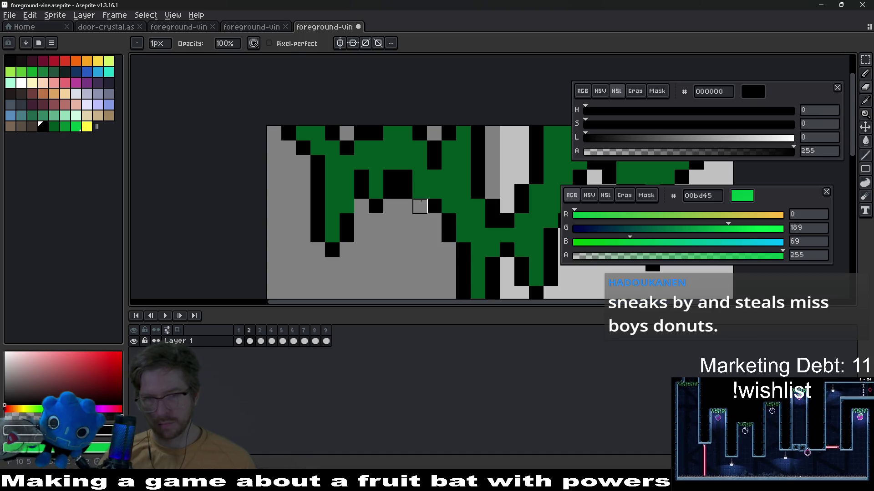
key(b)
click(415, 191)
key(e)
scroll(405, 191, down, 3)
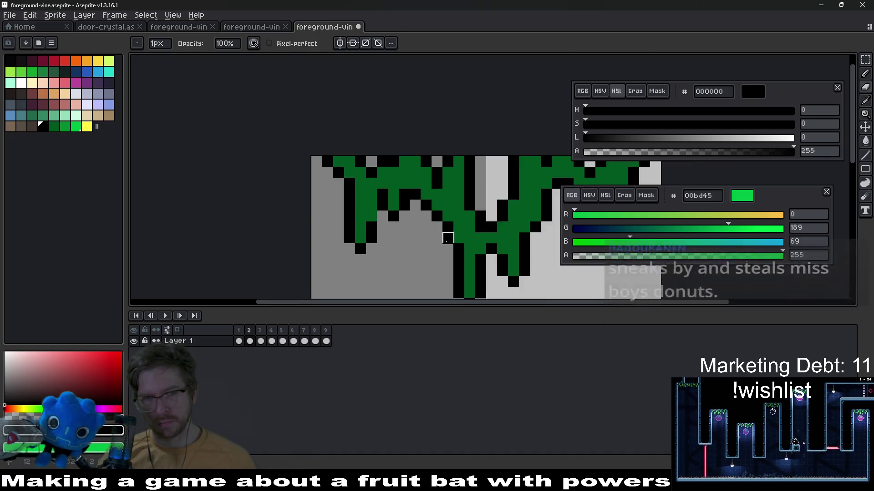
- Bring a close-up of the vines into view to check the outlines
drag(531, 243, 447, 235)
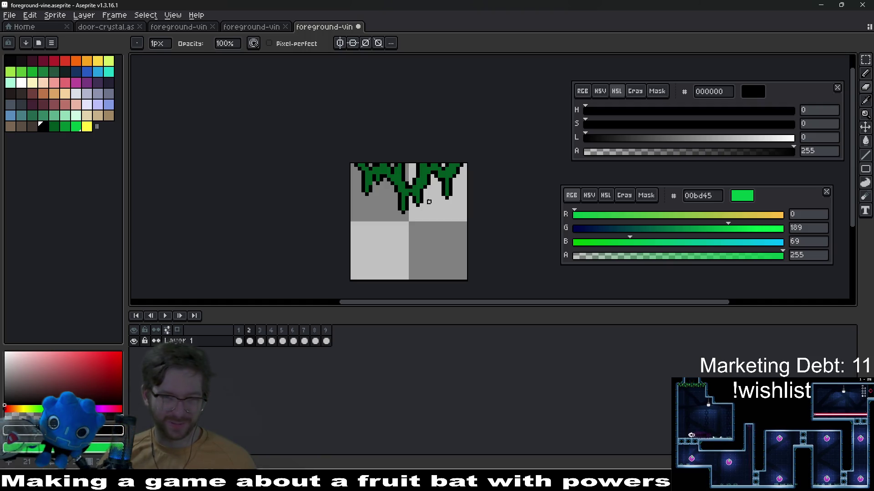
scroll(414, 187, up, 3)
drag(383, 137, 362, 189)
scroll(378, 187, up, 2)
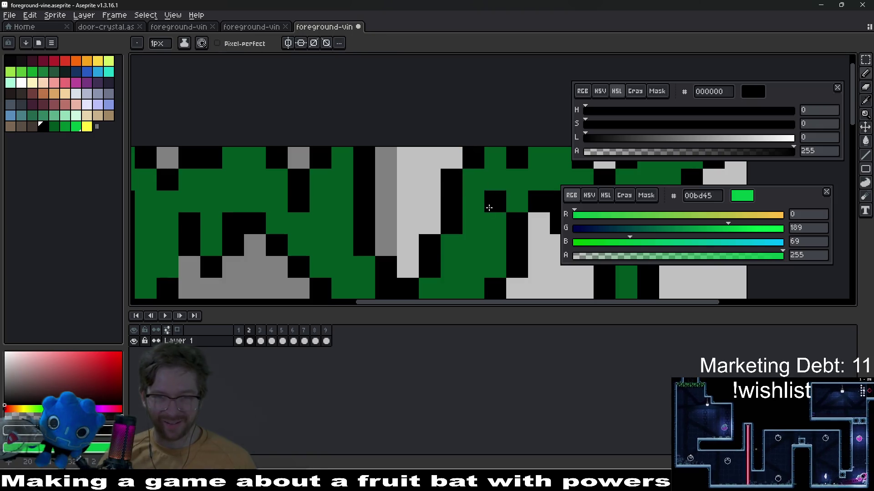
scroll(488, 204, down, 5)
scroll(491, 209, up, 4)
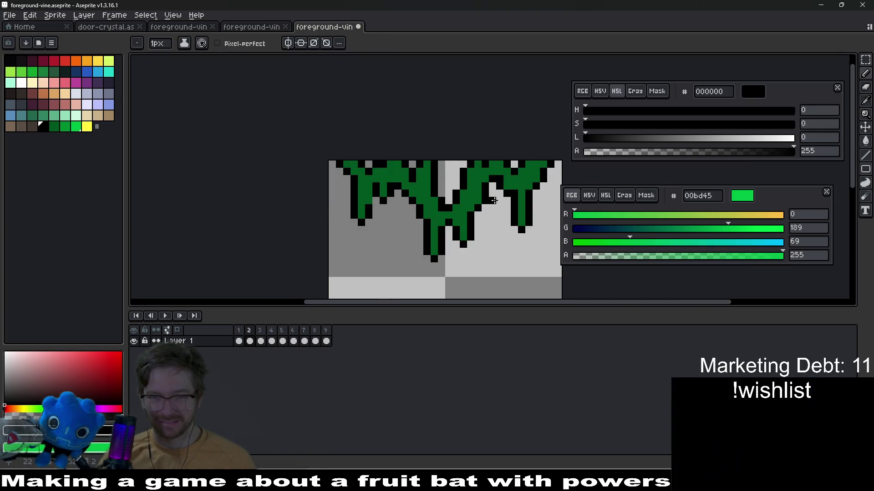
key(e)
scroll(490, 200, down, 5)
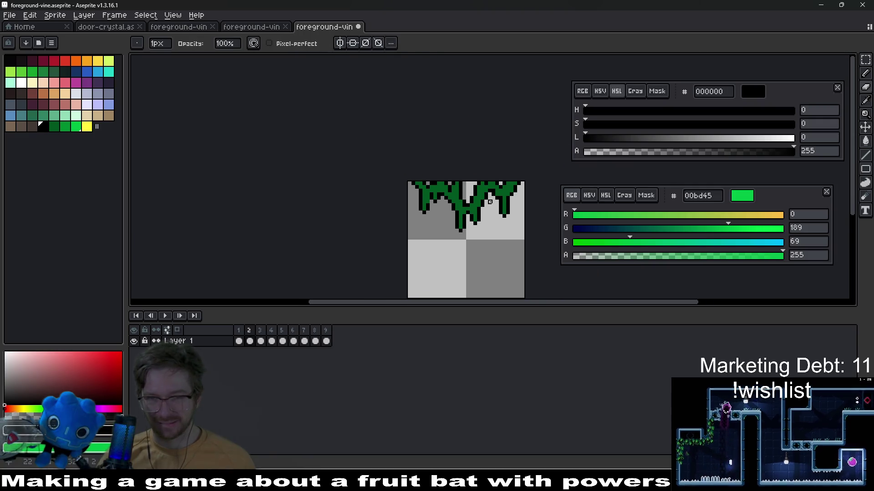
scroll(516, 209, up, 3)
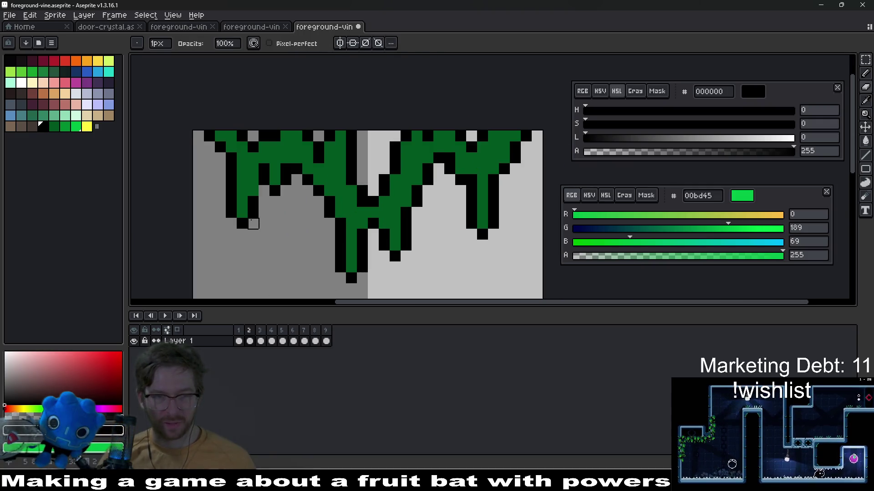
key(b)
scroll(322, 218, down, 5)
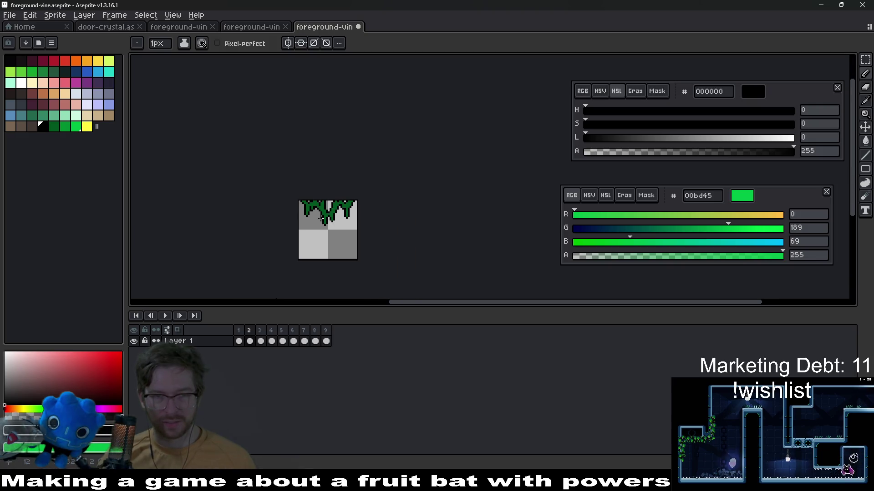
- Paint yellow fffc40 pixels on the vine tips with bright-green 00bd45 highlights above them
click(87, 127)
scroll(323, 218, up, 5)
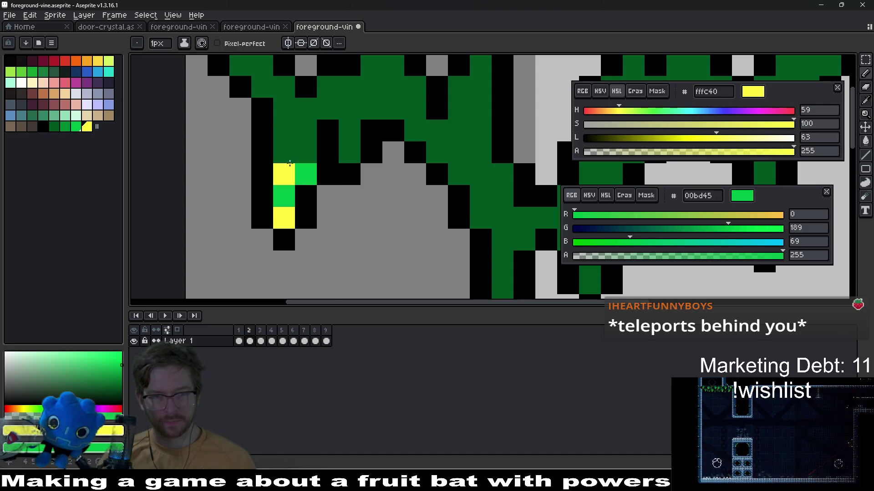
right_click(306, 174)
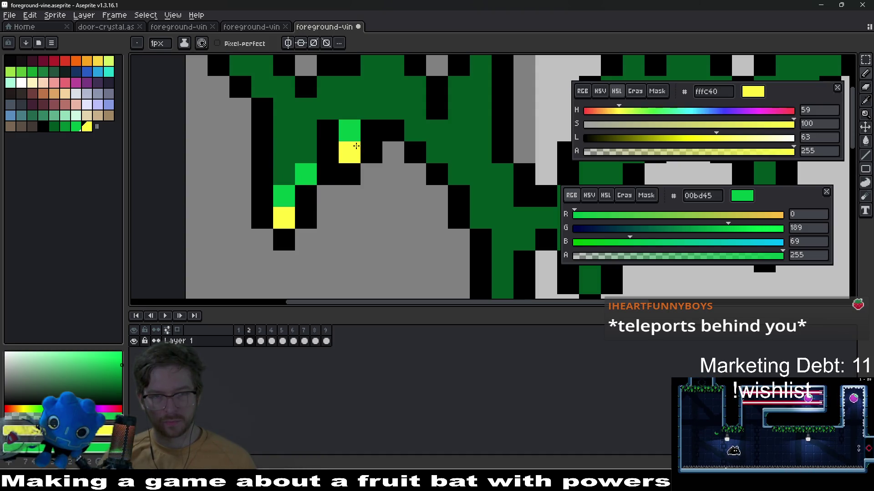
scroll(412, 182, right, 3)
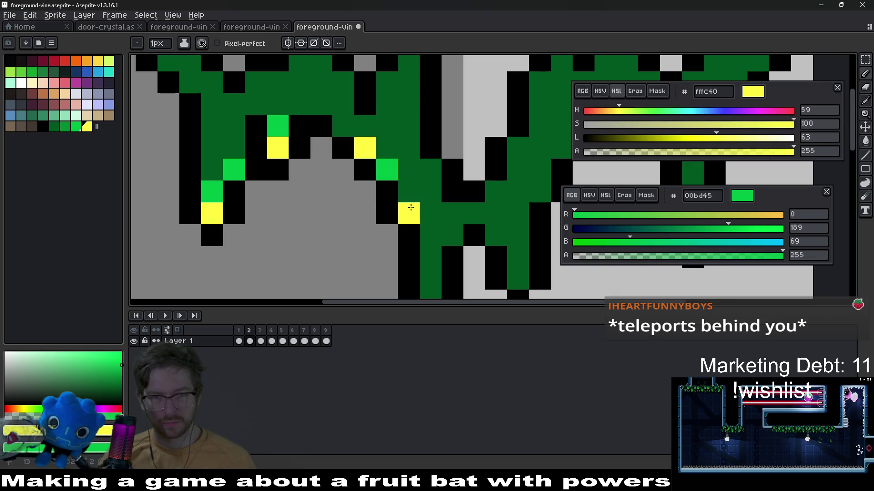
right_click(365, 148)
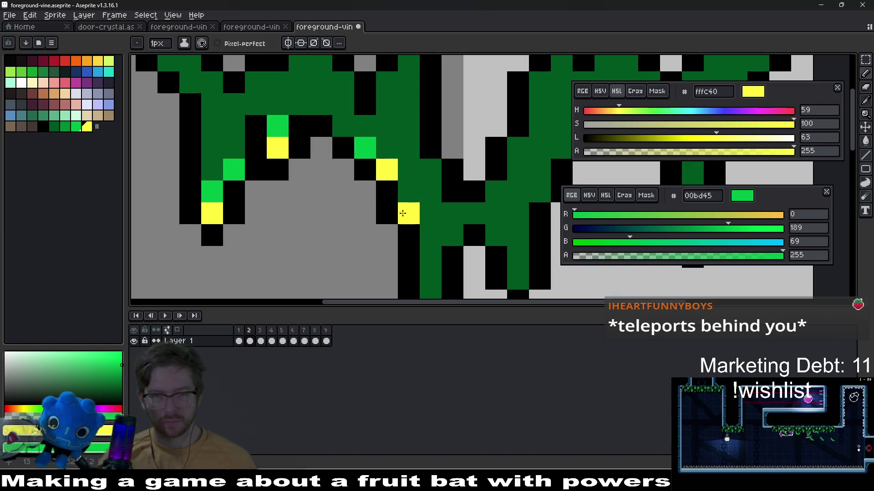
scroll(410, 215, down, 5)
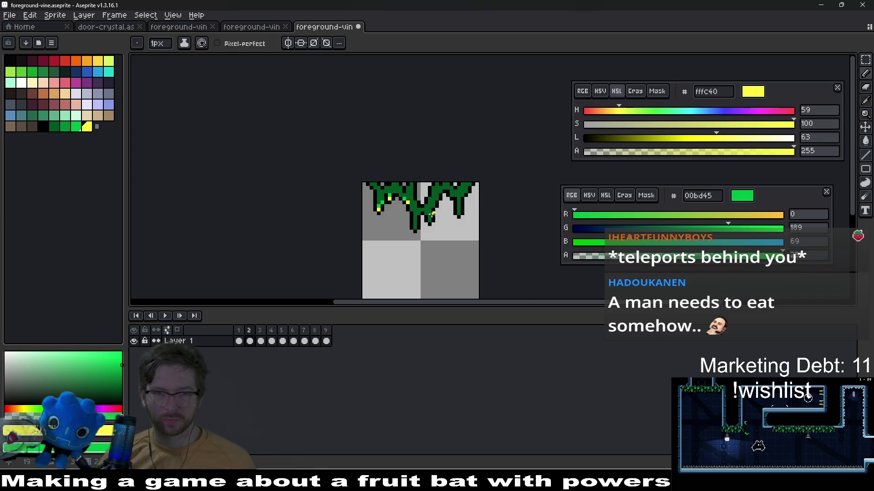
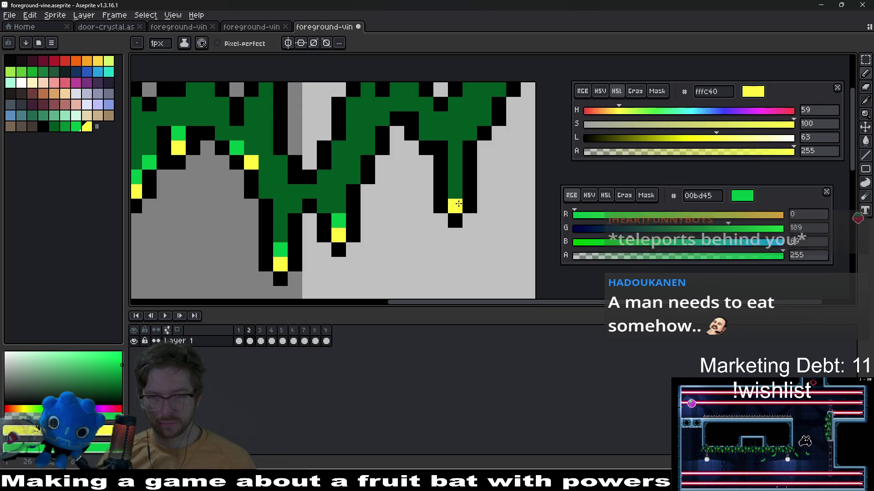
- Add a yellow fffc40 tip pixel to the drip strand's end, check the sprite, and pick medium green
scroll(432, 182, up, 1)
click(418, 162)
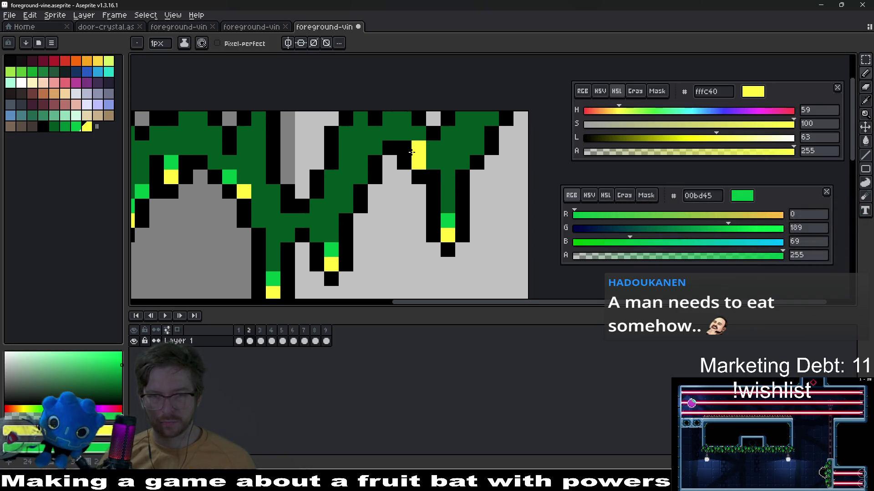
scroll(462, 193, down, 5)
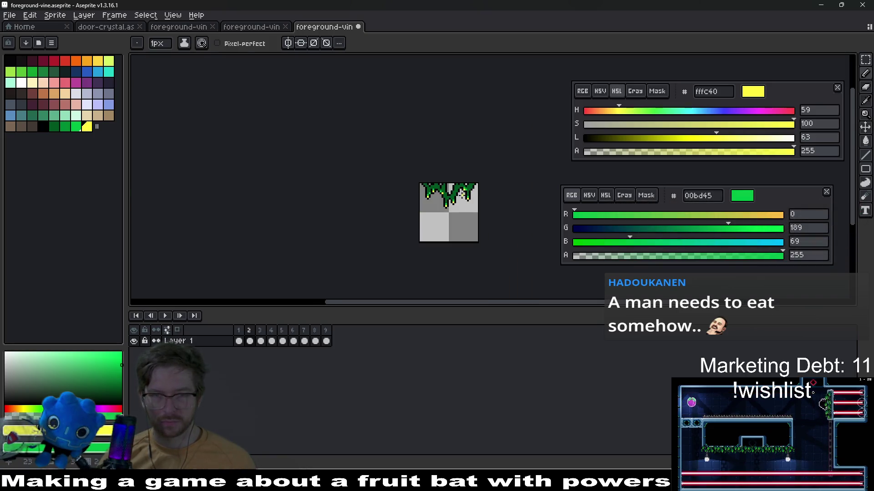
scroll(462, 194, up, 4)
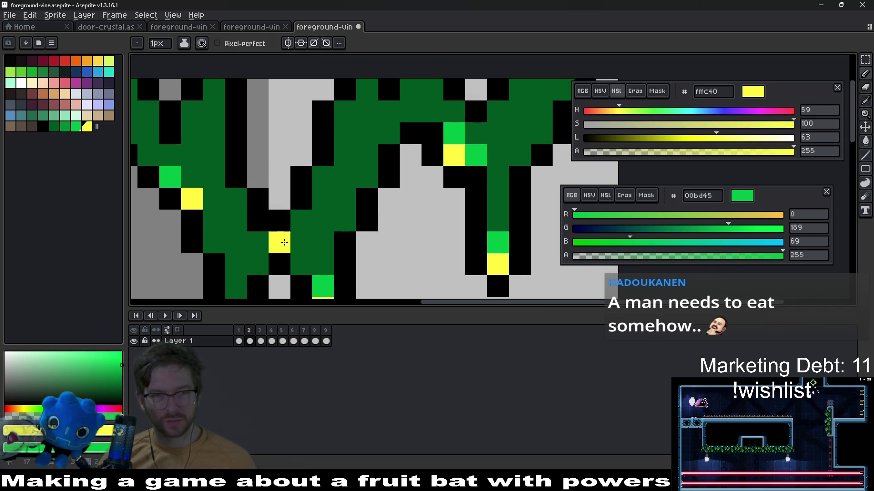
scroll(212, 229, down, 2)
scroll(315, 255, up, 2)
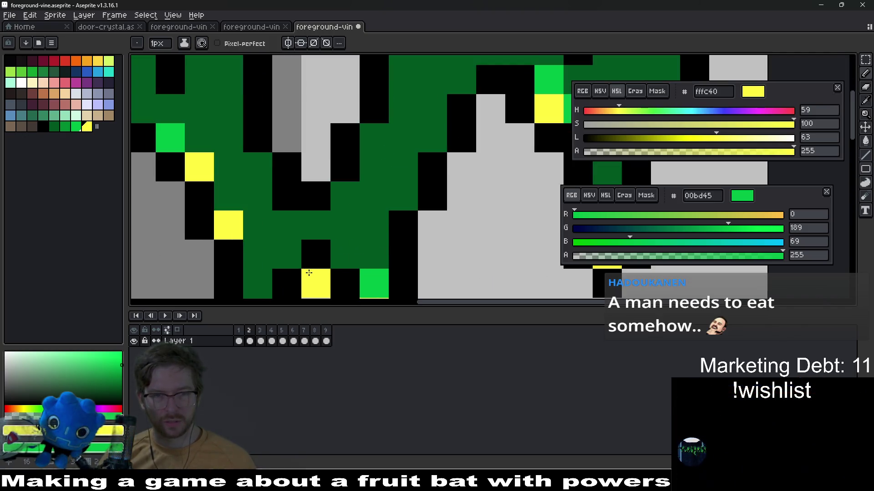
scroll(316, 255, down, 3)
scroll(315, 256, down, 2)
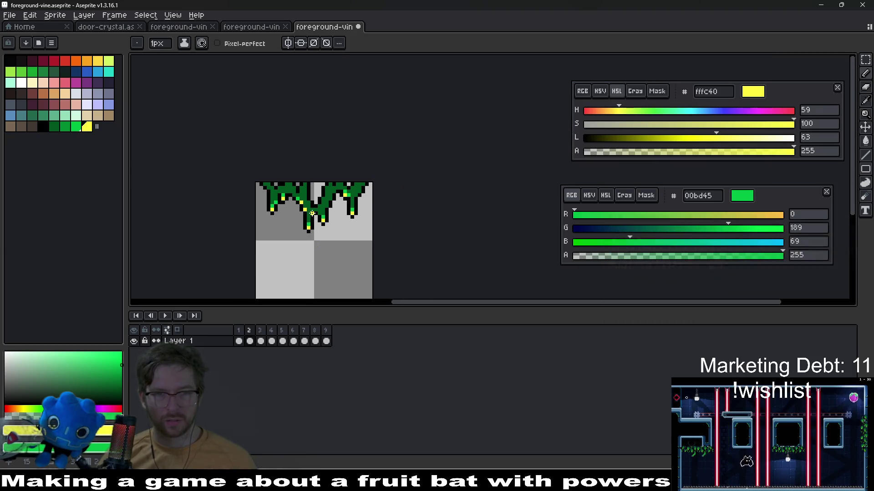
scroll(283, 193, up, 2)
scroll(283, 192, up, 2)
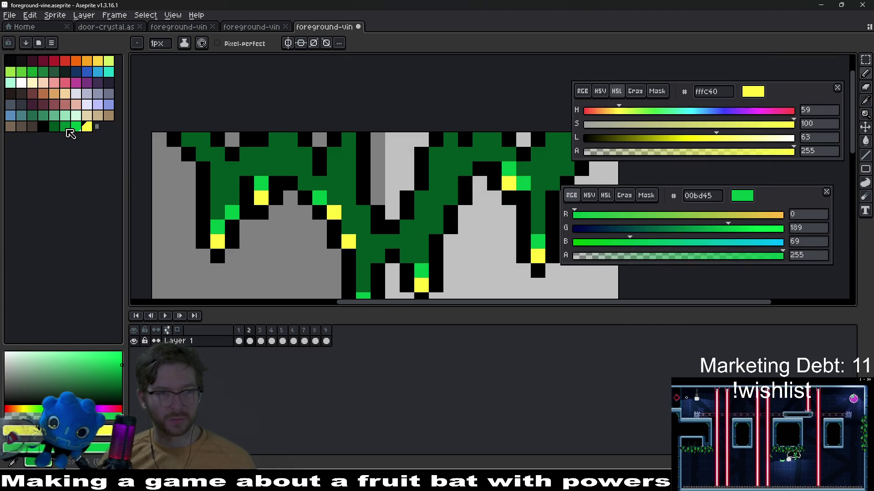
click(65, 126)
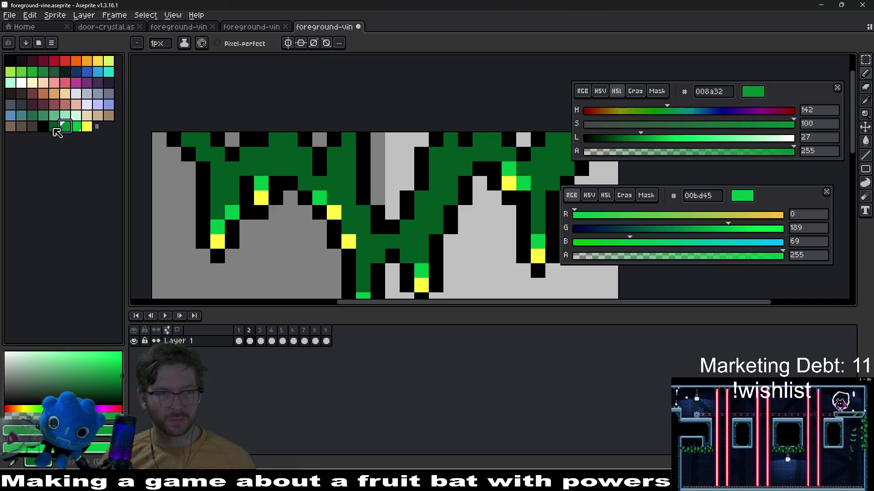
- Set 005620 as the secondary colour and paint a medium green highlight along one strand
right_click(54, 127)
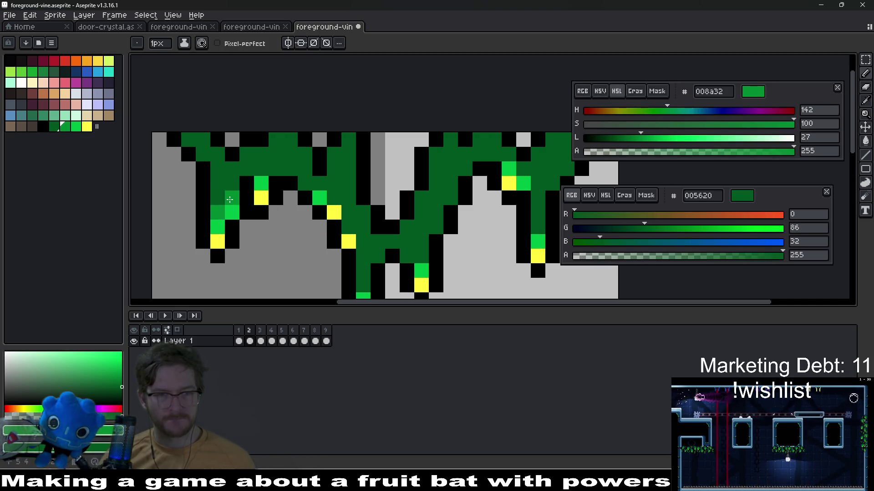
mouse_move(216, 210)
mouse_down()
mouse_move(248, 169)
mouse_move(320, 183)
mouse_move(335, 198)
mouse_up()
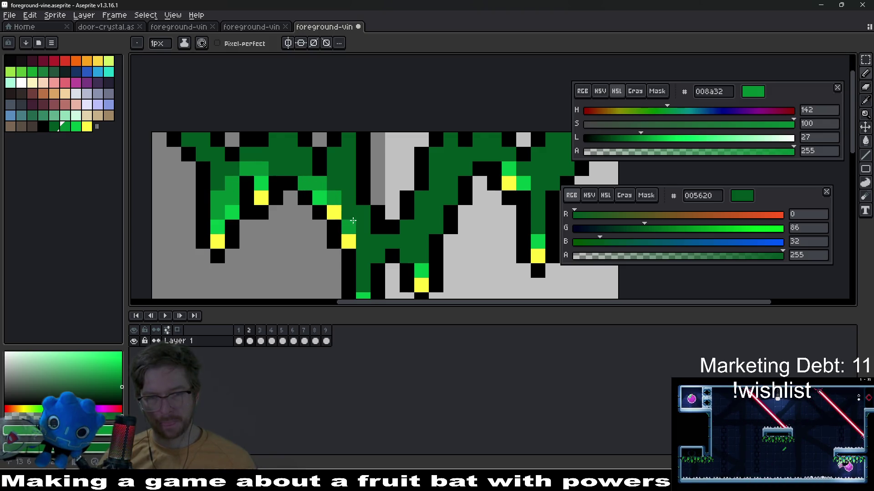
scroll(392, 246, down, 5)
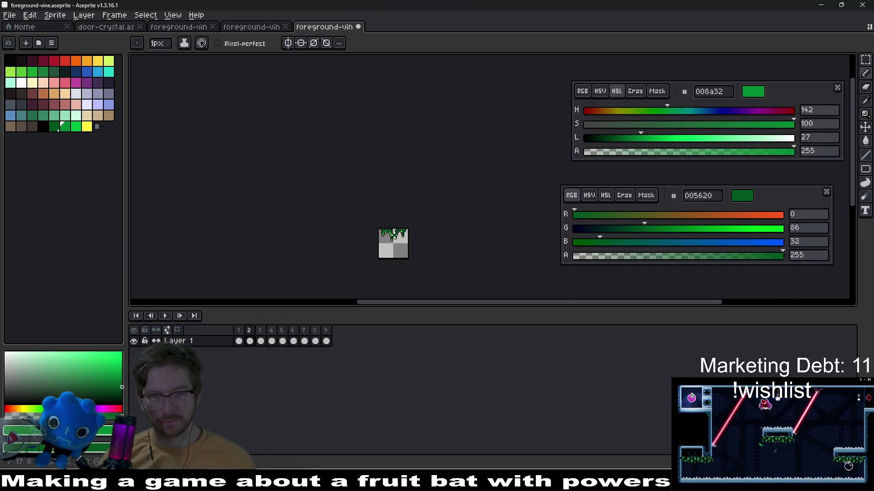
scroll(394, 233, up, 3)
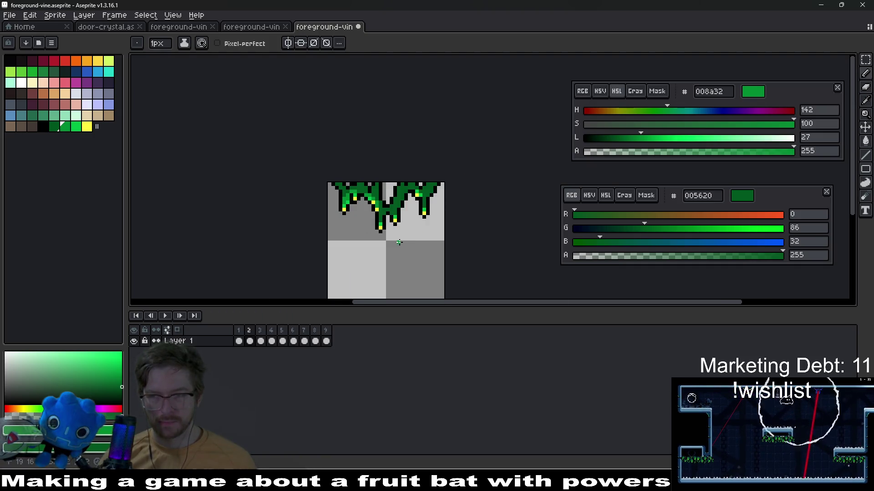
drag(399, 243, 358, 187)
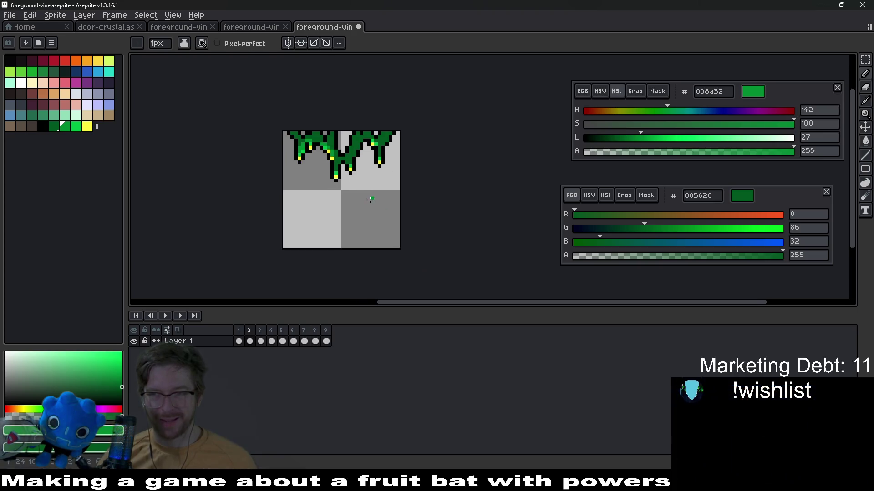
scroll(352, 187, up, 2)
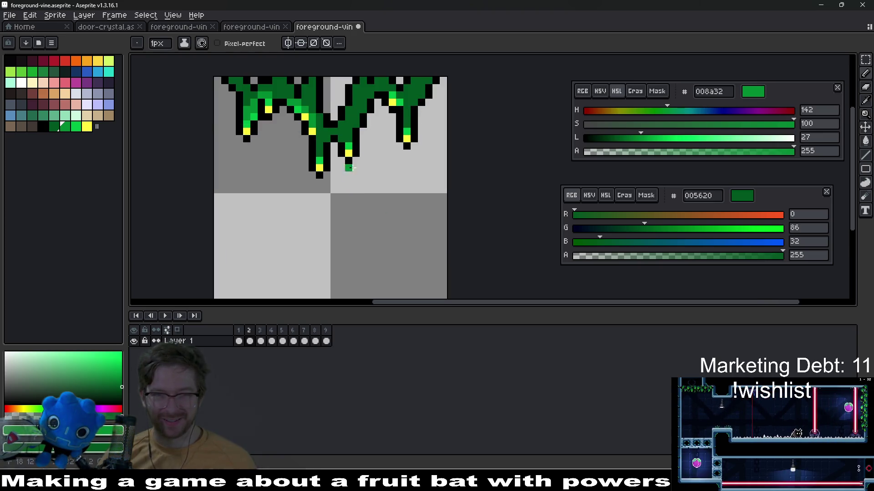
scroll(322, 196, up, 3)
- Repaint a column and a row of dark-green strand pixels medium green
drag(322, 195, 316, 155)
drag(421, 188, 378, 205)
click(304, 164)
click(333, 135)
drag(362, 163, 404, 169)
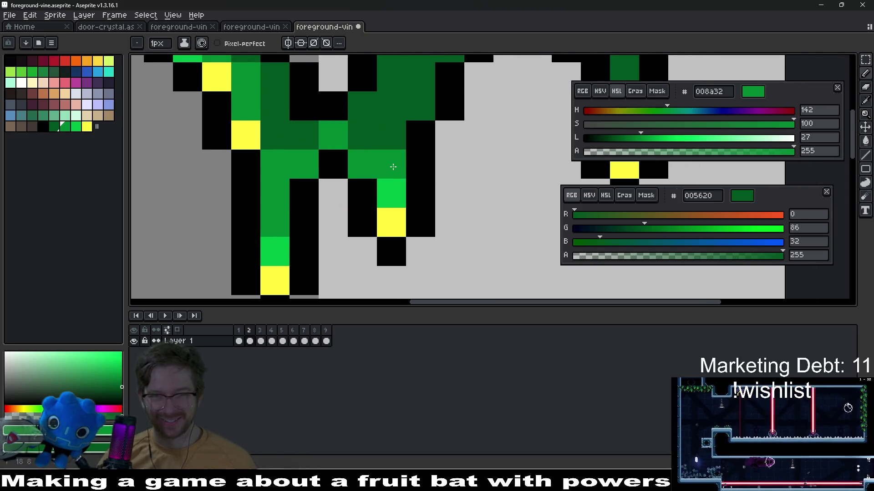
click(362, 136)
click(306, 133)
click(282, 132)
- Recolour the remaining scattered dark-green and outline pixels medium green, then review the vine
scroll(306, 133, down, 3)
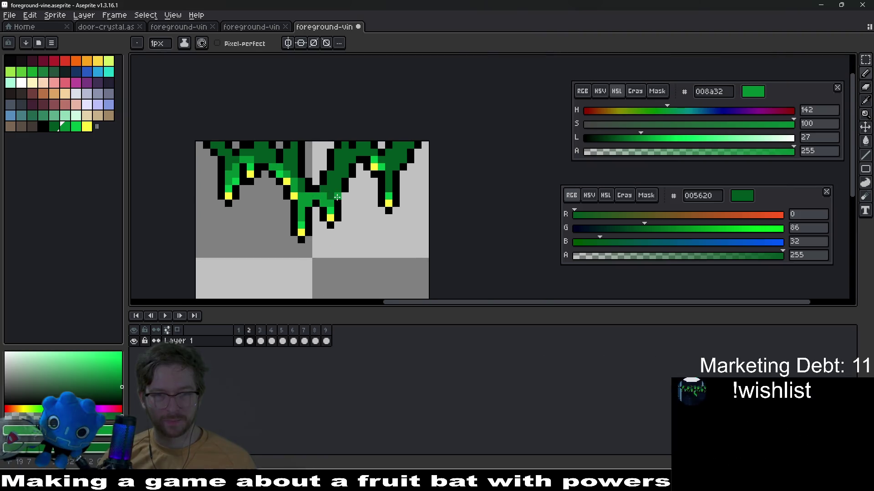
scroll(316, 103, up, 3)
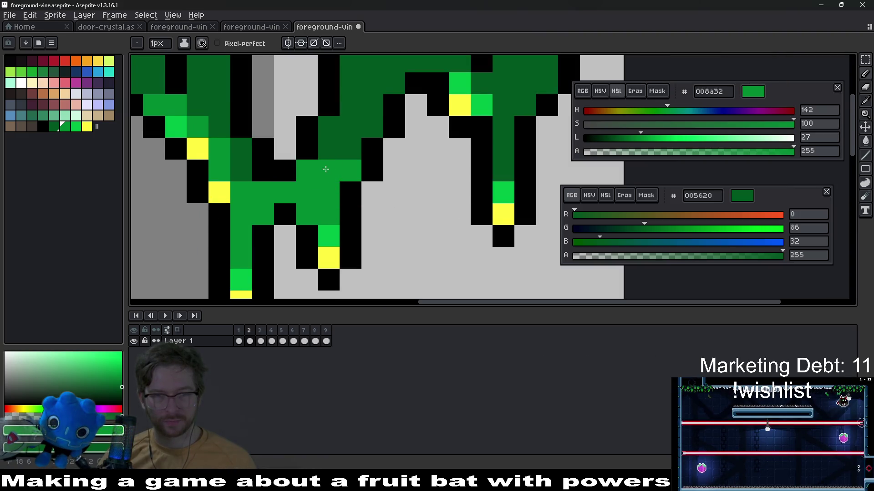
click(350, 149)
scroll(355, 155, down, 3)
scroll(379, 168, up, 3)
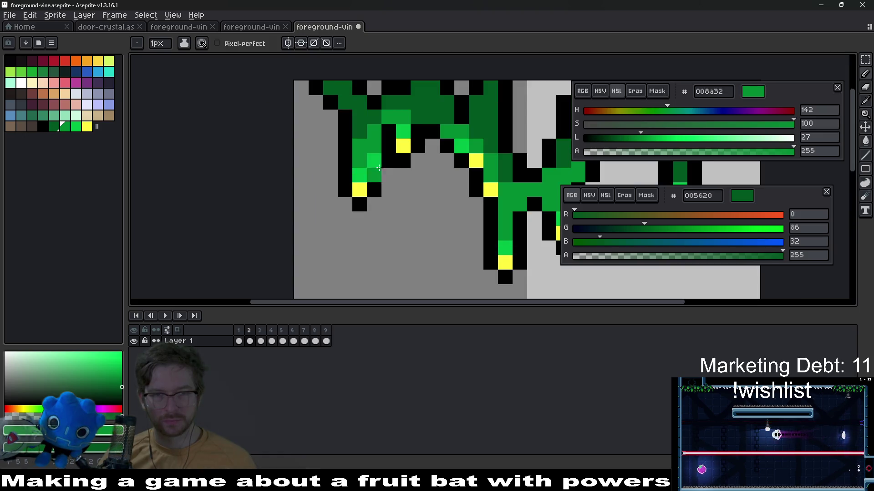
scroll(379, 169, down, 3)
scroll(371, 177, up, 3)
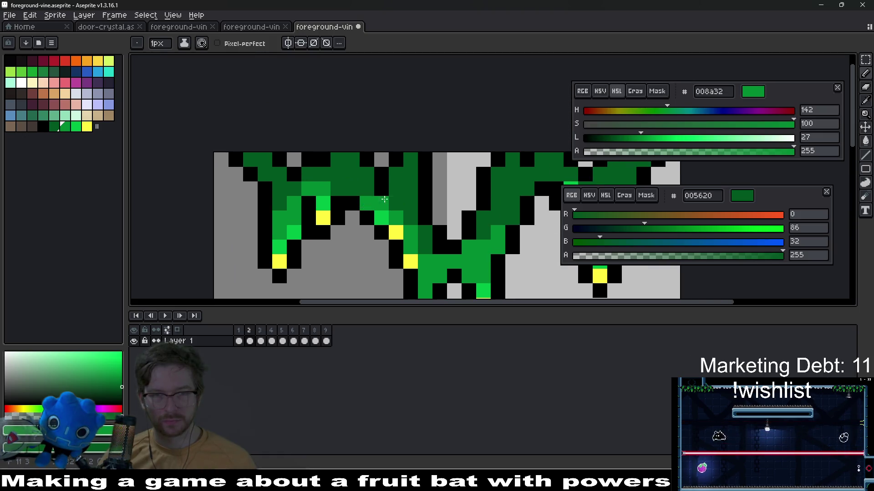
click(338, 174)
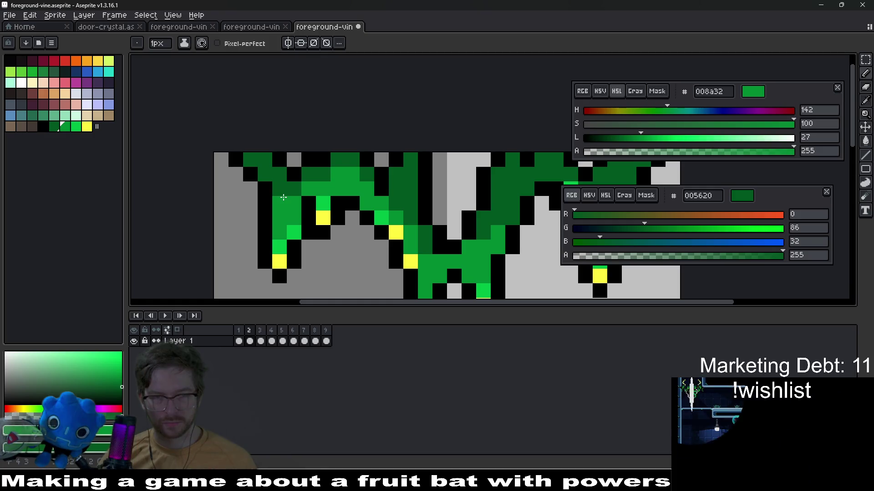
scroll(291, 193, down, 3)
scroll(314, 189, up, 3)
click(322, 187)
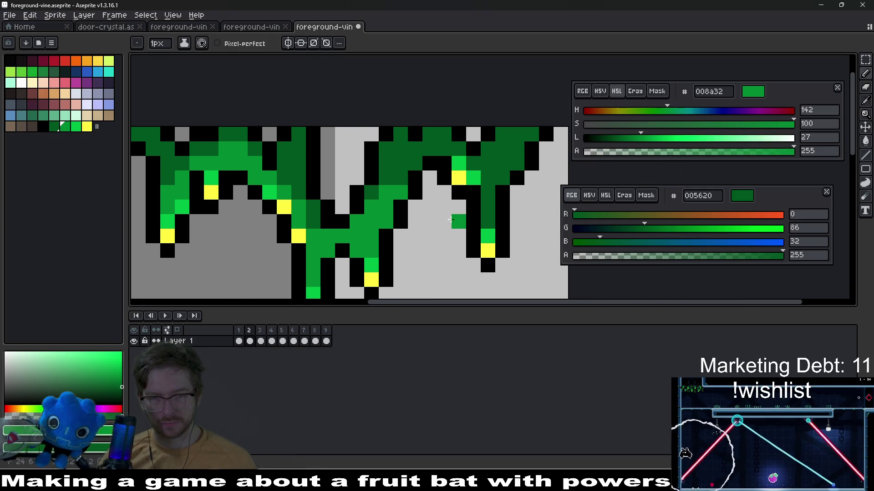
scroll(451, 219, right, 2)
scroll(455, 216, down, 5)
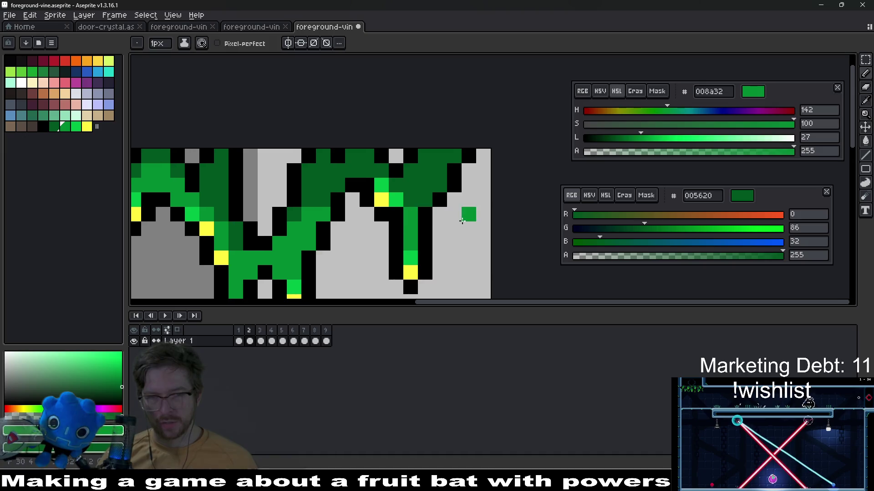
scroll(455, 221, up, 5)
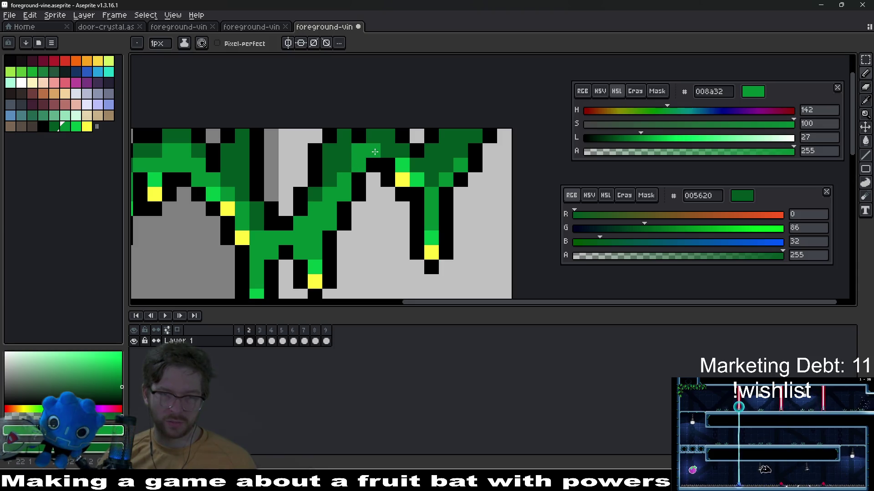
scroll(394, 150, down, 3)
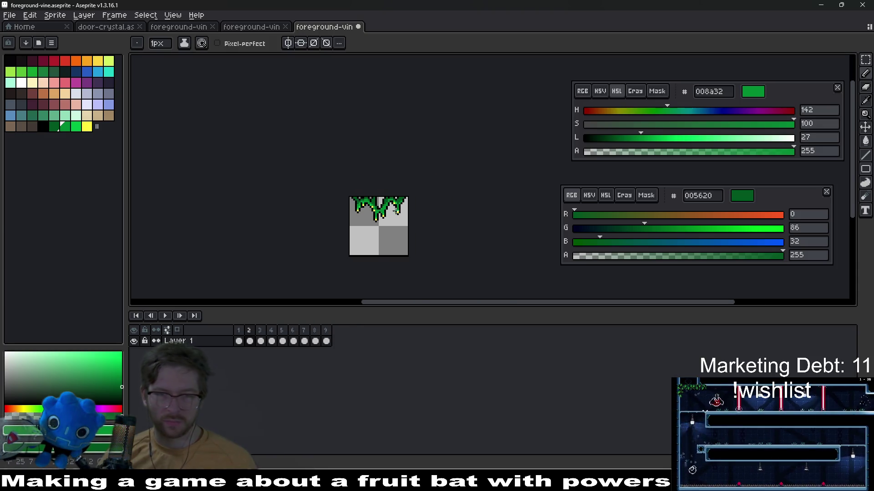
scroll(393, 206, up, 2)
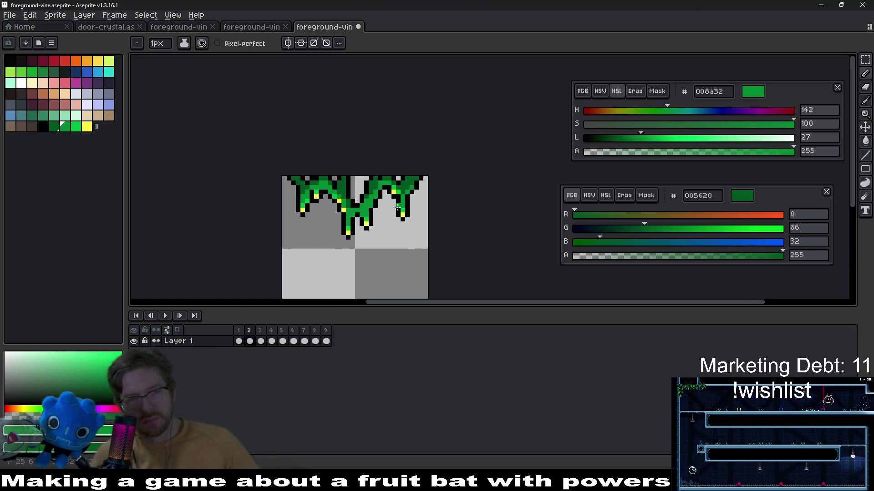
scroll(394, 207, up, 2)
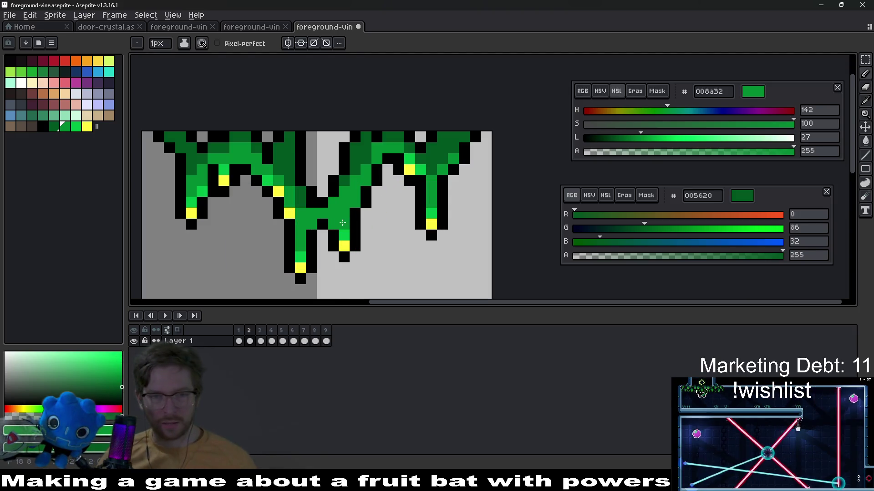
scroll(341, 232, up, 2)
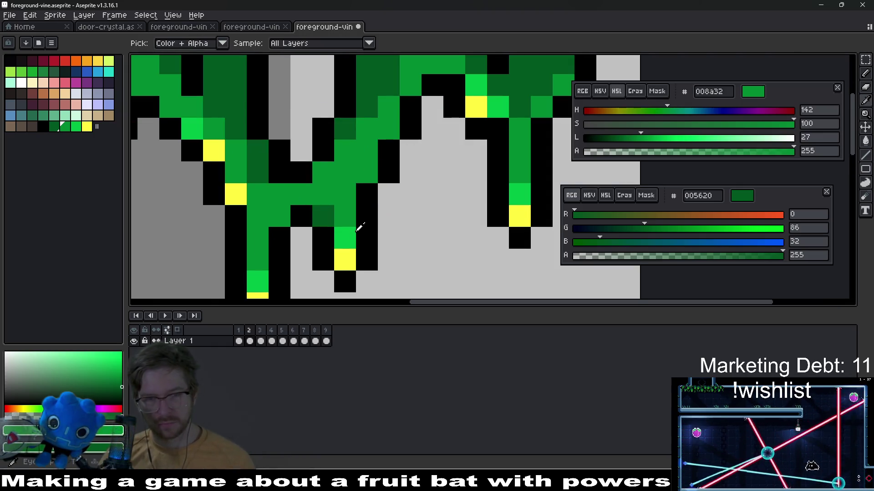
- Sample the bright green from the vine and recolour a dark pixel with it
alt+click(351, 234)
click(326, 220)
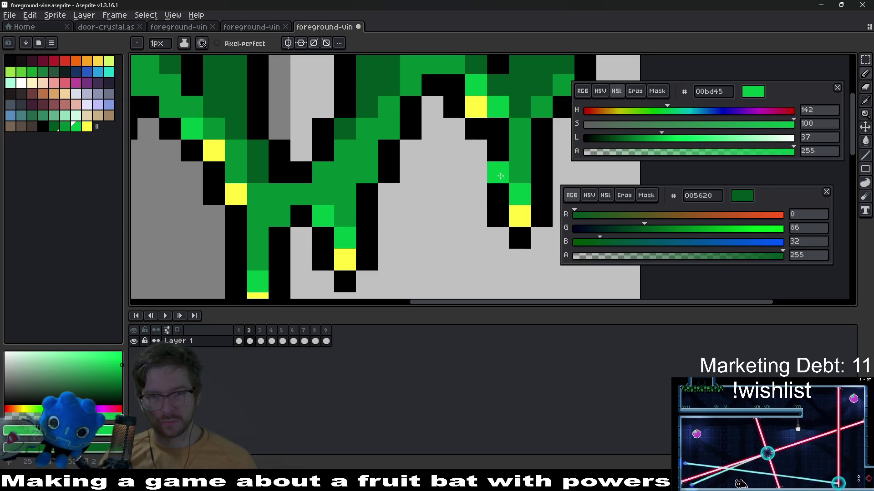
drag(408, 128, 355, 198)
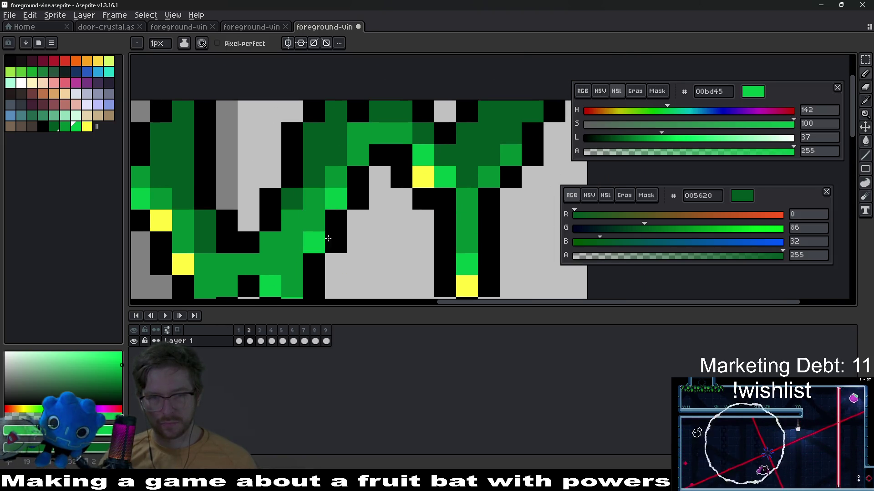
scroll(385, 232, down, 6)
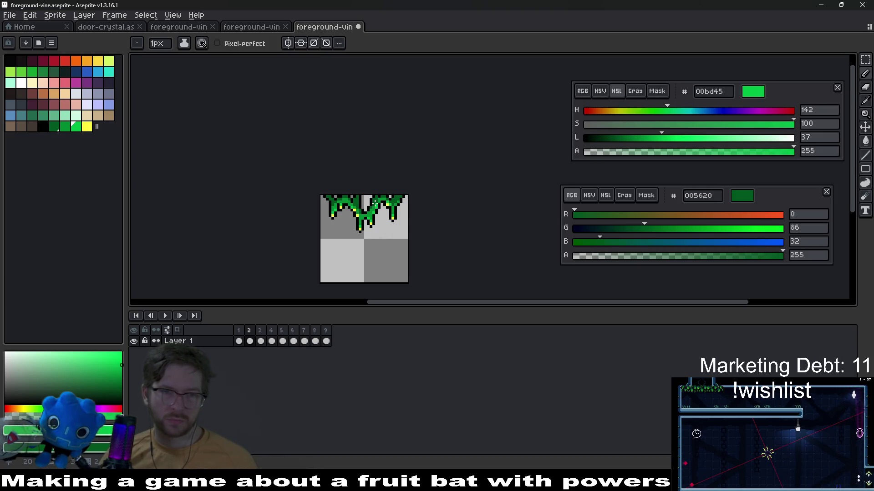
scroll(374, 201, up, 3)
drag(330, 206, 338, 217)
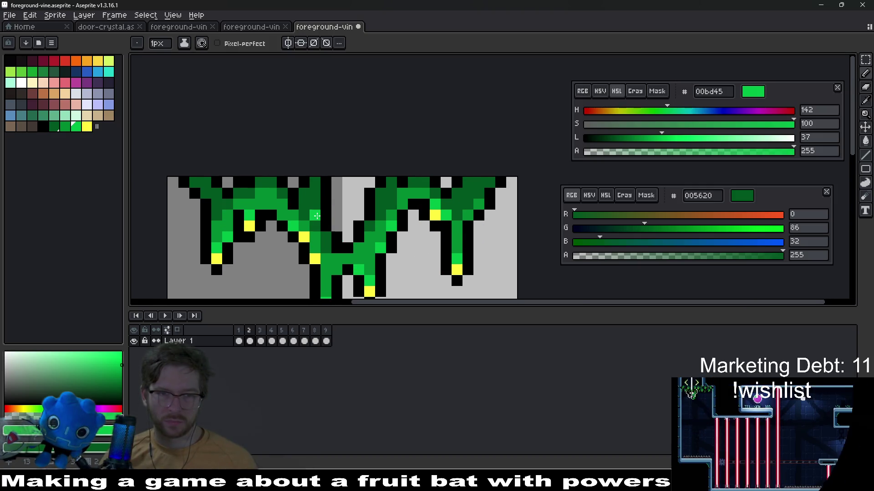
scroll(316, 227, up, 1)
- Sample the darker green from the vine, save the file, and move to frame 1
alt+click(313, 227)
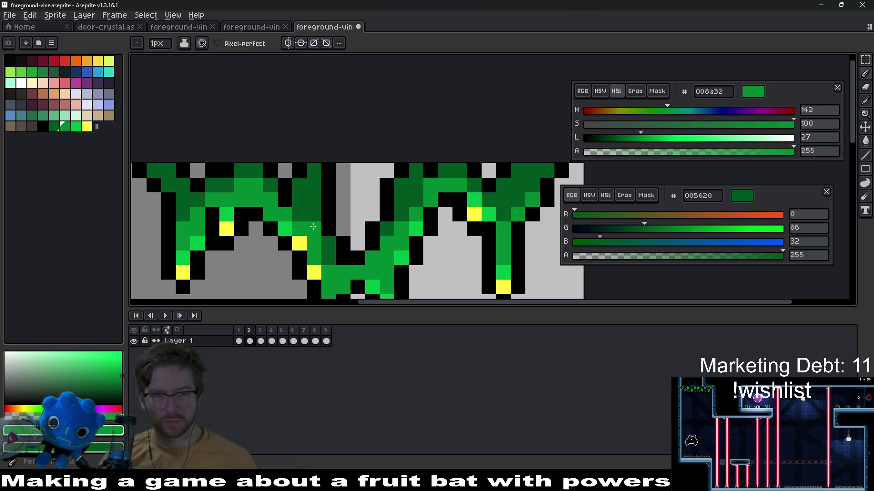
scroll(344, 220, down, 6)
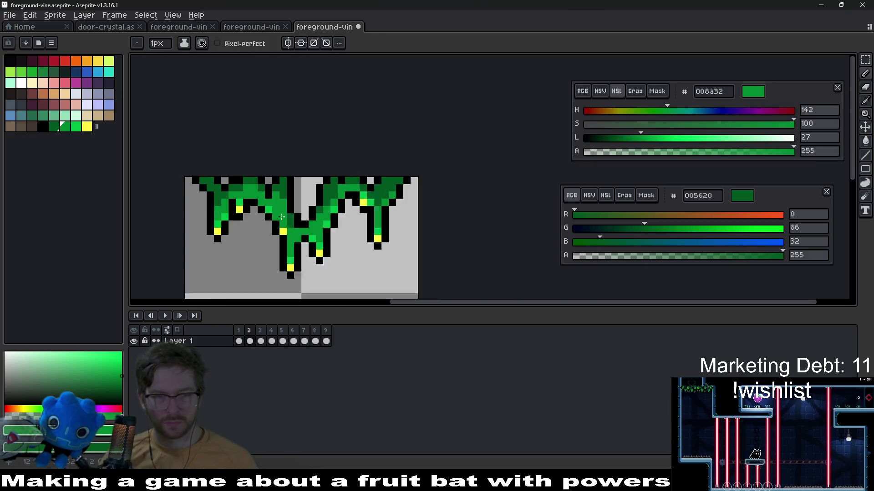
scroll(351, 209, up, 3)
scroll(352, 208, up, 3)
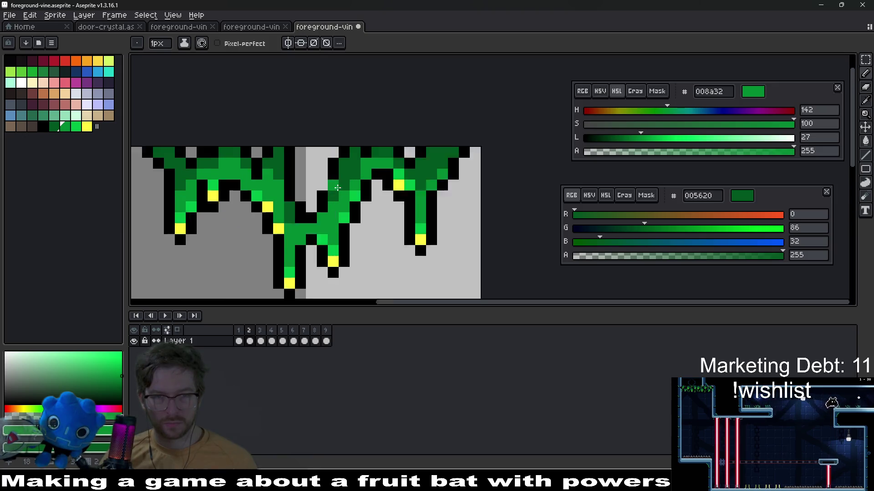
scroll(415, 214, up, 2)
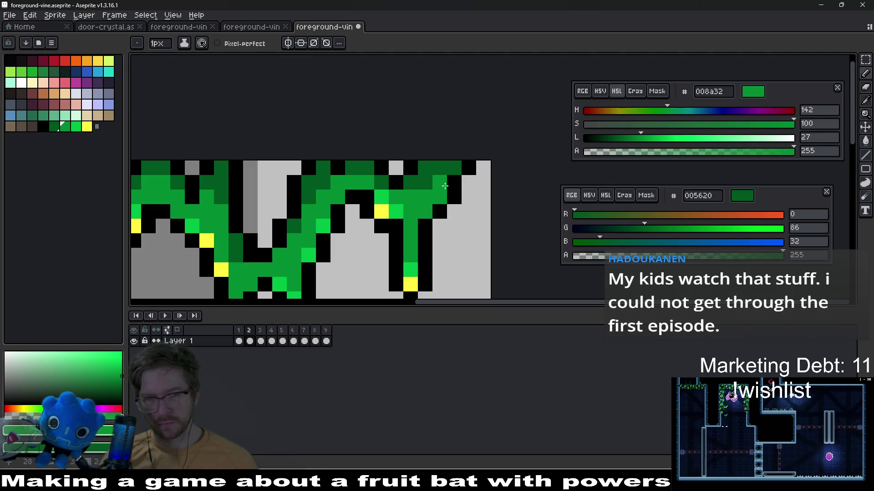
scroll(431, 221, down, 6)
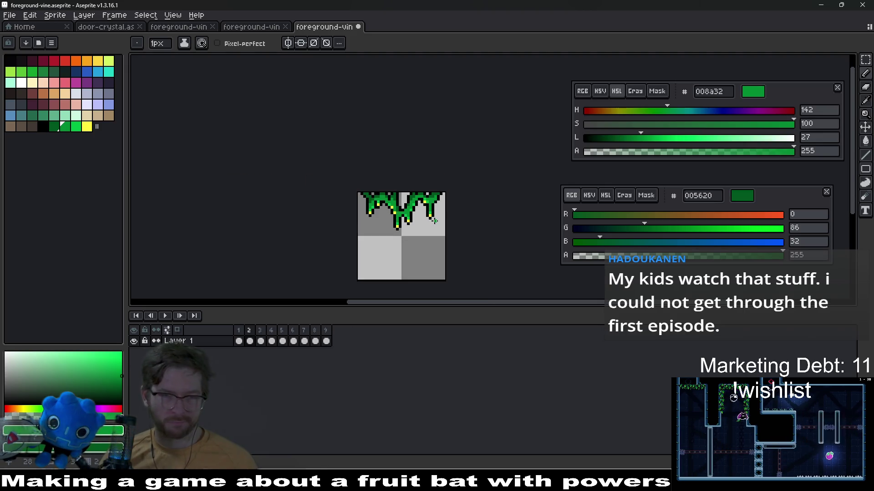
key(ctrl+s)
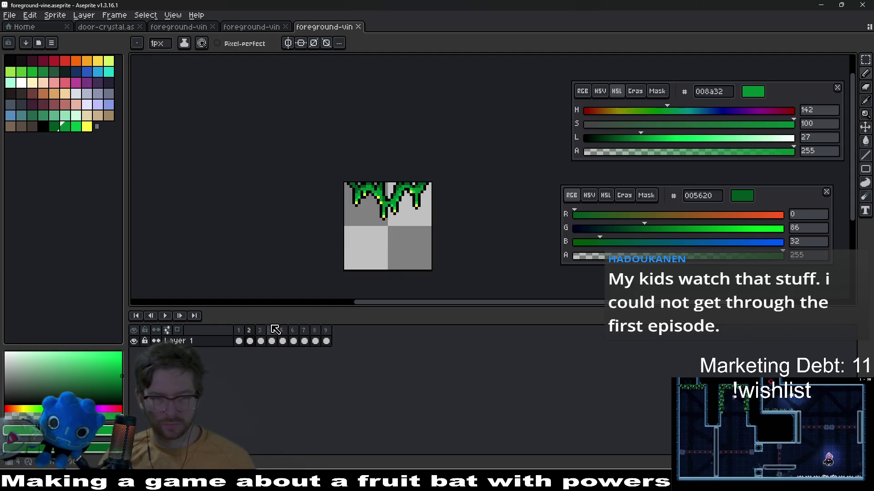
click(239, 342)
- Choose black and start a 1px line outline along the vine's top-left and left edge
click(32, 127)
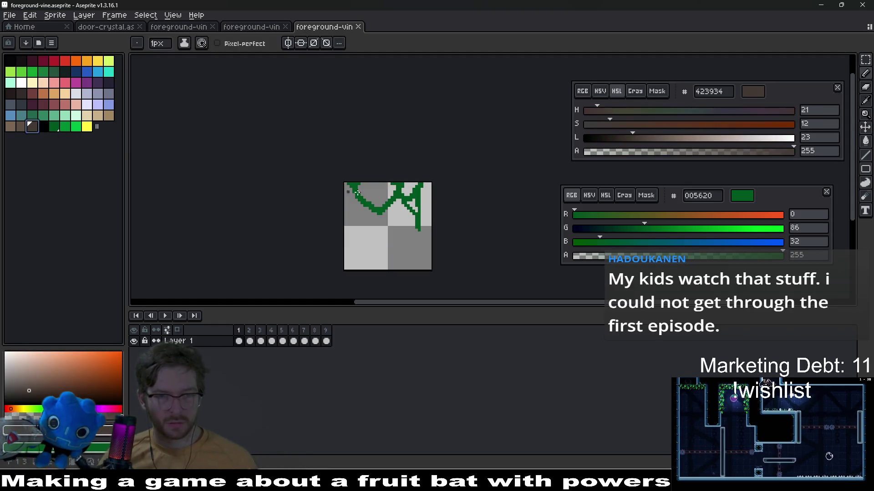
scroll(383, 198, up, 2)
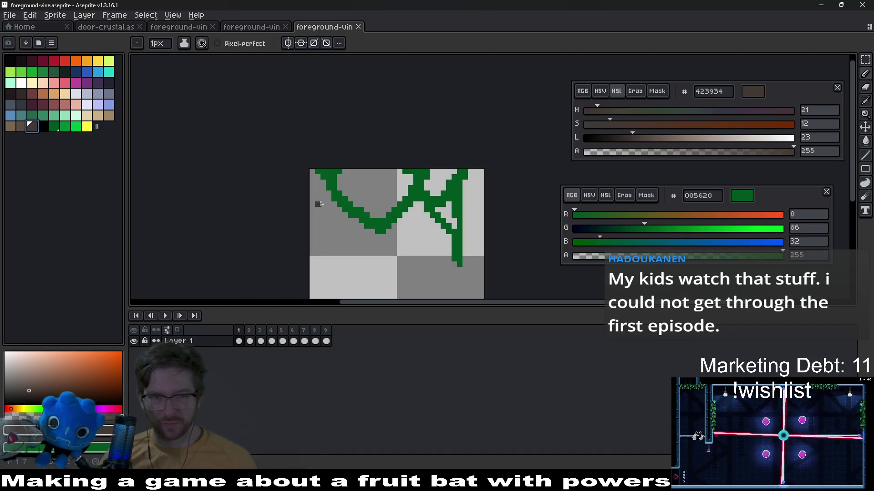
scroll(339, 188, up, 2)
click(43, 126)
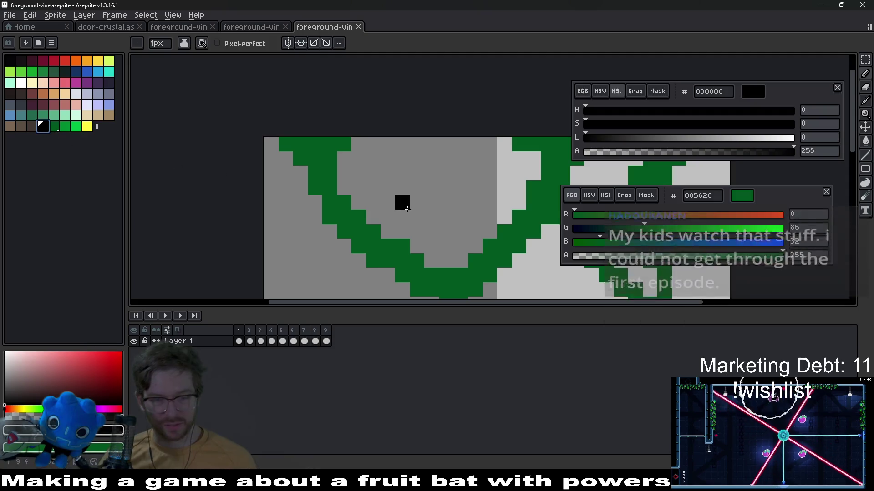
key(l)
click(276, 150)
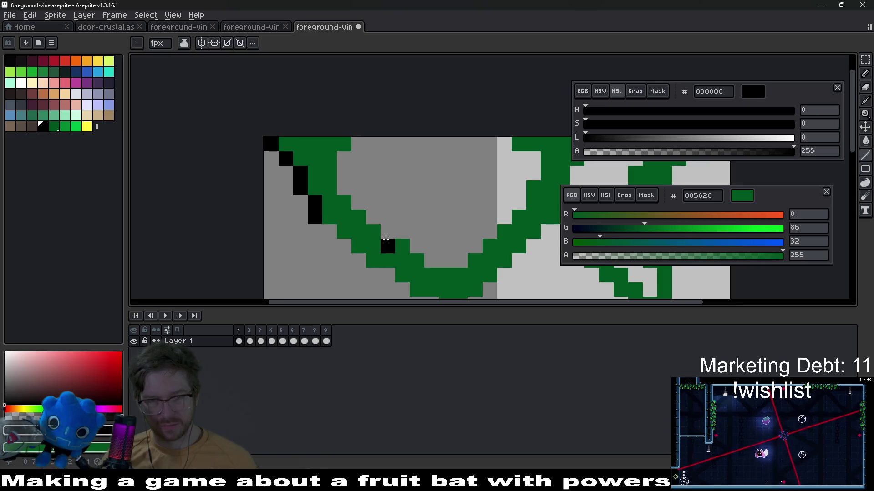
scroll(386, 239, down, 3)
scroll(386, 240, right, 3)
click(251, 174)
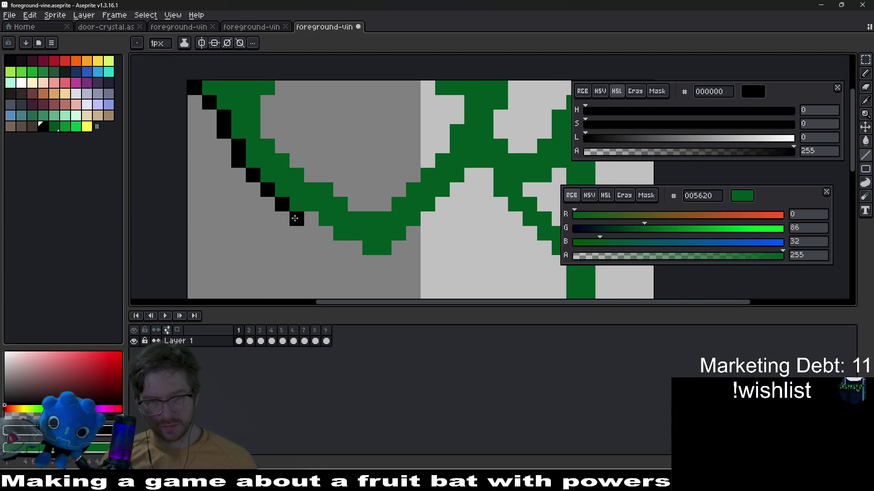
drag(295, 219, 317, 221)
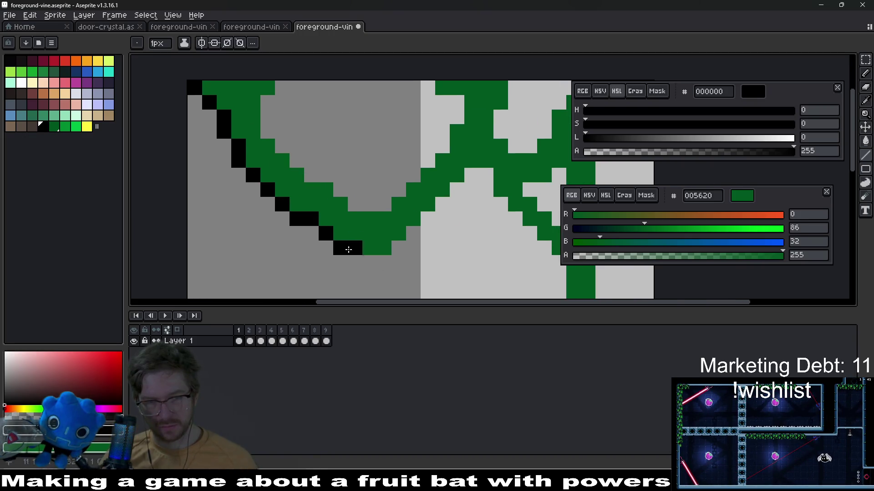
- Outline the V's underside and the right strand's edge and tip in black
mouse_move(389, 262)
mouse_down()
mouse_move(423, 220)
mouse_move(487, 183)
mouse_up()
scroll(455, 200, right, 3)
scroll(449, 201, down, 2)
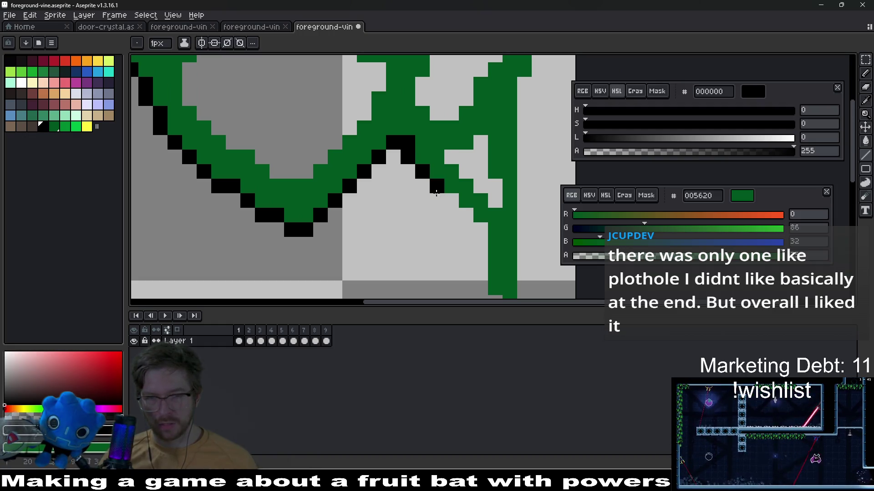
key(ctrl+z)
scroll(455, 204, right, 3)
scroll(455, 204, down, 3)
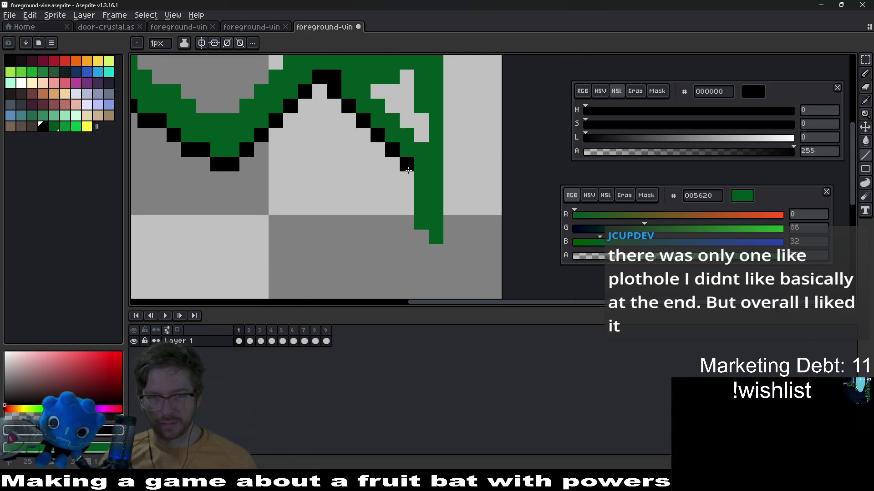
drag(407, 195, 412, 227)
click(436, 251)
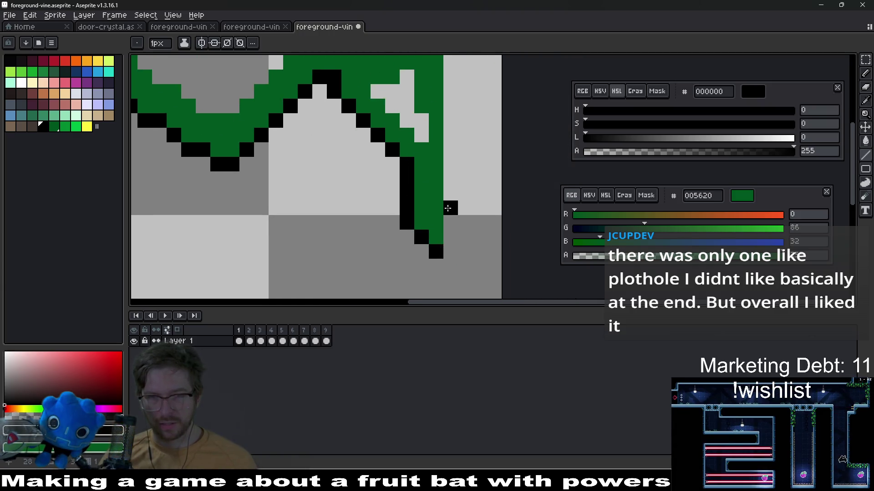
- Draw a black outline up the vine's right edge and add pixels inside the right strand
scroll(423, 218, up, 3)
scroll(423, 219, right, 1)
scroll(413, 228, down, 3)
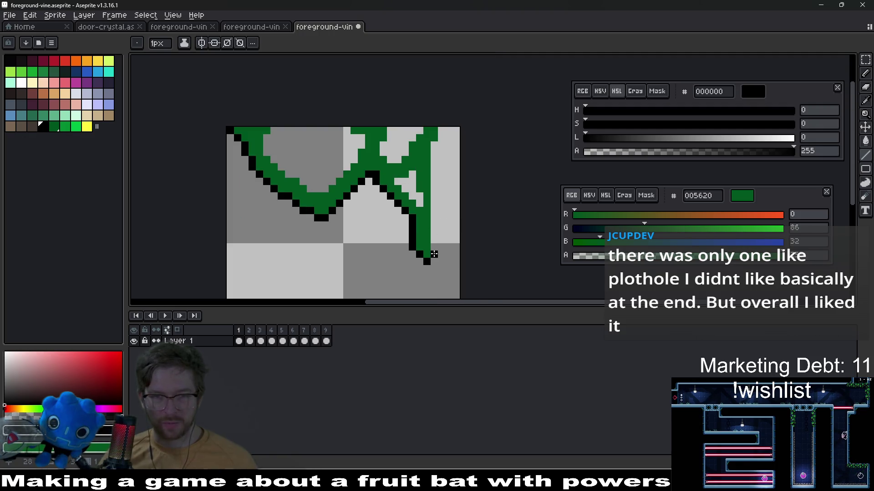
drag(433, 254, 437, 145)
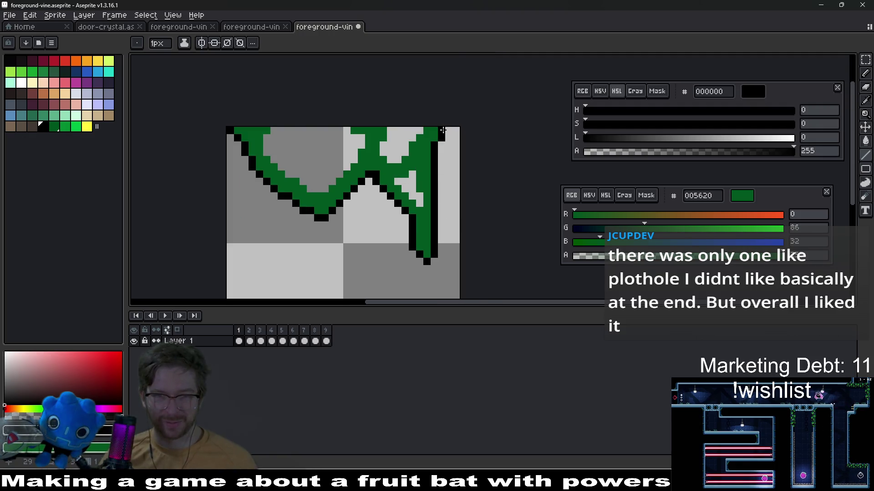
scroll(416, 199, up, 3)
click(393, 178)
click(379, 164)
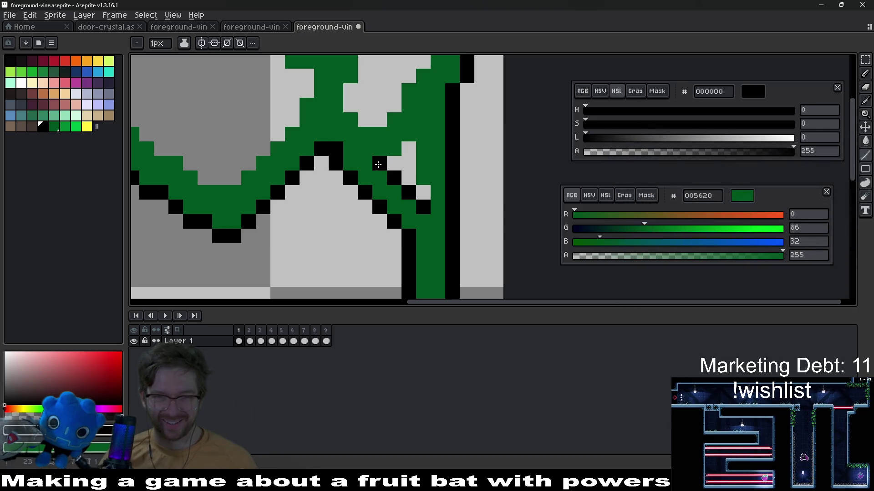
click(420, 177)
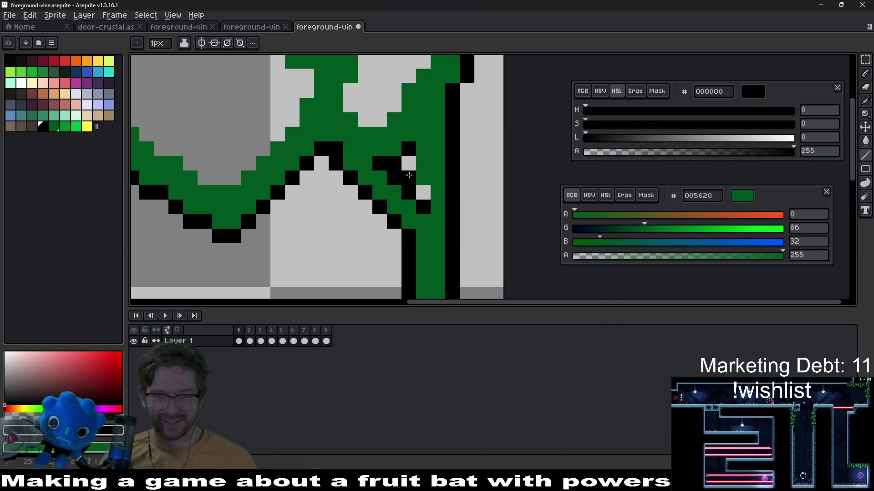
scroll(418, 191, down, 5)
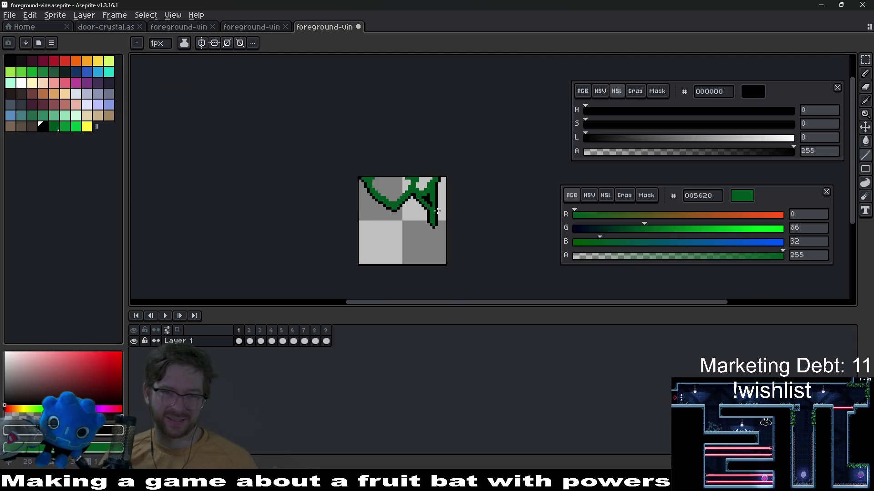
scroll(436, 211, up, 5)
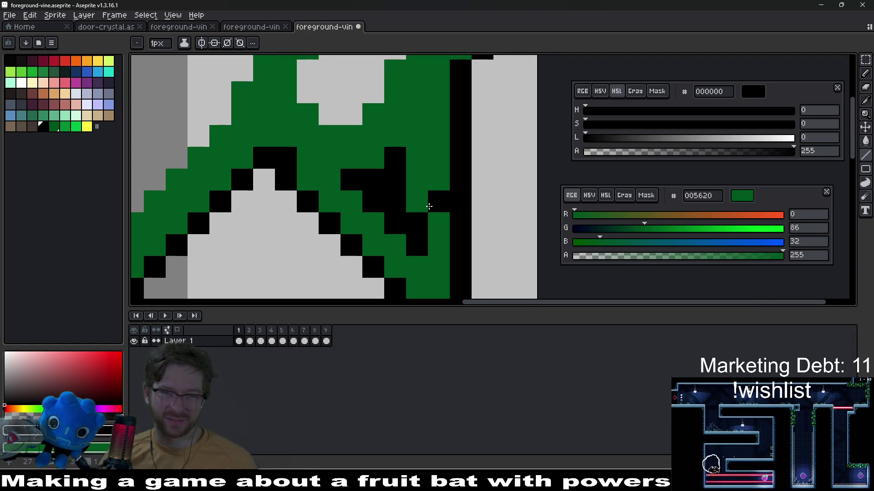
- Erase four stray black outline pixels around the right strand
key(e)
click(395, 202)
click(395, 180)
click(373, 180)
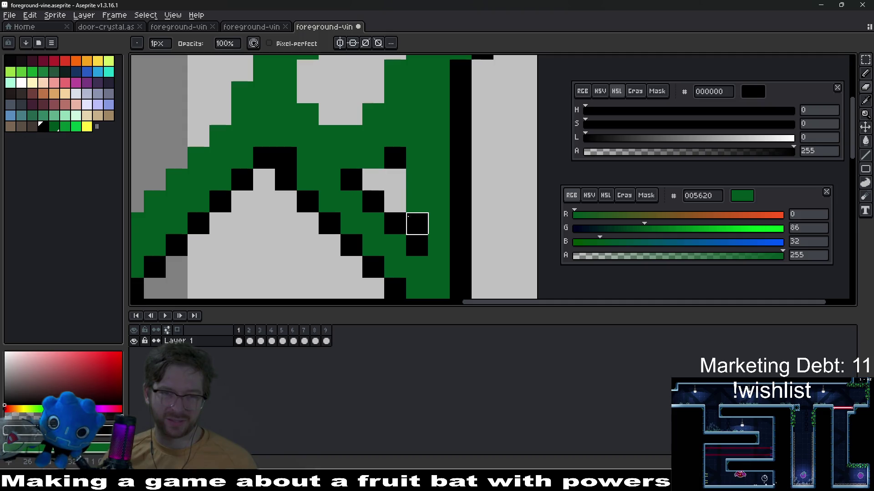
click(417, 224)
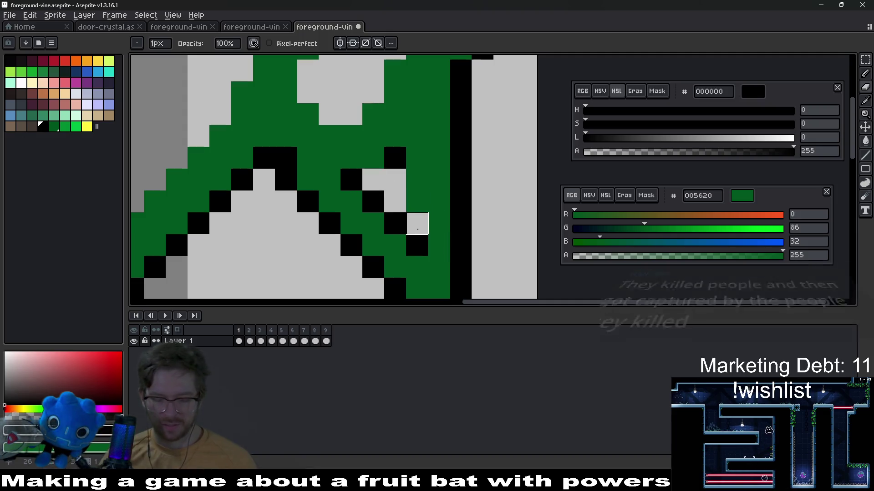
- Draw a vertical black outline inside the right strand
key(i)
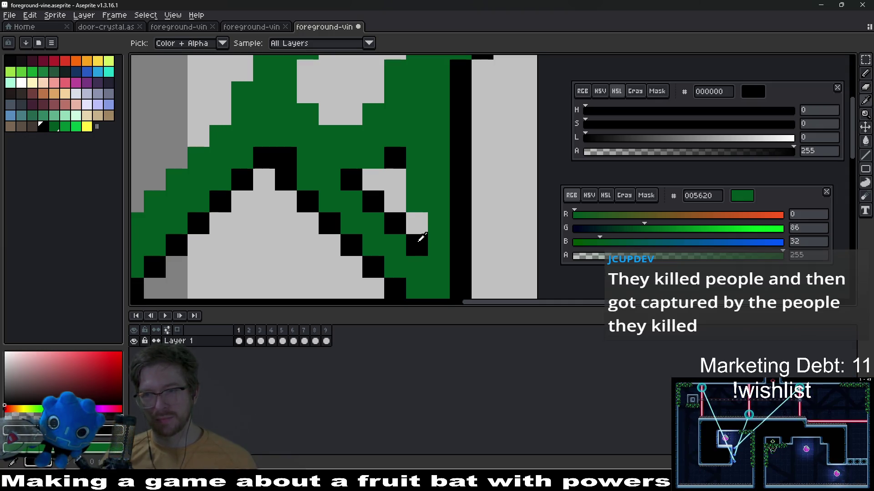
key(b)
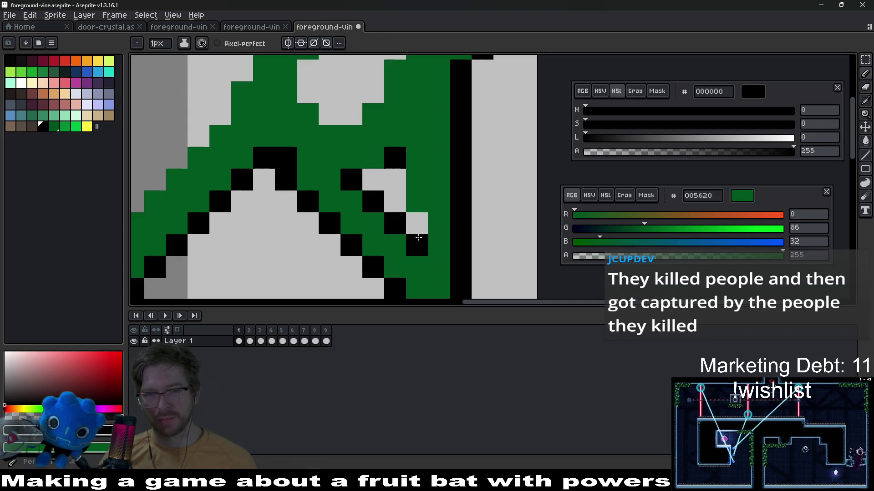
mouse_move(415, 237)
mouse_down()
mouse_move(419, 199)
mouse_move(409, 168)
mouse_up()
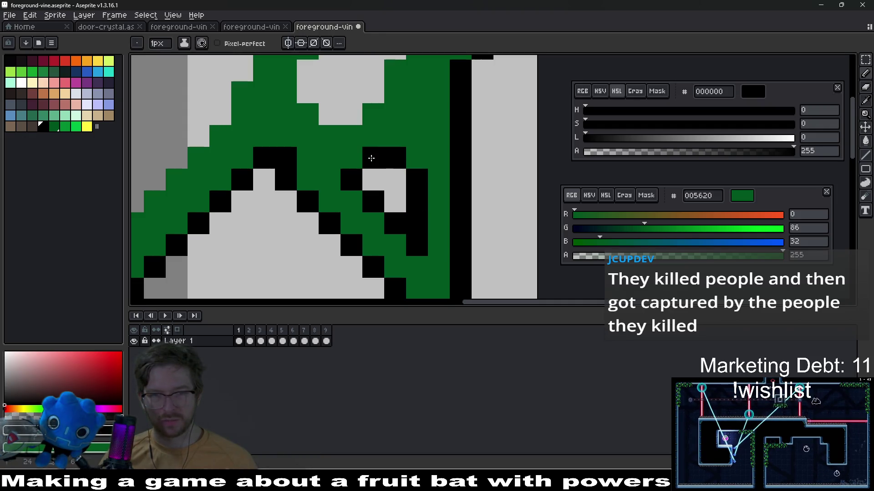
scroll(437, 234, down, 5)
scroll(436, 234, up, 5)
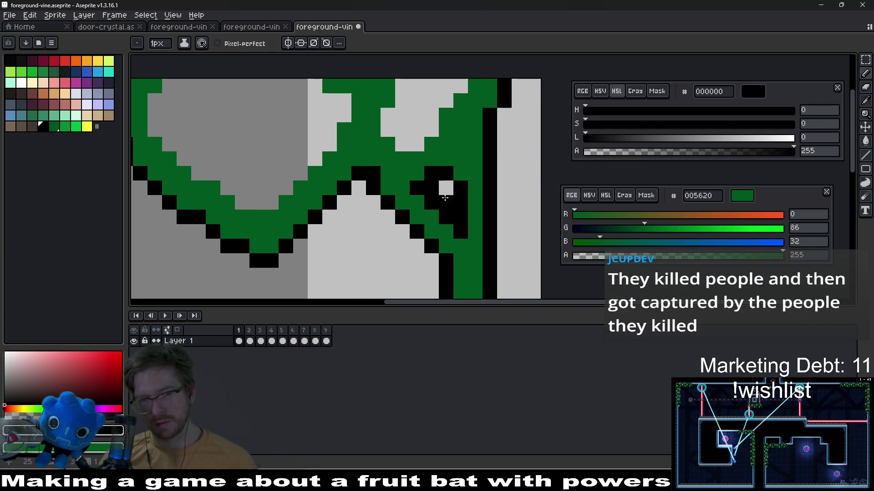
scroll(450, 207, down, 3)
key(v)
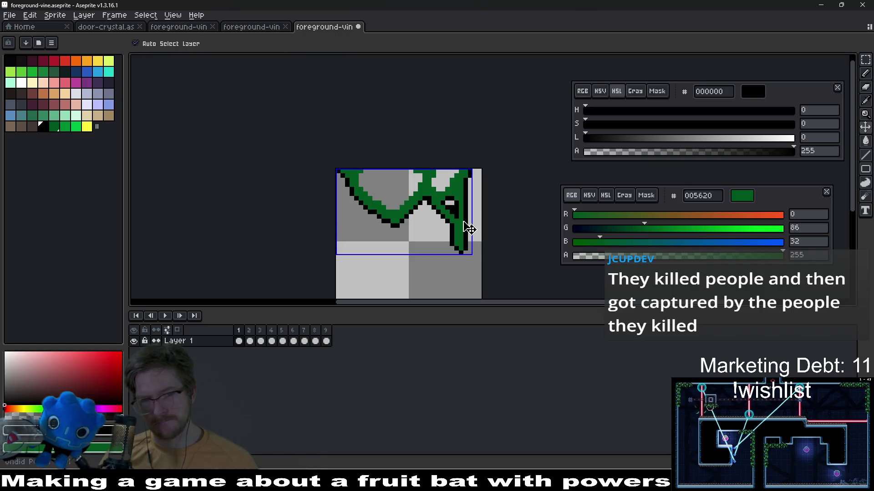
key(b)
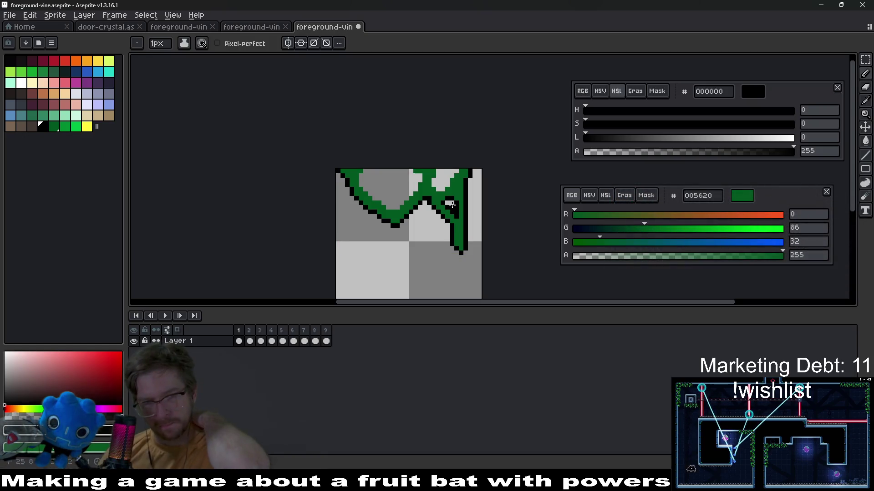
scroll(452, 206, up, 2)
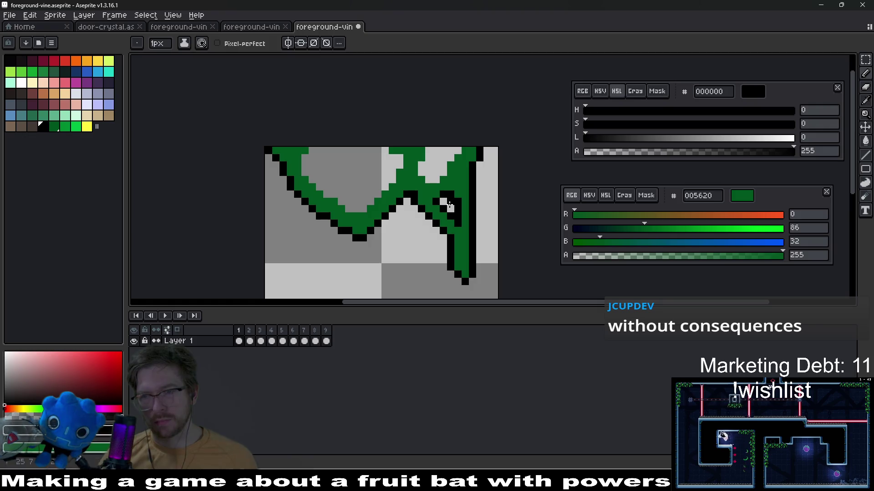
scroll(460, 205, up, 2)
- Sample black from the vine outline and test outline pixels, undoing the misplaced ones
alt+click(466, 200)
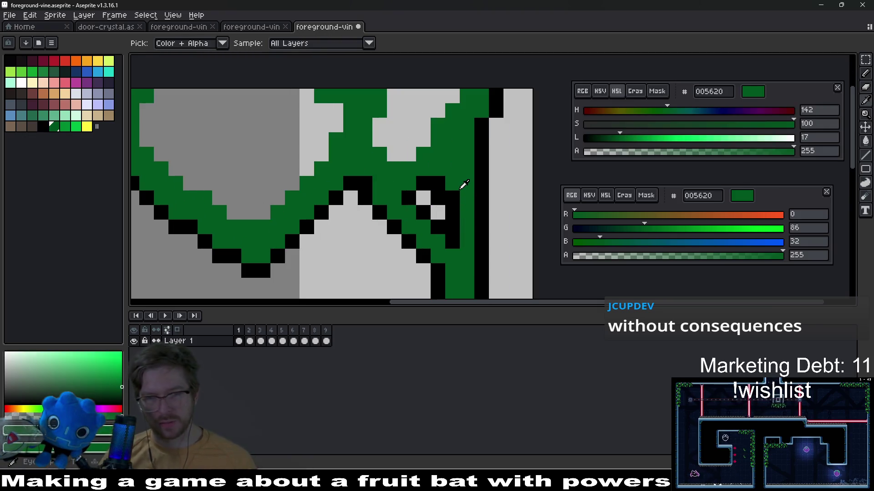
scroll(455, 188, down, 5)
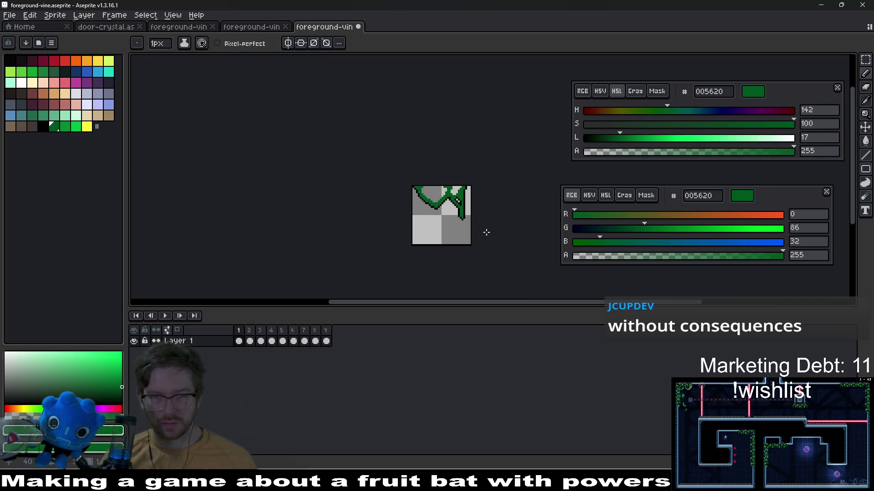
scroll(455, 199, up, 4)
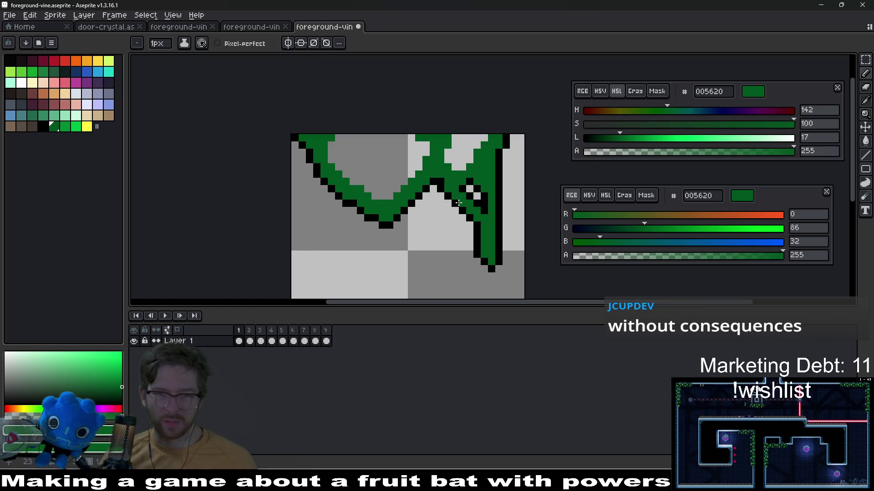
key(alt)
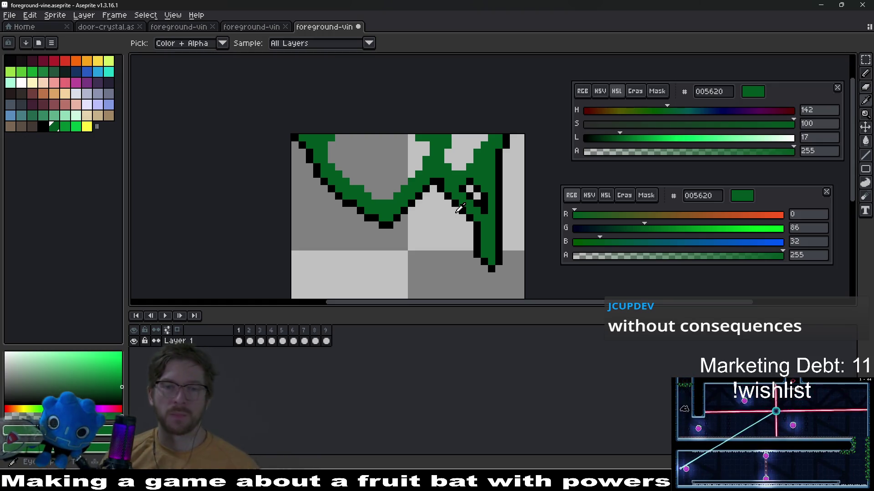
click(456, 202)
scroll(480, 168, up, 3)
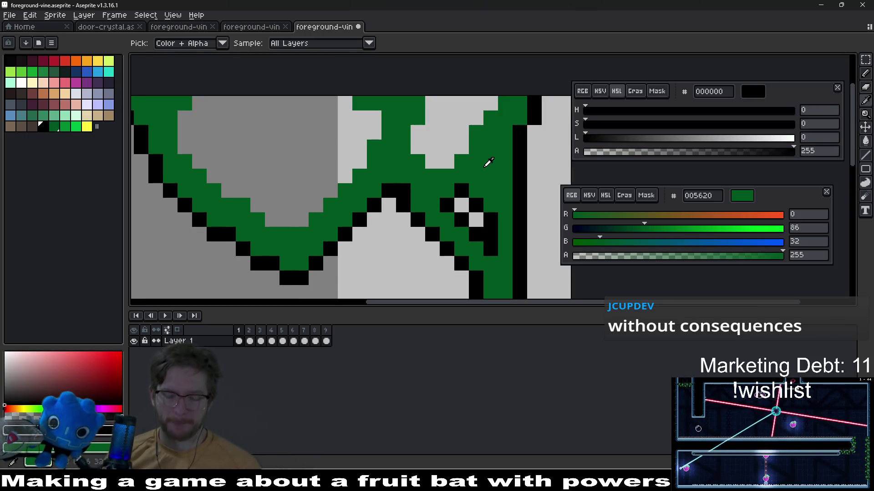
mouse_move(423, 188)
mouse_down()
mouse_move(455, 144)
mouse_move(418, 165)
mouse_up()
key(ctrl+z)
key(ctrl+z)
click(395, 187)
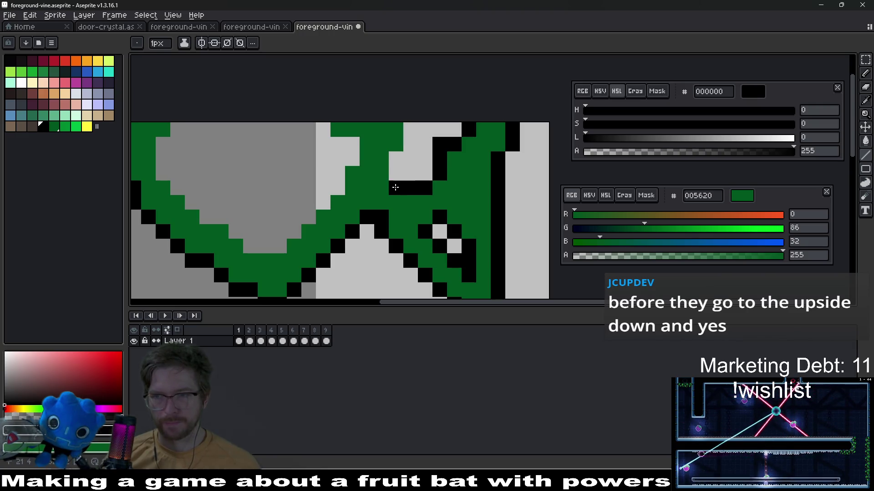
key(ctrl+z)
- Trace a black outline up the inner loop edge near the right strand
key(b)
click(422, 168)
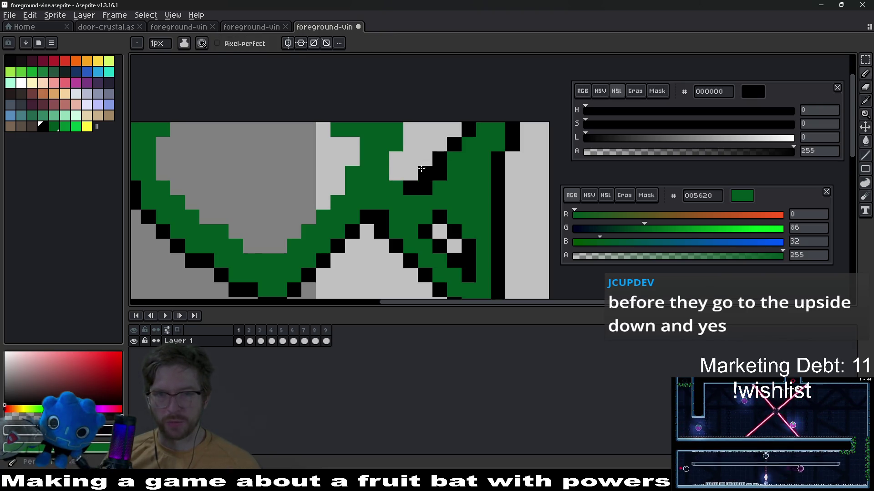
drag(399, 176, 405, 154)
click(422, 132)
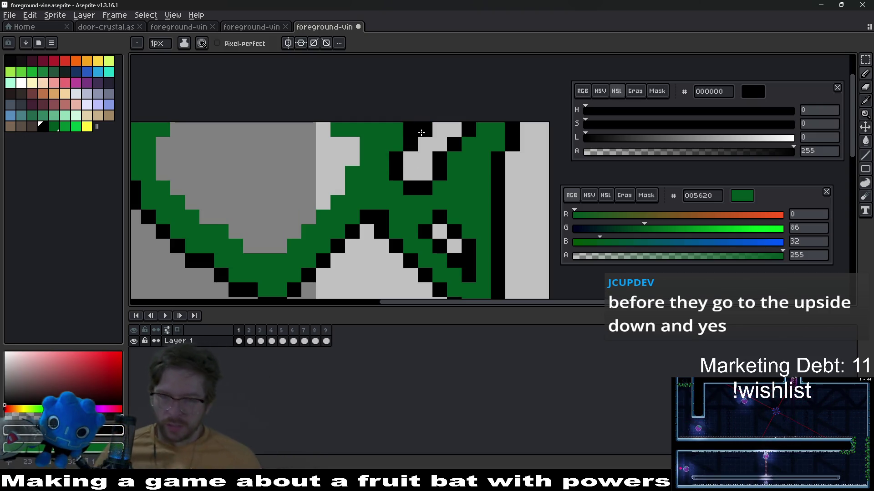
scroll(334, 231, down, 1)
scroll(297, 230, up, 1)
- Outline the left arch's inner edge with straight black lines, then paint a dark green pixel
click(297, 230)
drag(297, 230, 353, 175)
key(ctrl+z)
key(l)
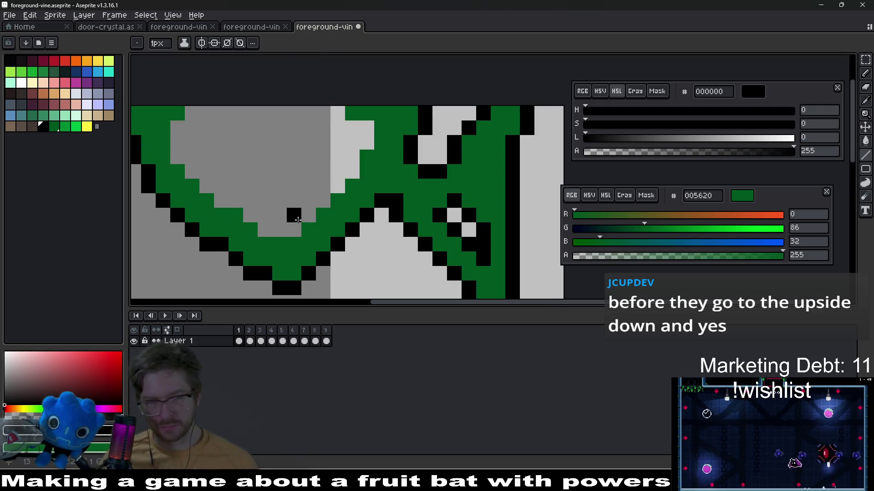
drag(294, 230, 337, 188)
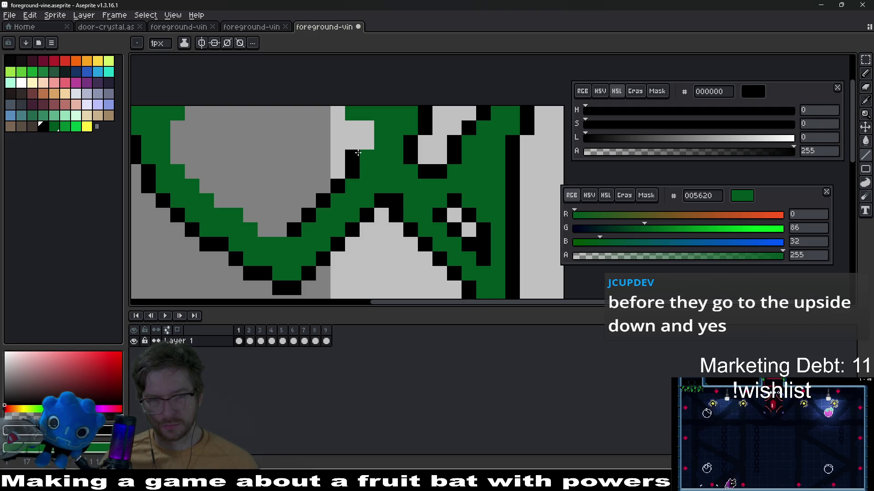
drag(361, 130, 334, 116)
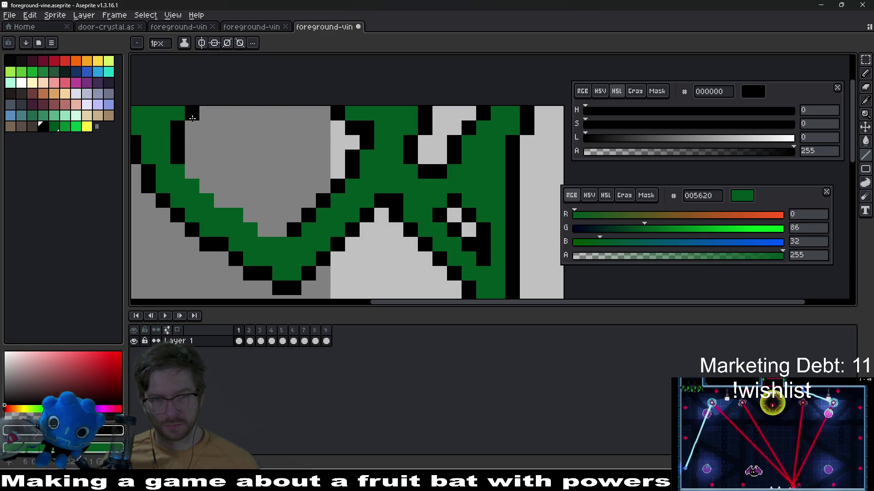
click(194, 170)
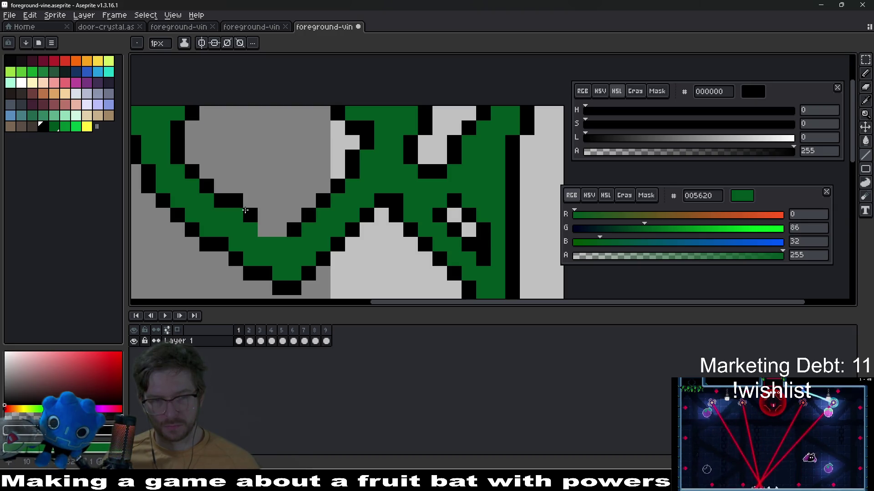
scroll(275, 226, down, 9)
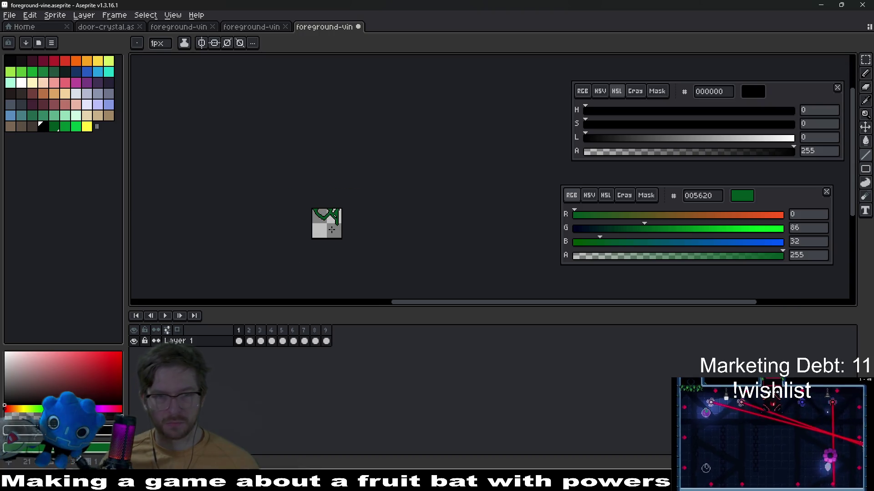
scroll(340, 222, up, 4)
scroll(341, 222, up, 4)
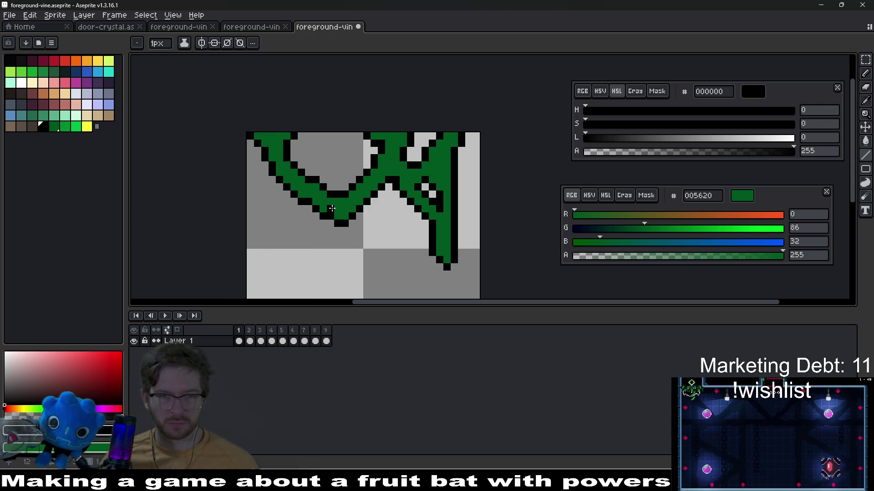
alt+click(324, 184)
click(298, 192)
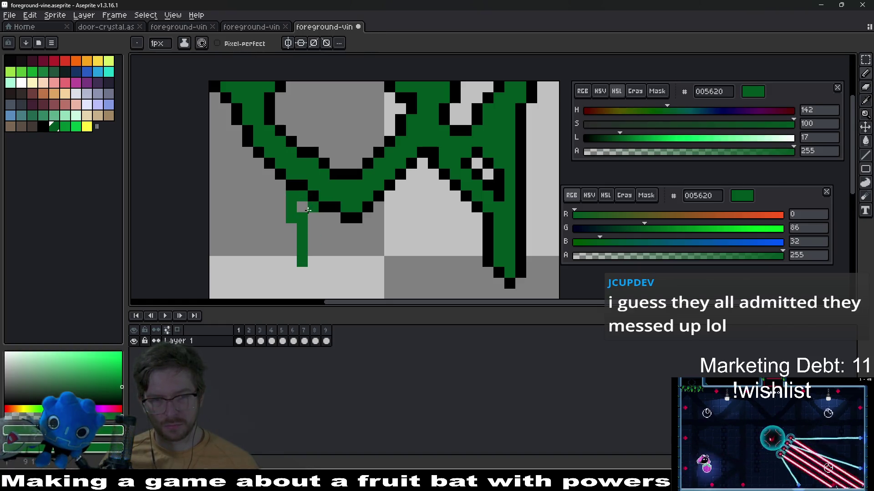
- Draw two short green drips hanging below the vine's left arch
scroll(318, 233, down, 8)
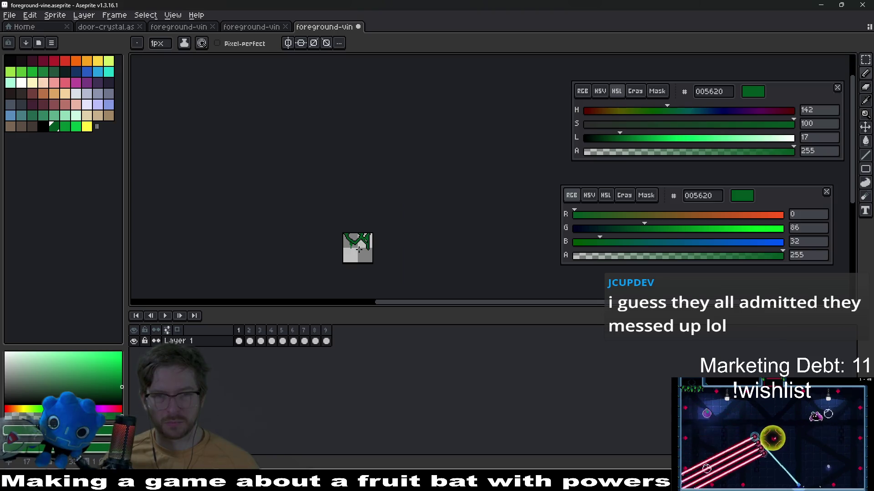
key(v)
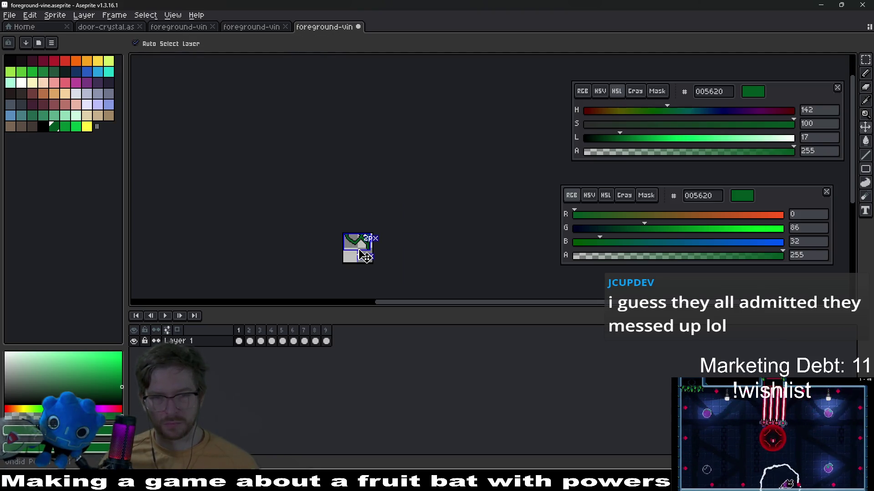
key(b)
scroll(360, 250, up, 8)
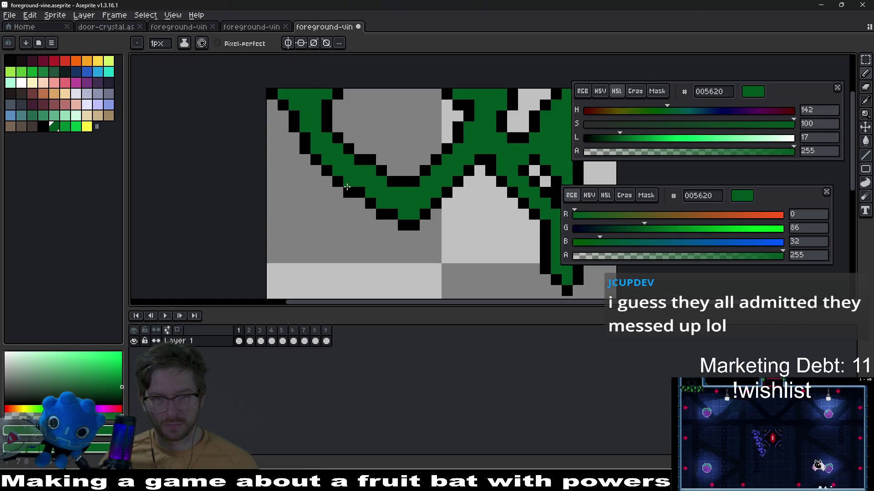
drag(346, 186, 349, 240)
drag(379, 213, 381, 251)
scroll(427, 257, down, 3)
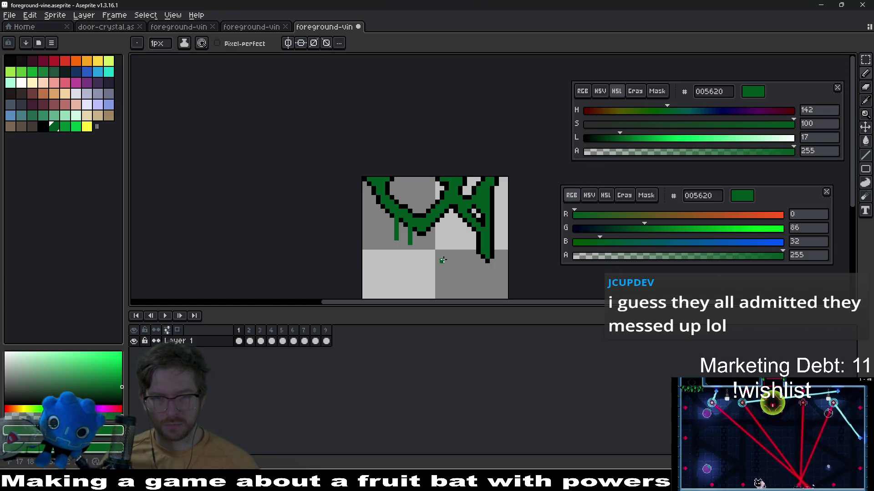
scroll(415, 240, up, 2)
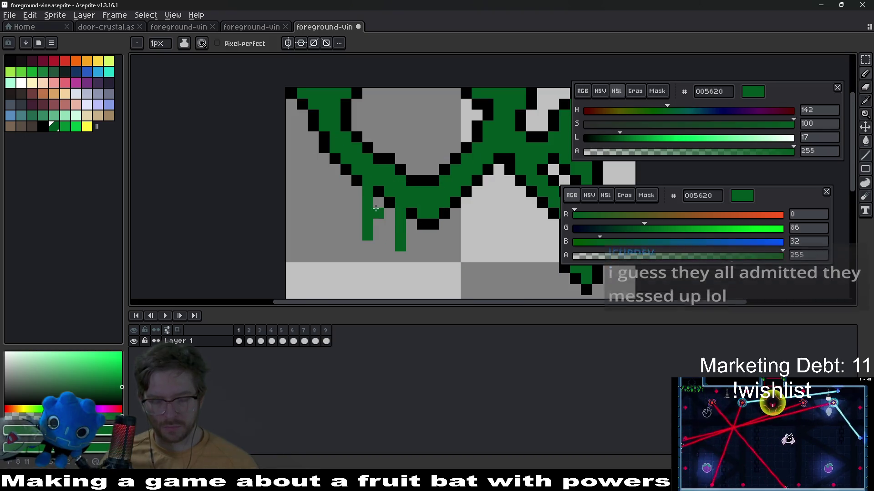
- Widen the left drip's top and outline its left side in black
click(356, 191)
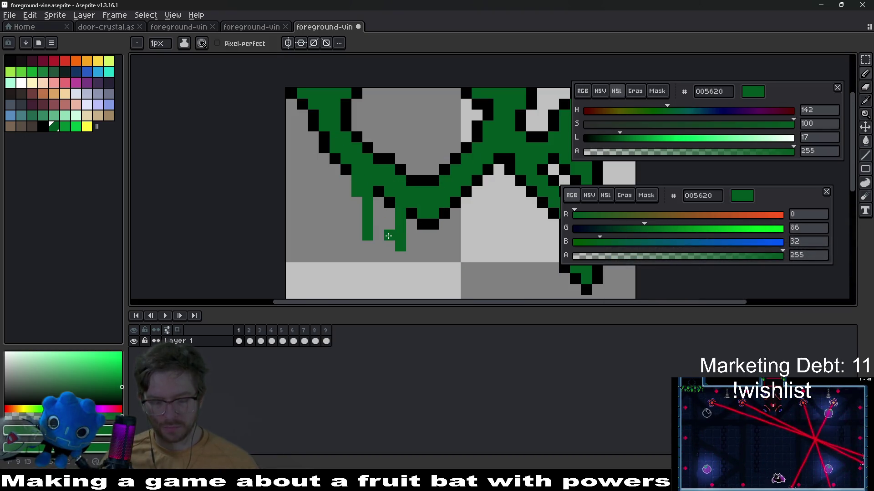
alt+click(351, 172)
mouse_move(346, 178)
mouse_down()
mouse_move(356, 239)
mouse_move(367, 246)
mouse_move(379, 213)
mouse_move(389, 225)
mouse_move(390, 214)
mouse_move(394, 250)
mouse_move(406, 244)
mouse_up()
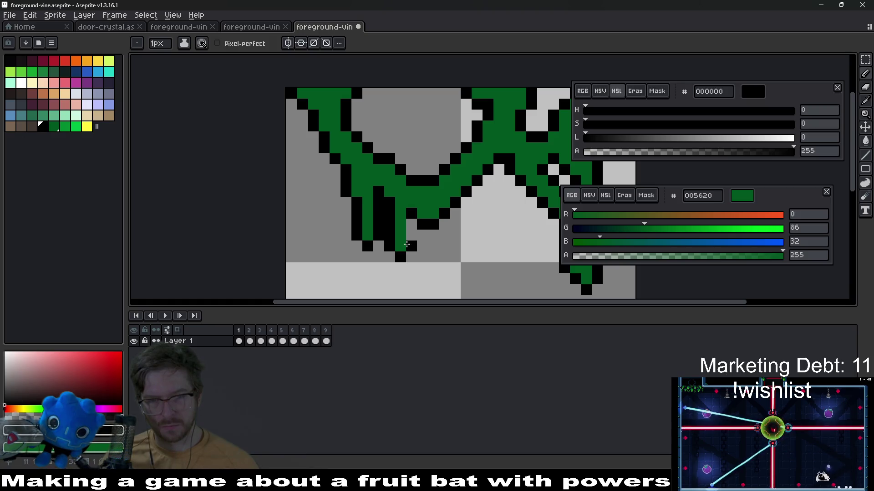
scroll(472, 228, down, 5)
drag(487, 239, 402, 233)
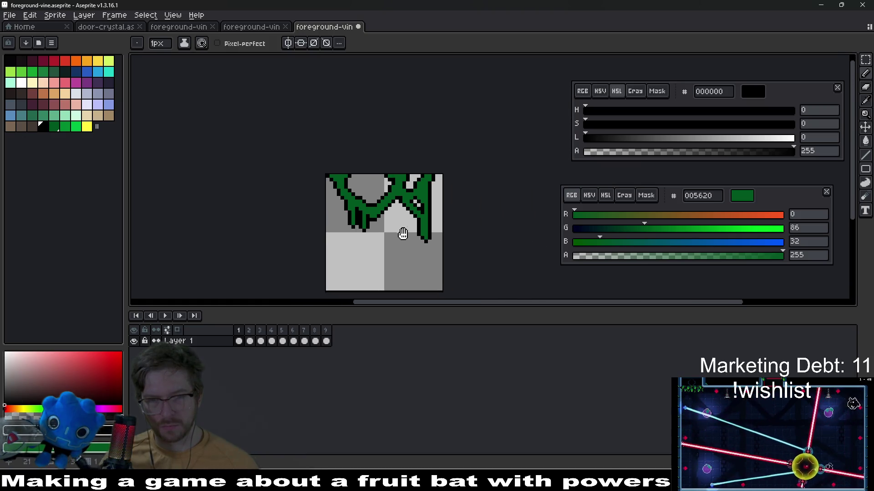
scroll(401, 216, up, 2)
scroll(411, 220, down, 5)
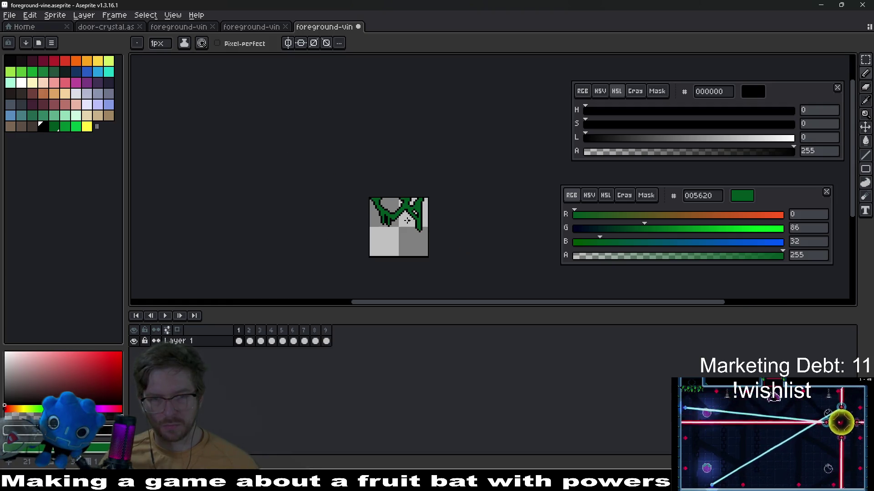
scroll(407, 221, up, 3)
scroll(402, 221, up, 4)
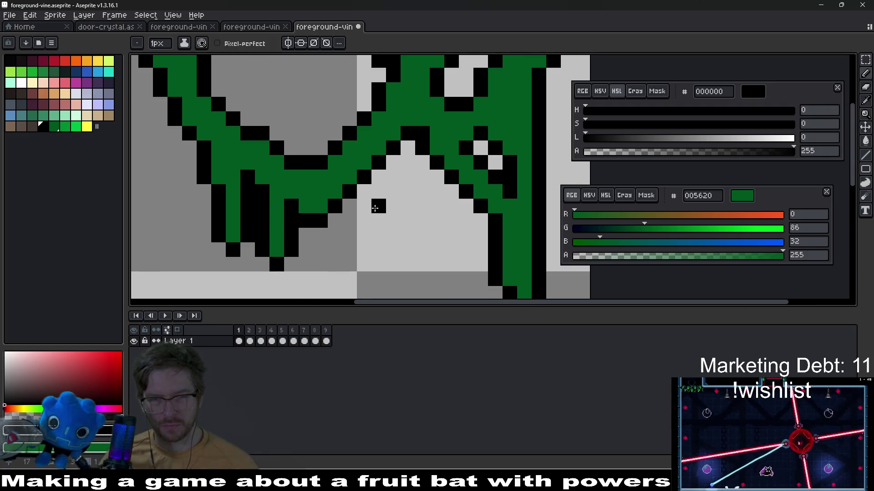
- Redraw a vertical dark-green drip below the arch, replacing the first attempt
key(i)
click(350, 179)
key(b)
drag(349, 183, 349, 248)
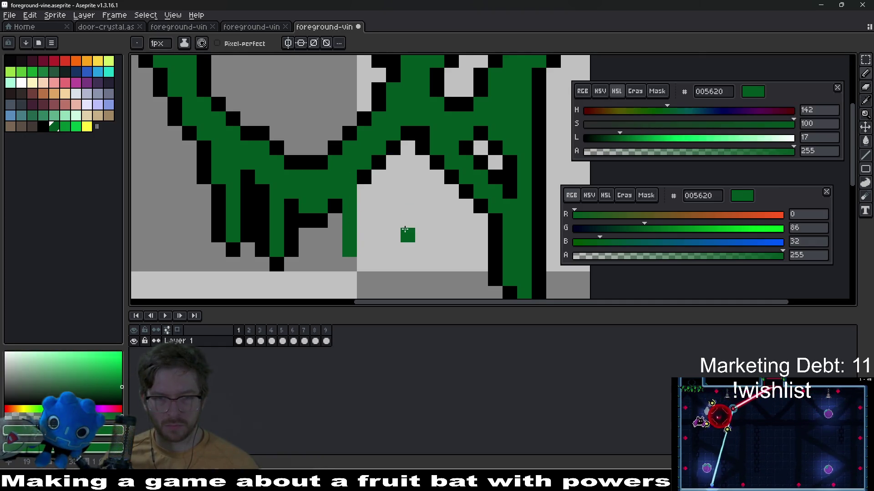
key(ctrl+z)
drag(364, 175, 366, 223)
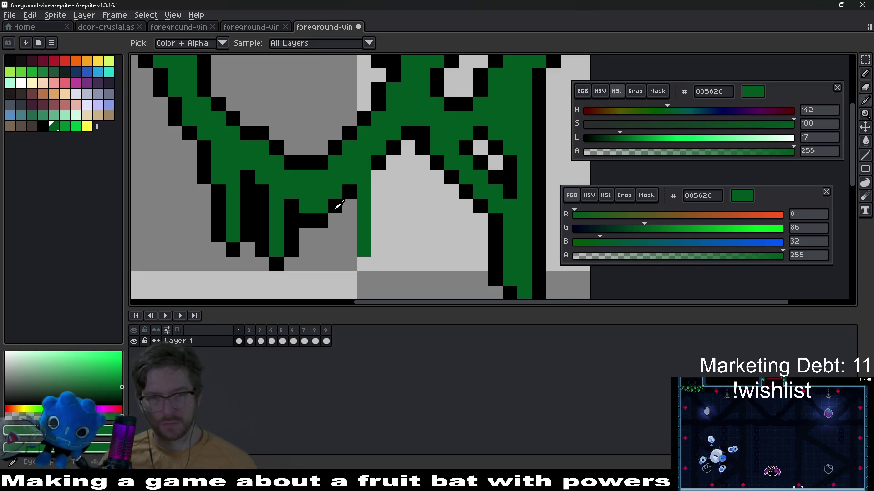
- Erase the drip's bottom green pixel and draw a black column down its right side
key(e)
click(364, 250)
key(i)
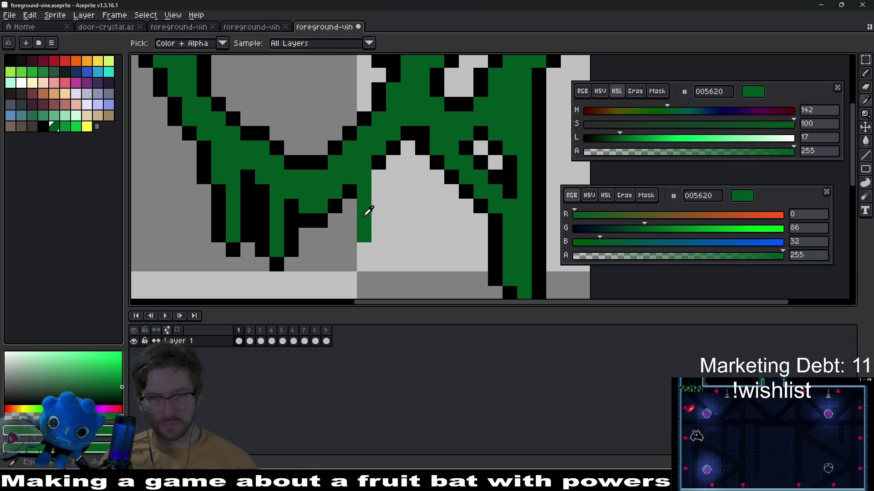
click(347, 202)
key(b)
drag(349, 205, 348, 232)
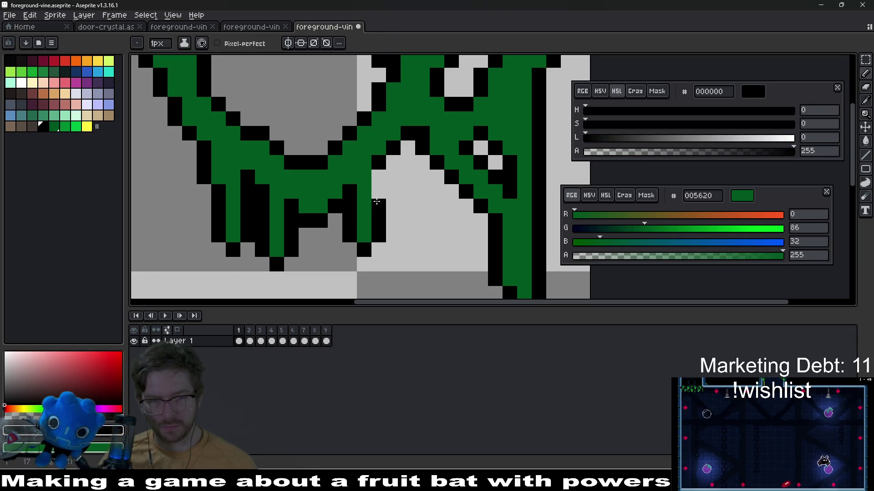
scroll(440, 220, down, 5)
drag(452, 225, 401, 231)
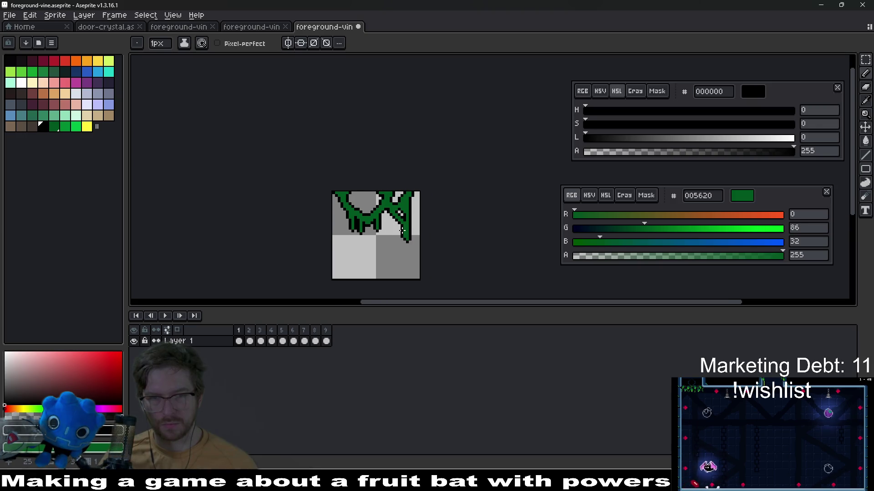
scroll(401, 231, up, 2)
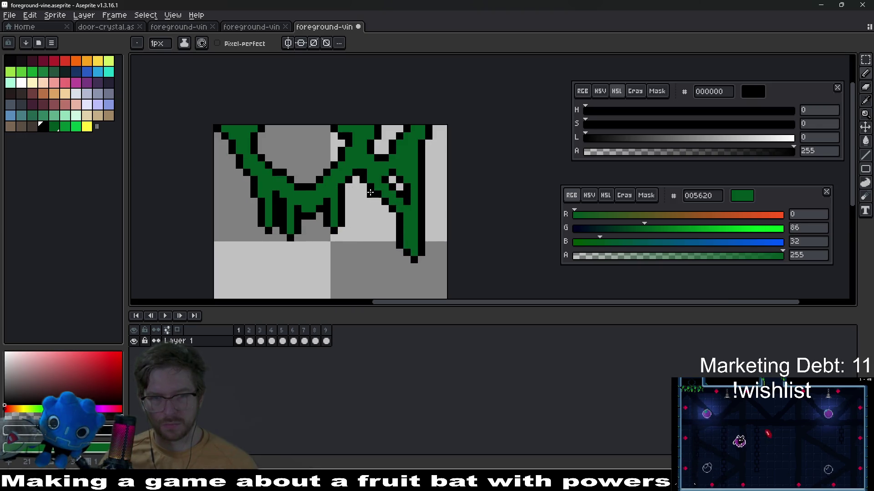
key(ctrl)
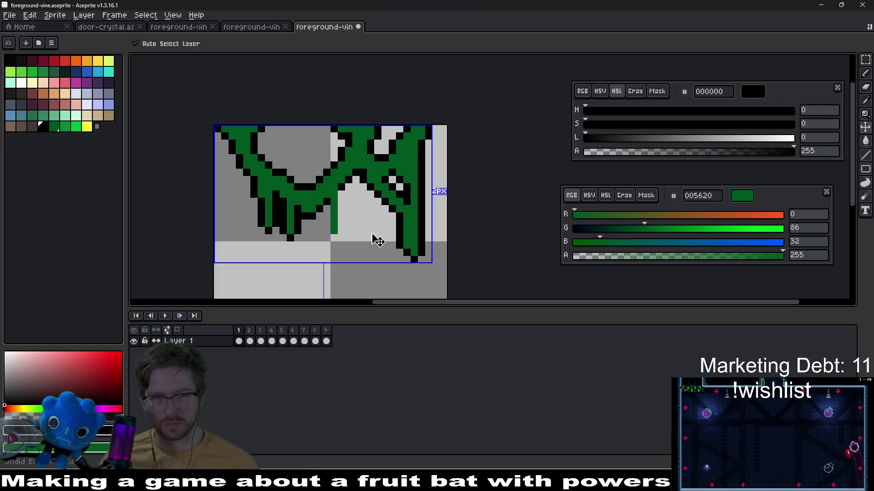
- Paint a dark green 005620 drip down from the vine's middle and widen it
scroll(377, 232, up, 3)
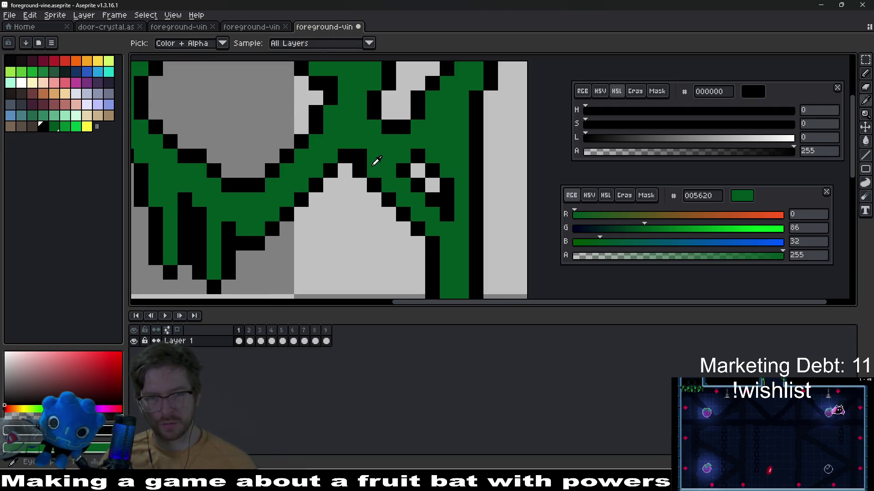
alt+click(334, 183)
drag(332, 186, 336, 250)
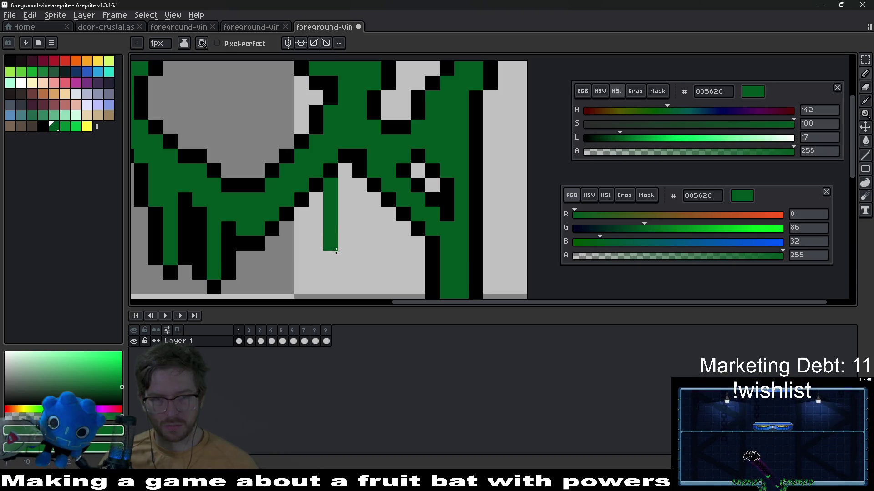
drag(345, 182, 356, 224)
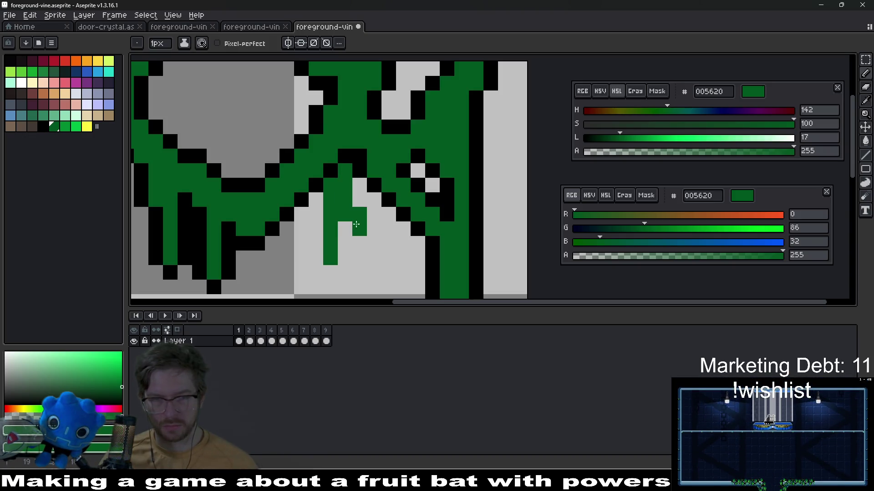
scroll(360, 234, down, 3)
scroll(372, 214, up, 3)
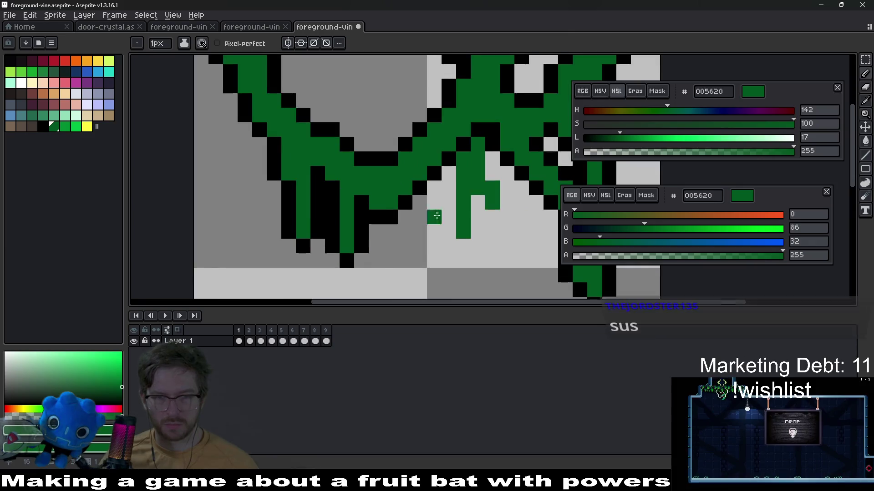
key(e)
scroll(389, 228, down, 3)
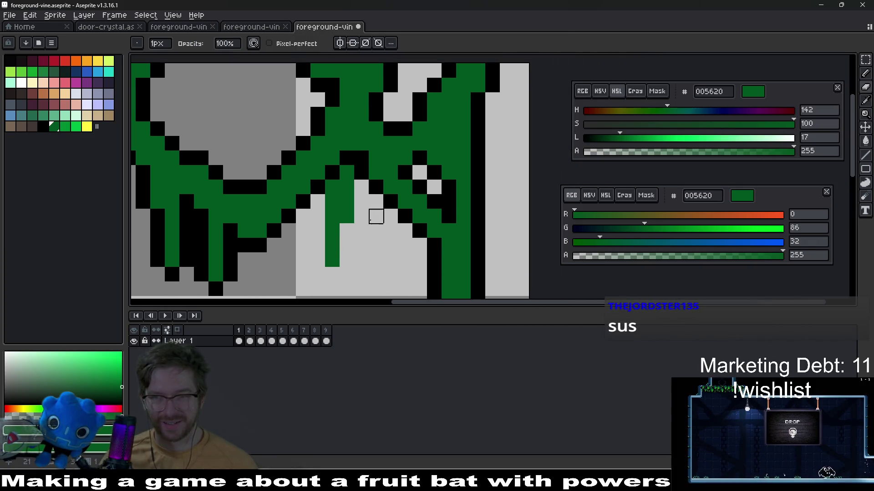
key(b)
scroll(380, 222, down, 2)
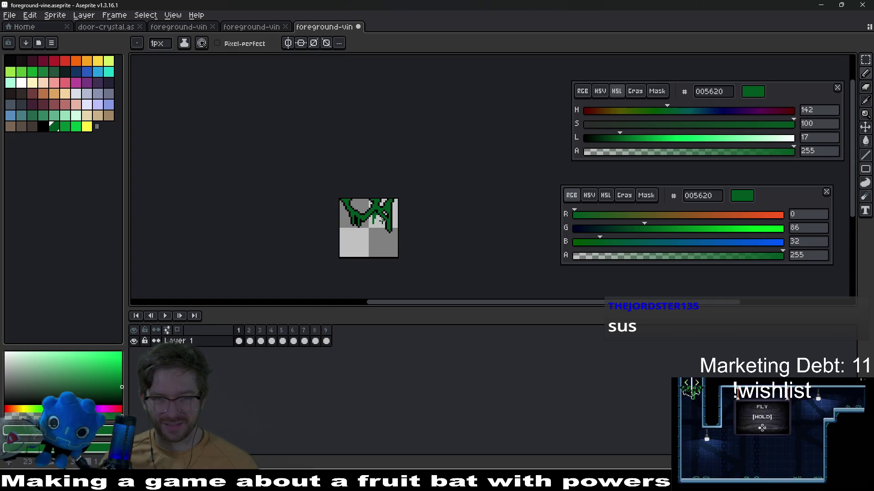
scroll(381, 220, up, 10)
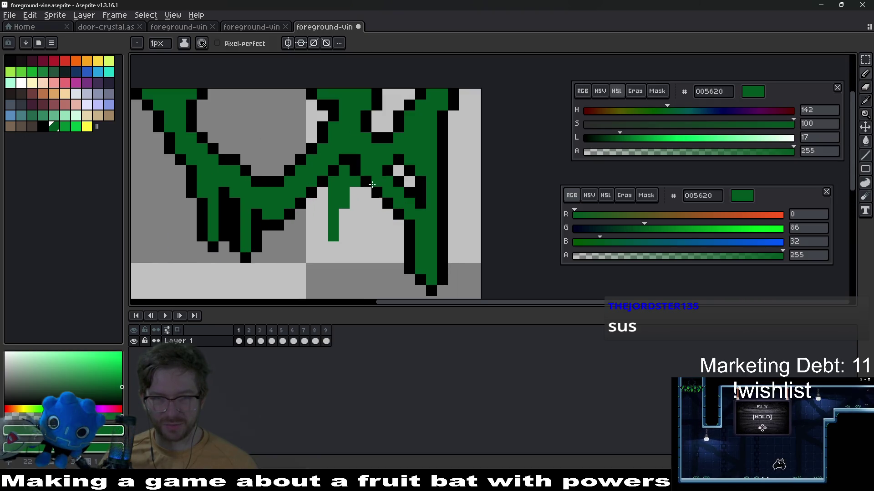
- Outline the new drip with black pixels
alt+click(361, 200)
click(380, 226)
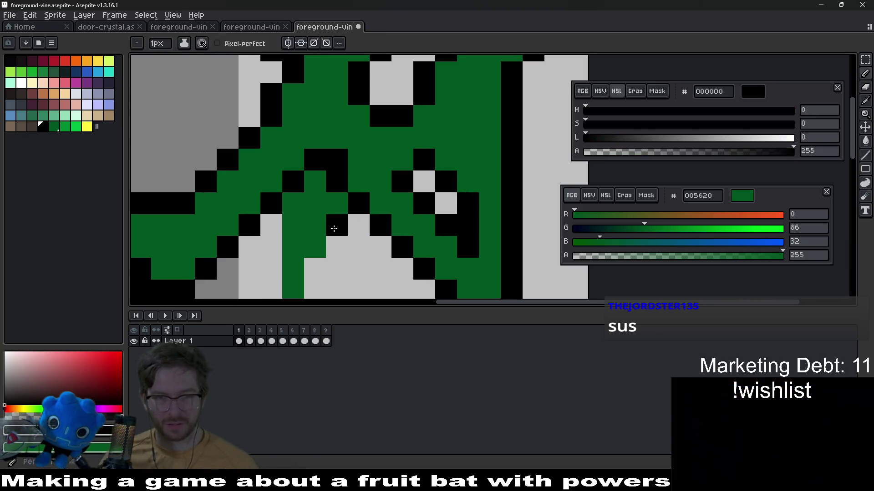
mouse_move(334, 228)
mouse_down()
mouse_move(319, 263)
mouse_move(333, 199)
mouse_move(328, 248)
mouse_move(302, 261)
mouse_move(285, 244)
mouse_move(287, 161)
mouse_up()
click(350, 204)
scroll(388, 219, down, 8)
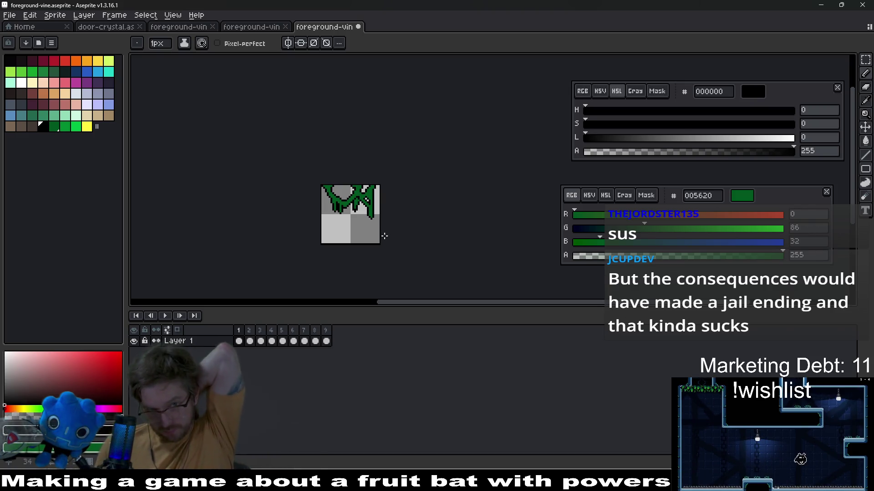
scroll(342, 196, up, 8)
- Repaint two stray black pixels dark green and add a black diagonal outline on the right branch
key(i)
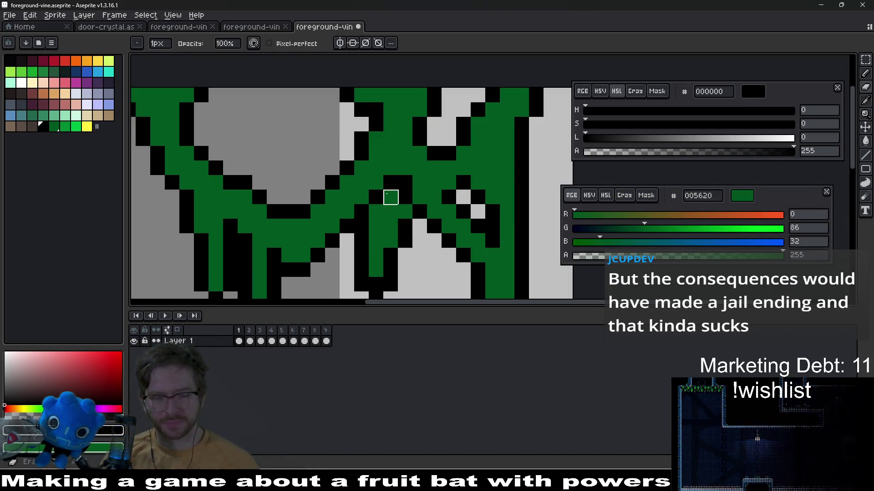
alt+click(400, 212)
drag(391, 183, 373, 196)
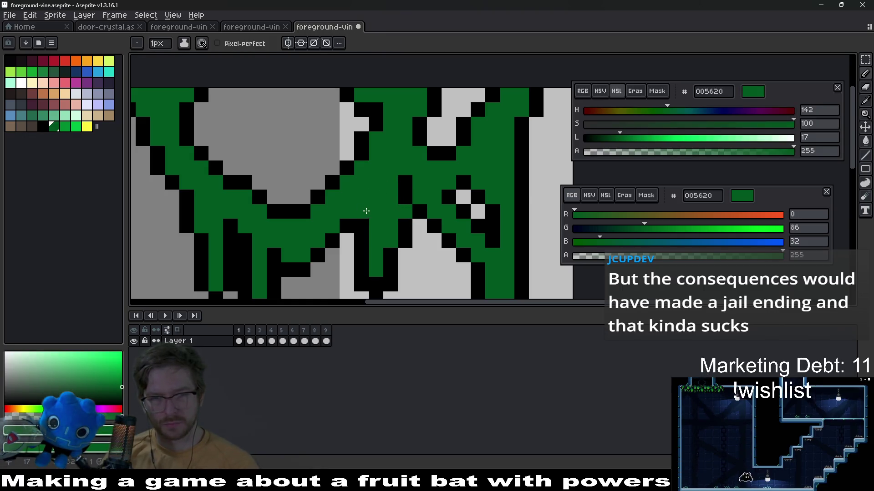
scroll(366, 211, down, 5)
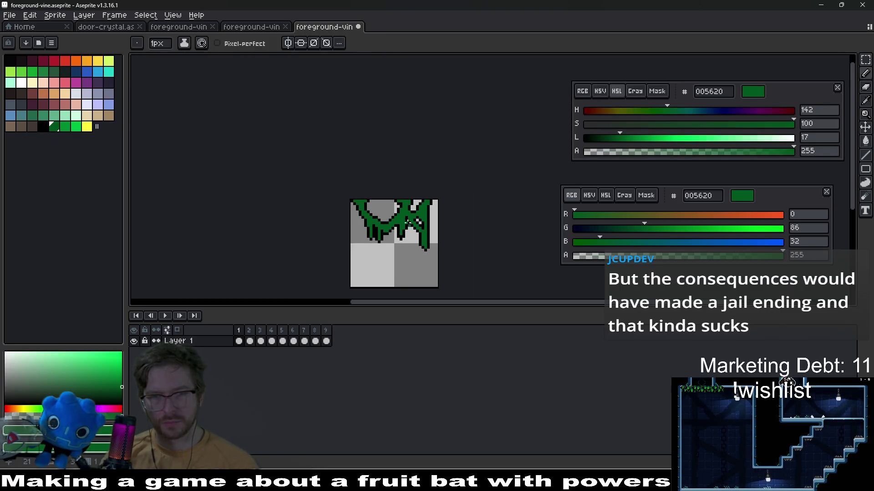
scroll(407, 223, up, 5)
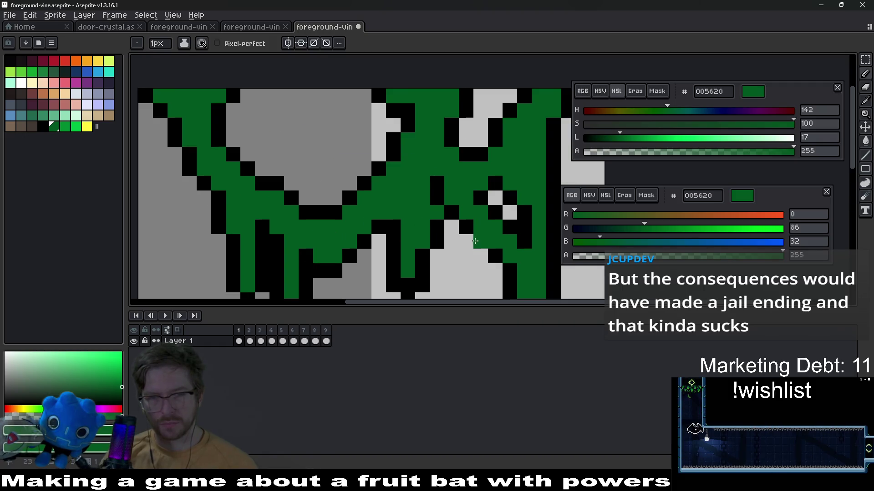
drag(422, 183, 393, 212)
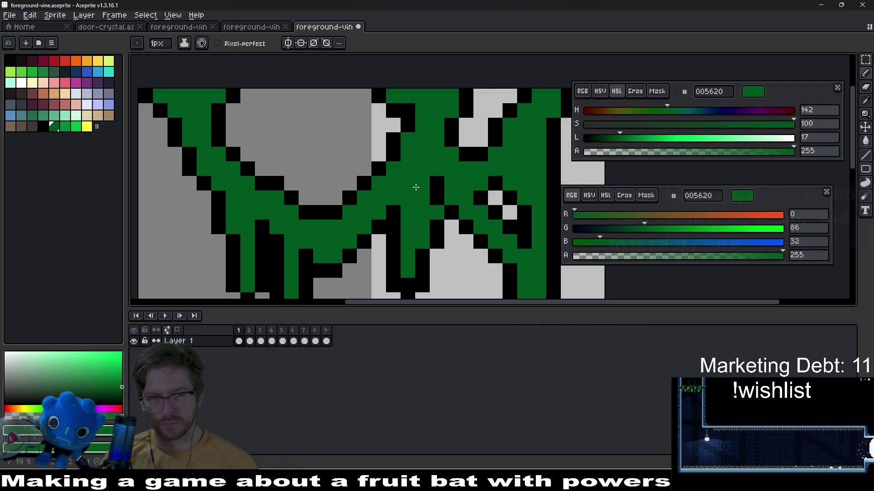
scroll(437, 246, down, 4)
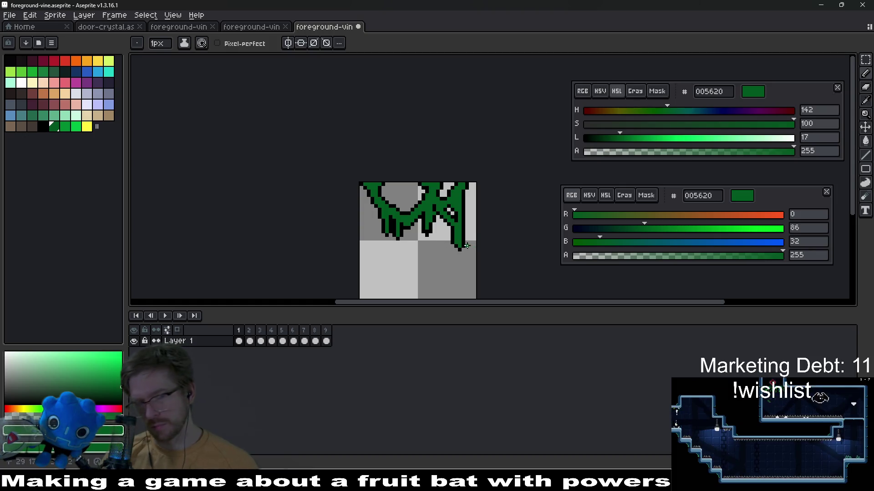
- Save the sprite and choose yellow fffc40 as the drawing colour
key(ctrl+s)
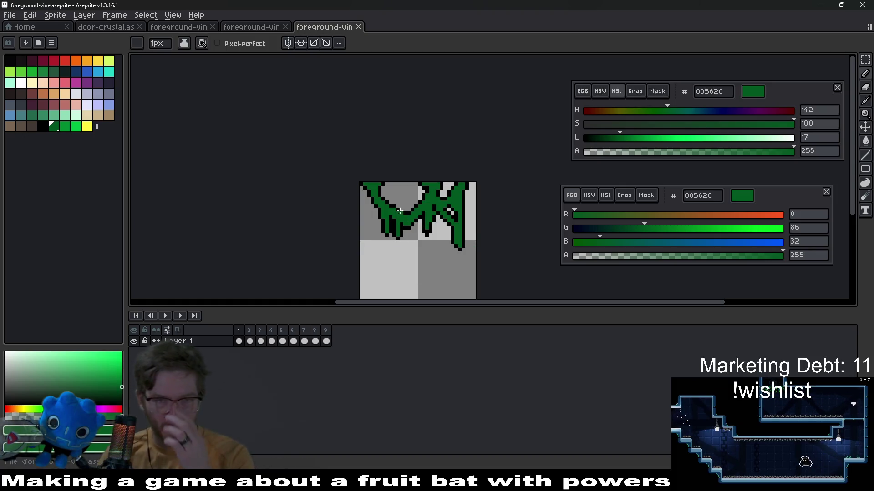
scroll(364, 196, right, 2)
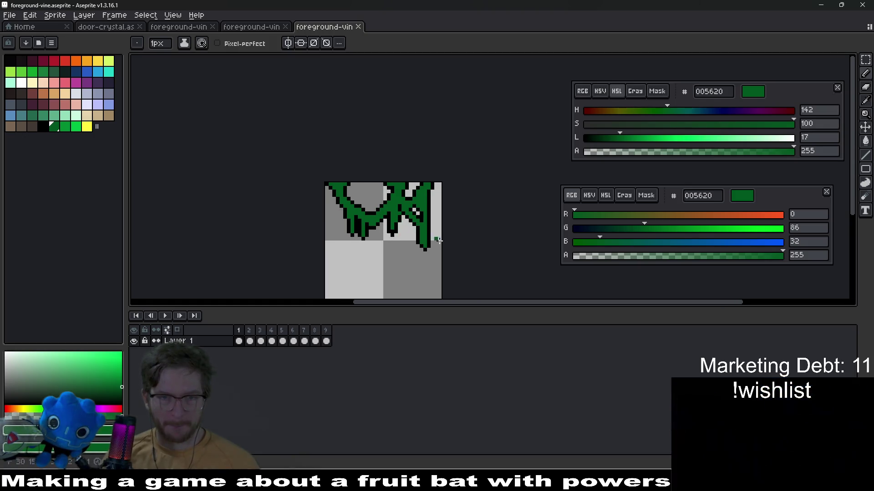
click(88, 127)
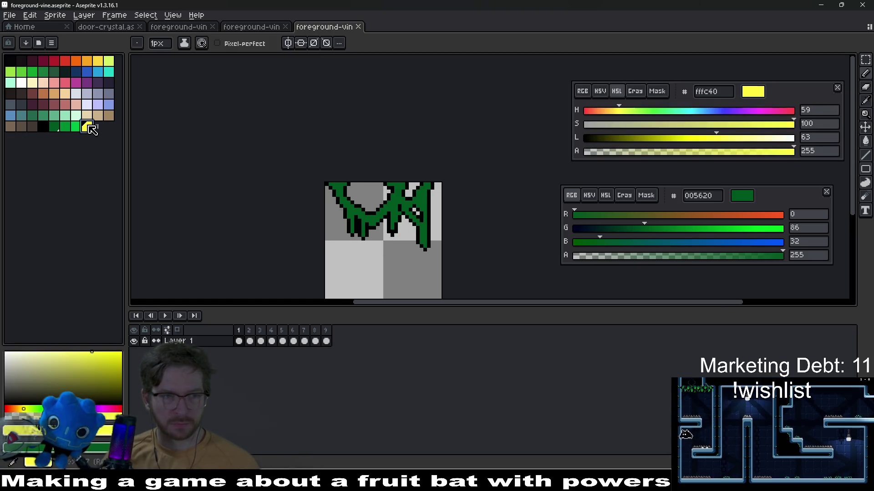
- Set bright green 00bd45 as second colour and paint a yellow drip tip with green accents above
right_click(76, 128)
scroll(376, 238, up, 3)
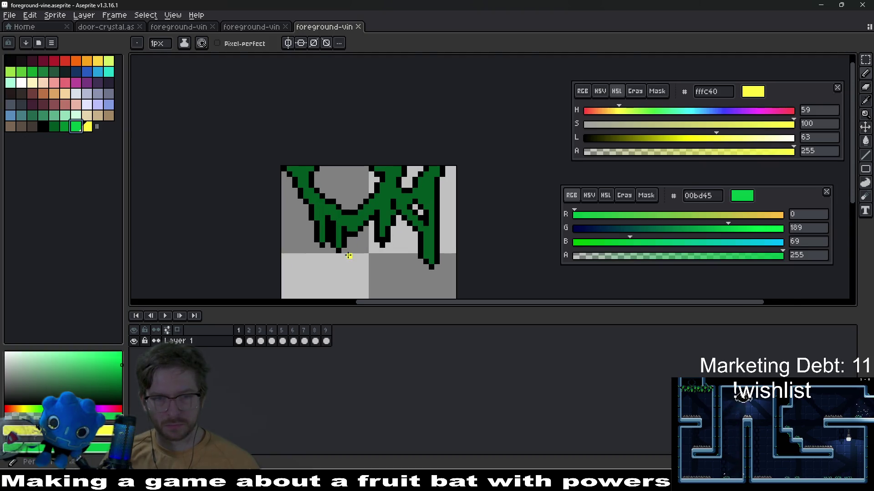
click(320, 220)
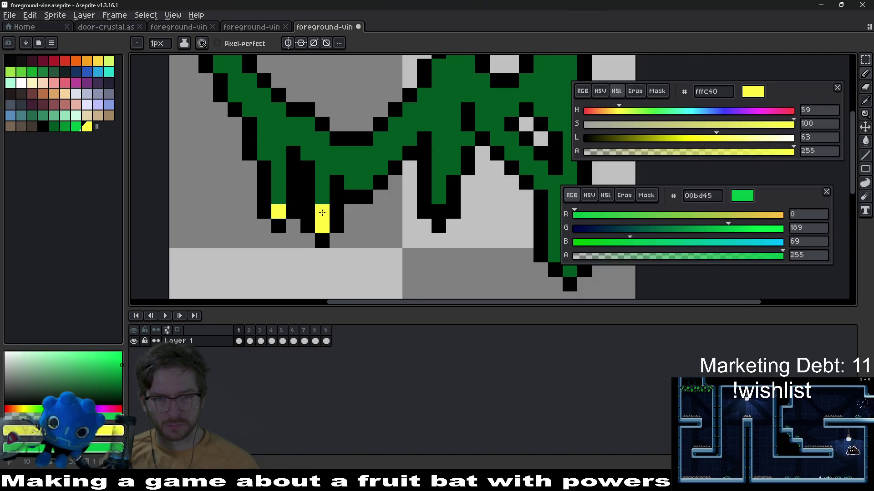
right_click(322, 213)
right_click(322, 196)
right_click(279, 196)
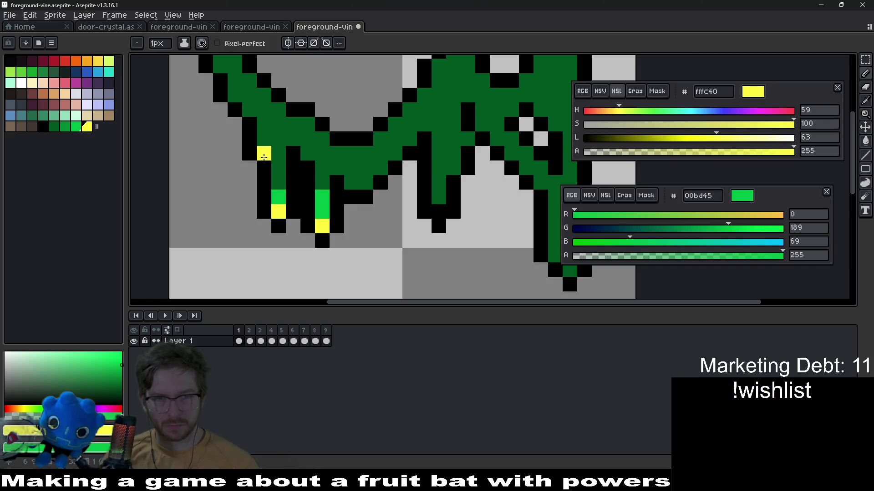
- Add yellow tips and bright green accents to the central and right drip strands
click(353, 180)
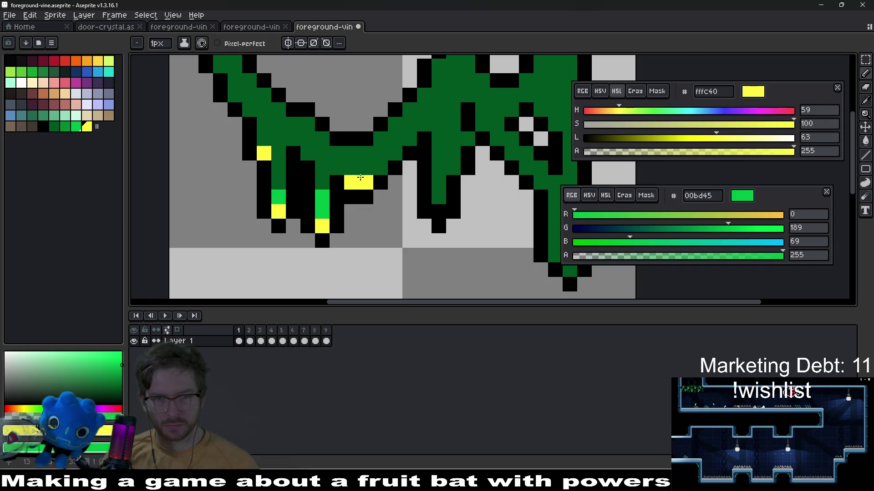
drag(395, 207, 335, 228)
click(382, 226)
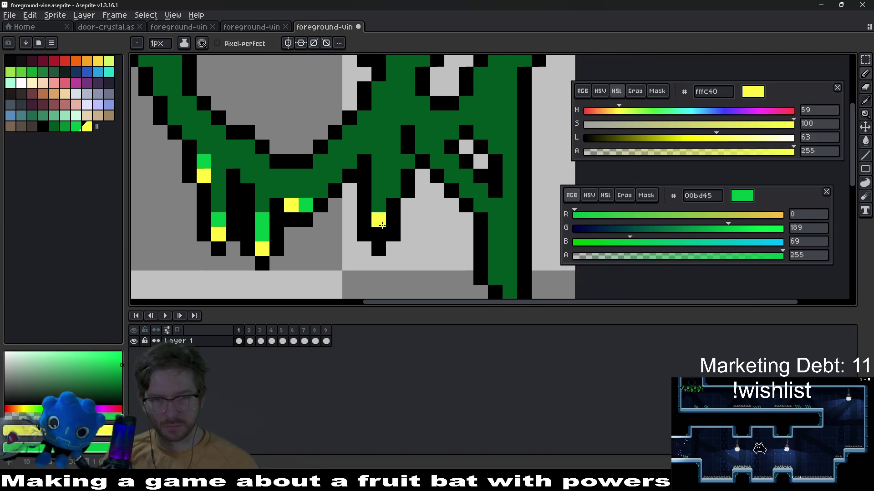
right_click(393, 191)
drag(449, 234, 363, 217)
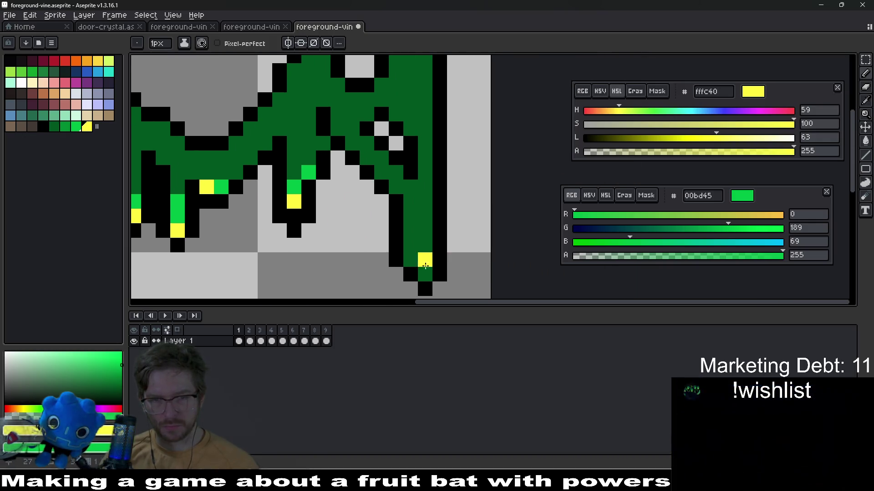
click(425, 274)
right_click(408, 257)
right_click(410, 245)
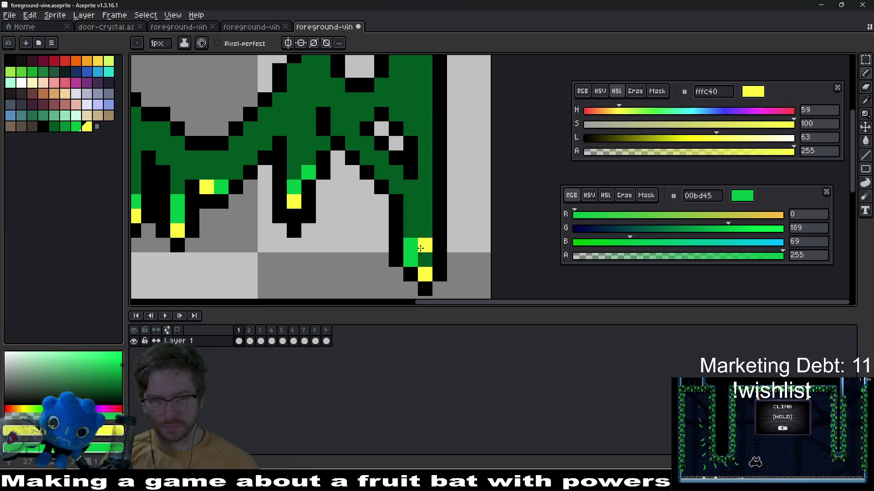
drag(397, 182, 411, 236)
click(394, 228)
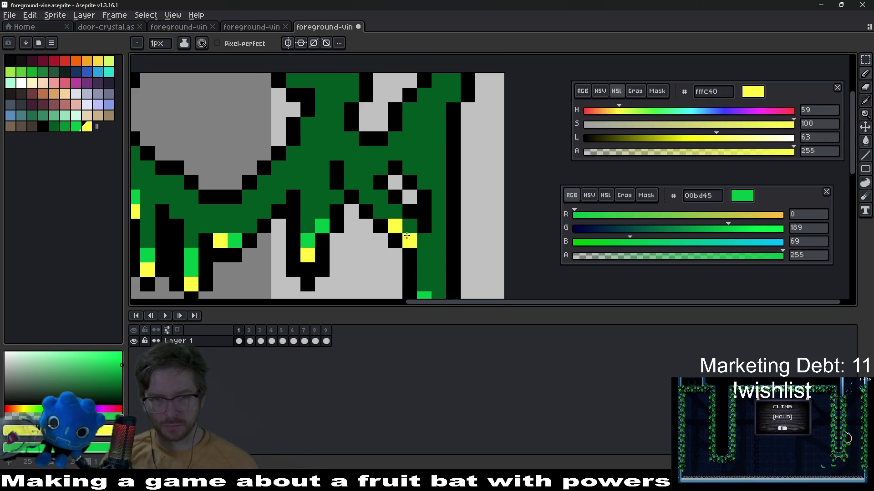
- Recolour a right-strand pixel bright green and fix its yellow pixels, undoing the misplaced one
scroll(437, 256, down, 5)
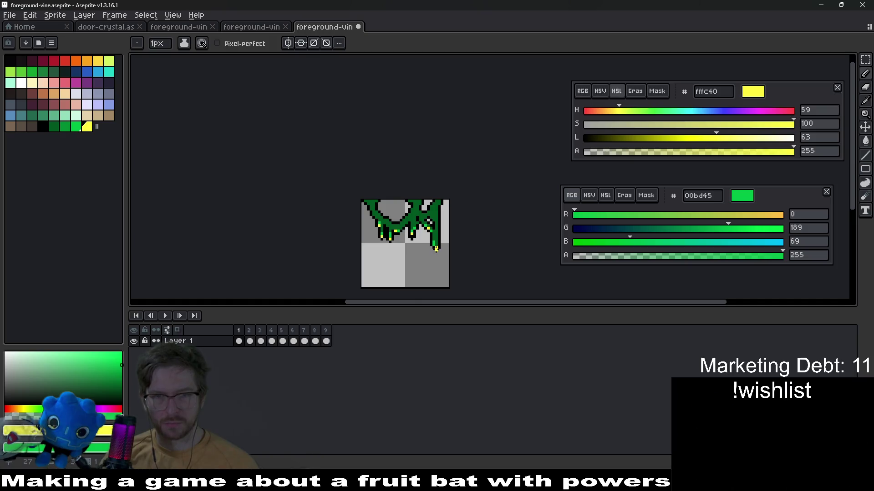
scroll(450, 200, up, 4)
scroll(438, 182, up, 1)
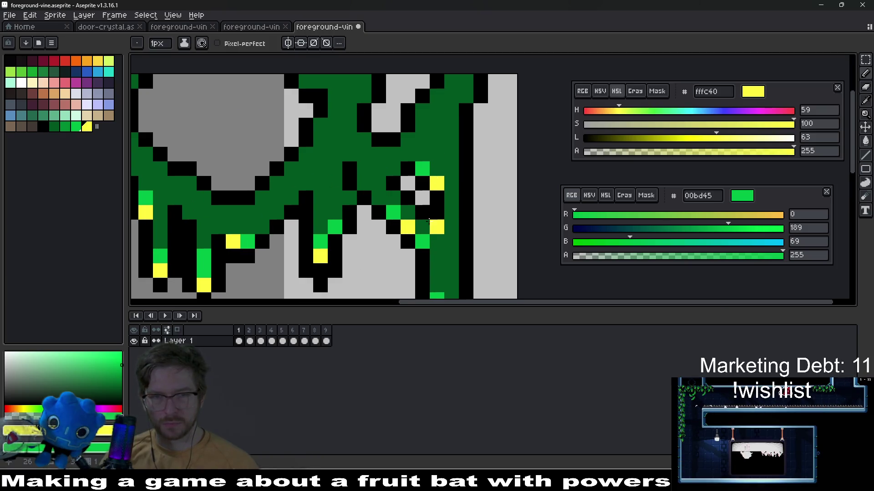
right_click(404, 223)
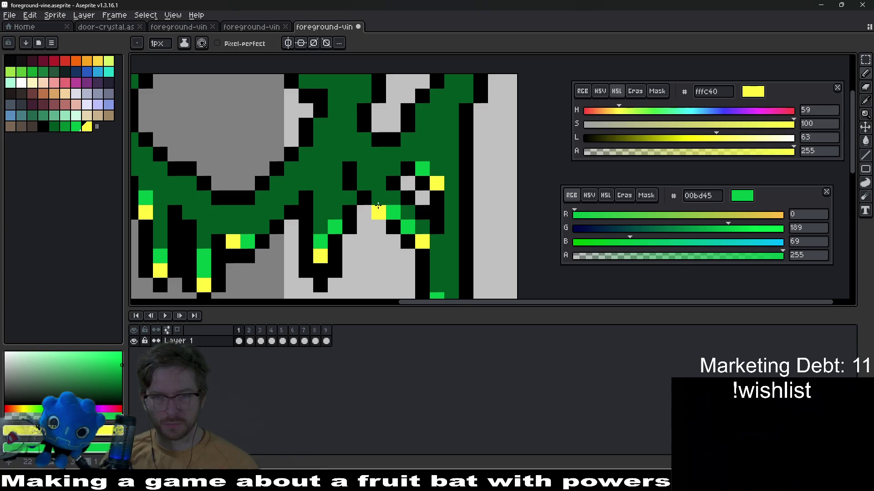
click(354, 210)
mouse_move(353, 210)
mouse_down()
mouse_move(411, 240)
mouse_move(419, 229)
mouse_up()
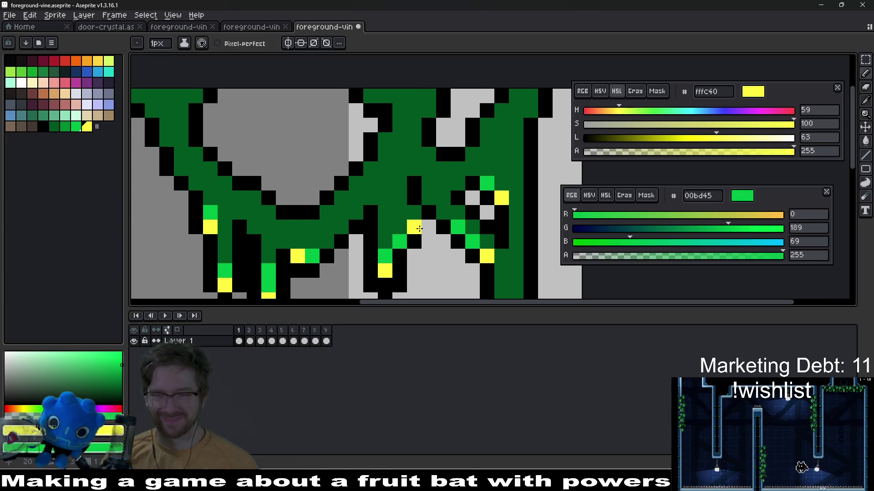
key(ctrl+z)
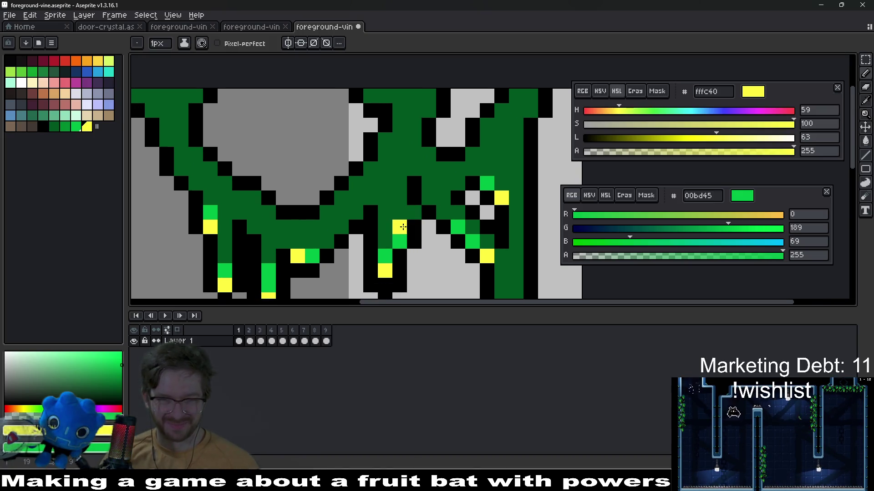
- Place a yellow fleck on the vine's upper-left edge
scroll(434, 258, down, 5)
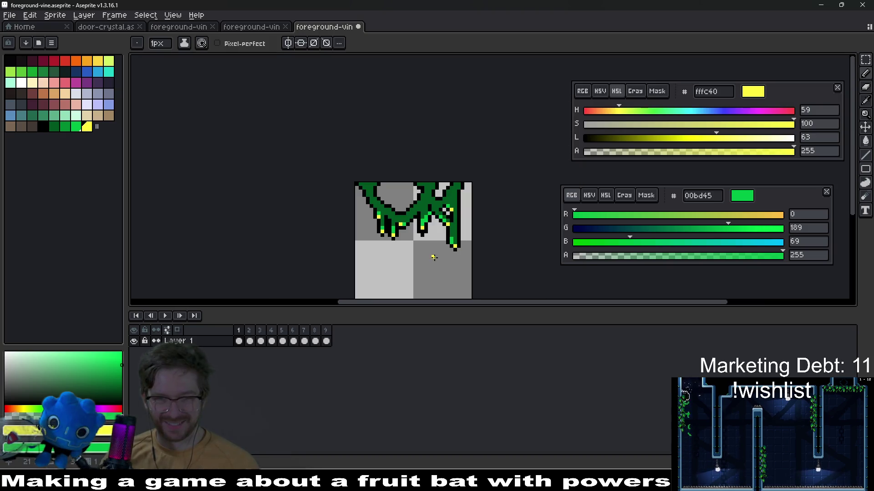
scroll(385, 198, up, 5)
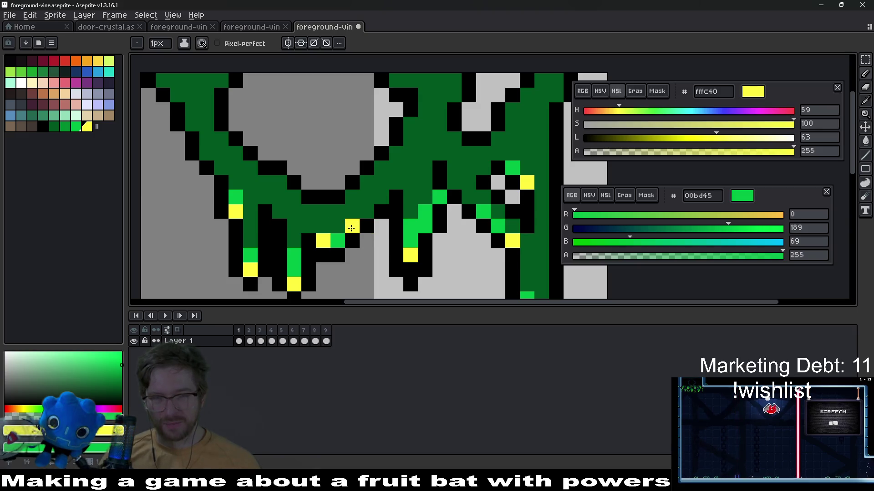
scroll(323, 227, up, 2)
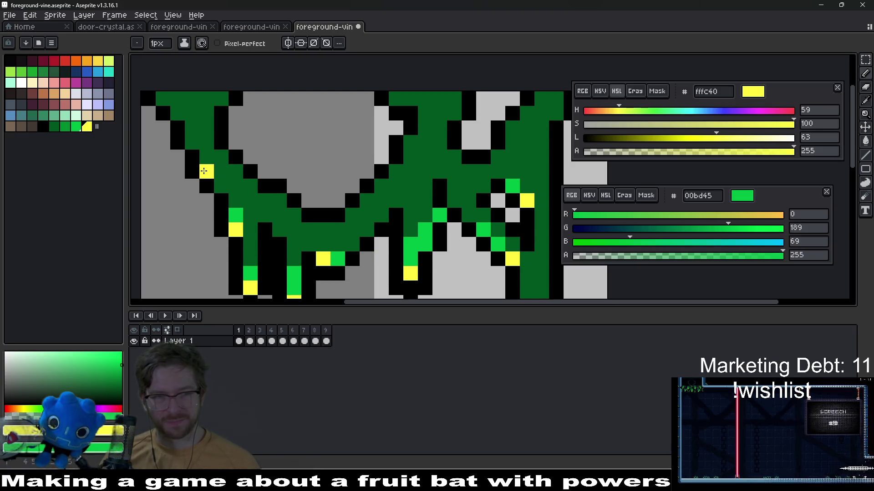
click(204, 171)
scroll(418, 223, down, 8)
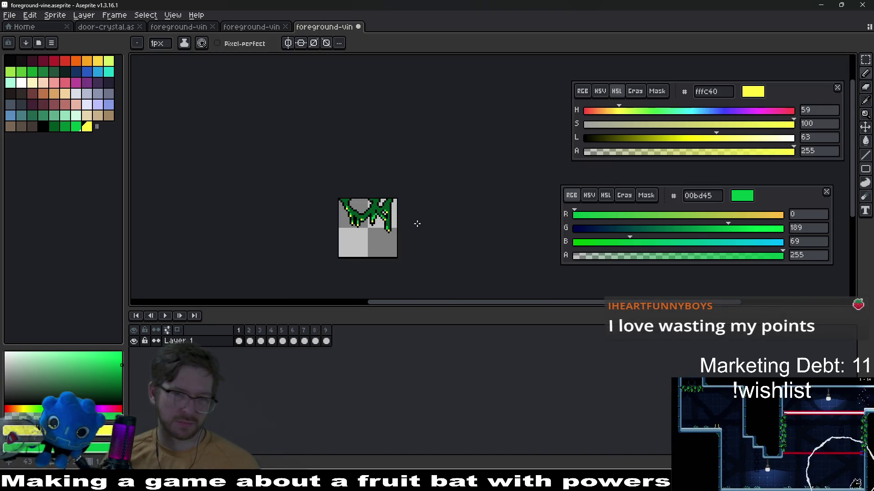
scroll(412, 222, up, 3)
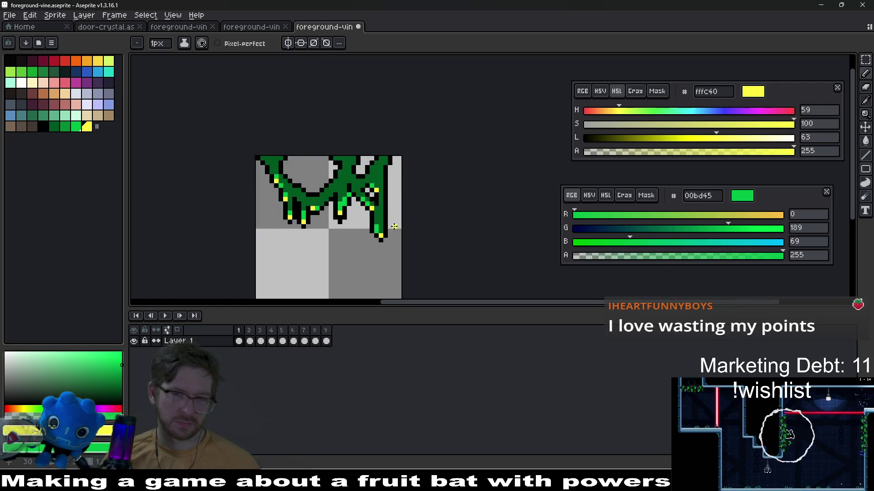
click(65, 126)
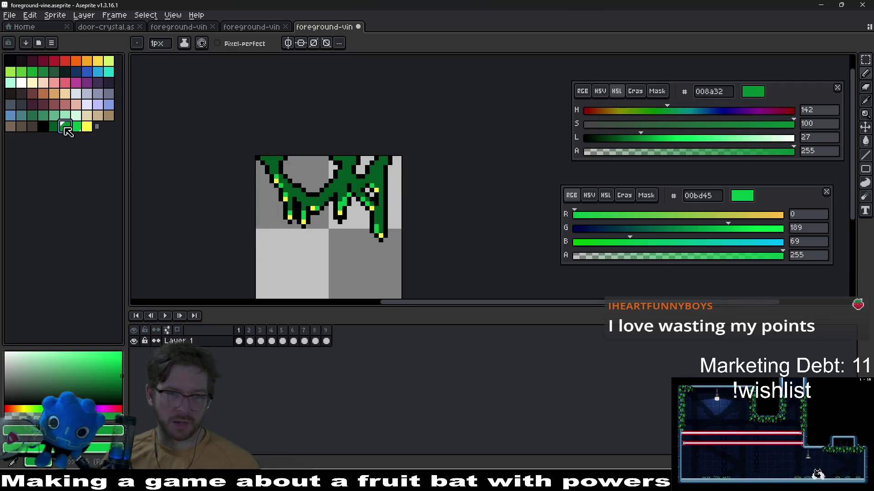
- With 005620 as background, shade the left strand and upper-left edge with 008a32 lines
key(plus)
key(plus)
key(plus)
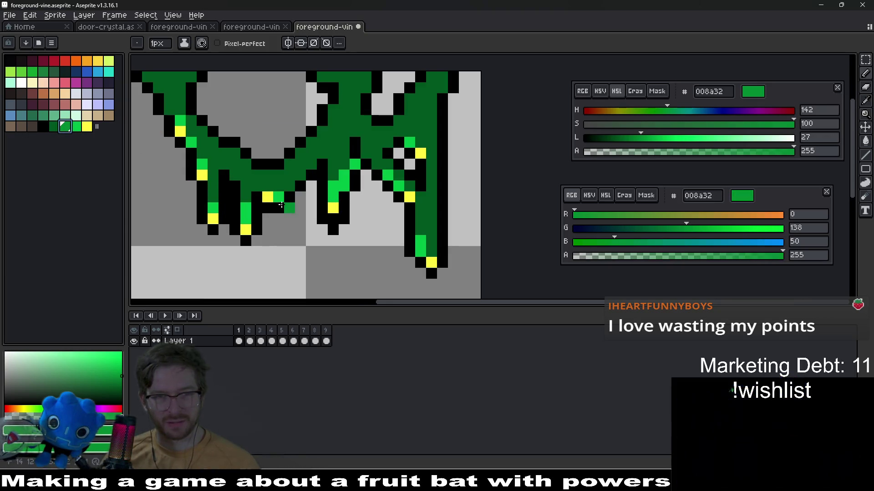
right_click(58, 127)
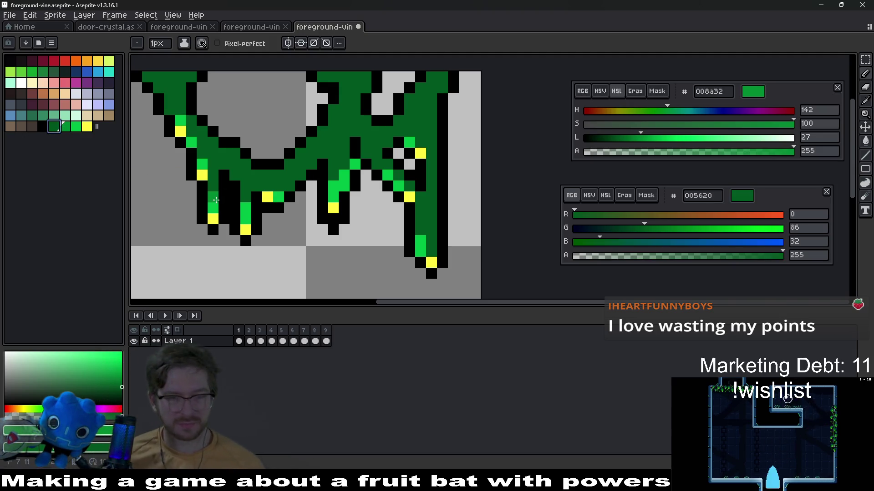
key(l)
drag(213, 200, 213, 172)
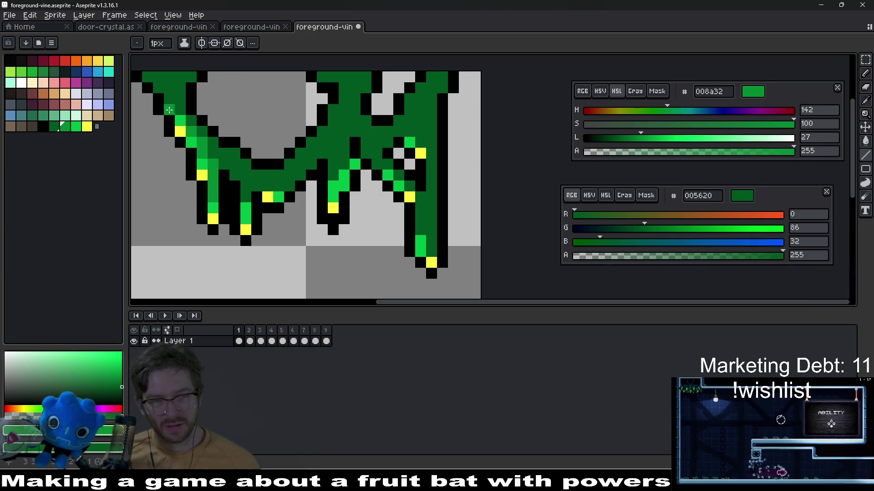
drag(170, 110, 184, 115)
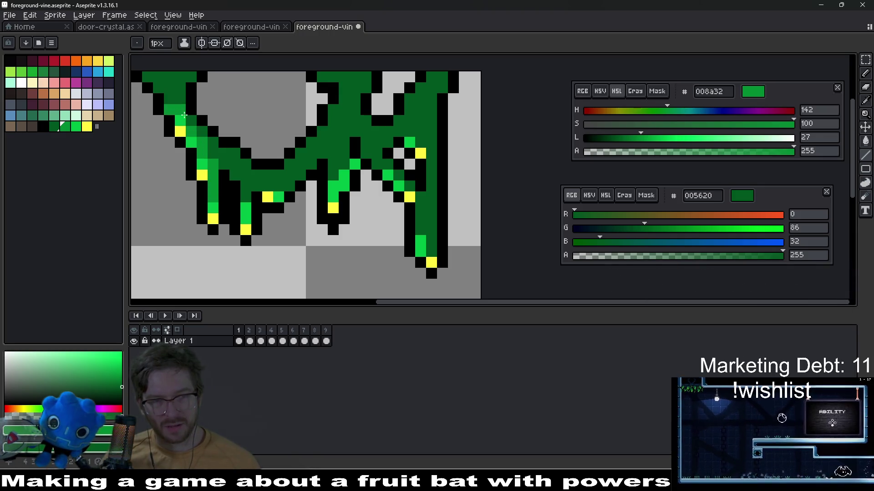
click(238, 178)
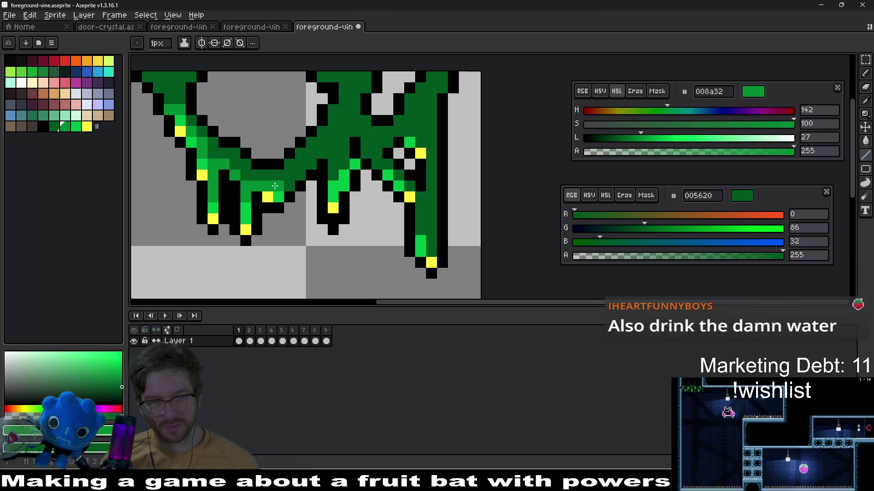
scroll(284, 186, down, 6)
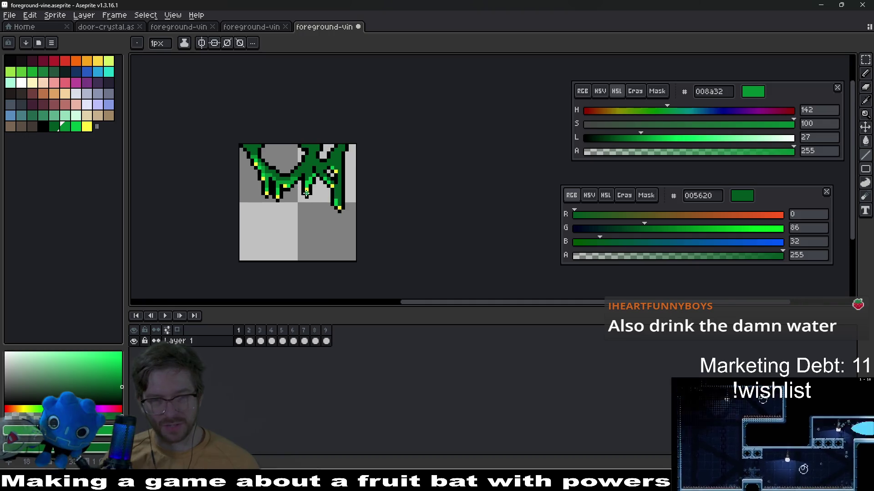
scroll(305, 192, up, 8)
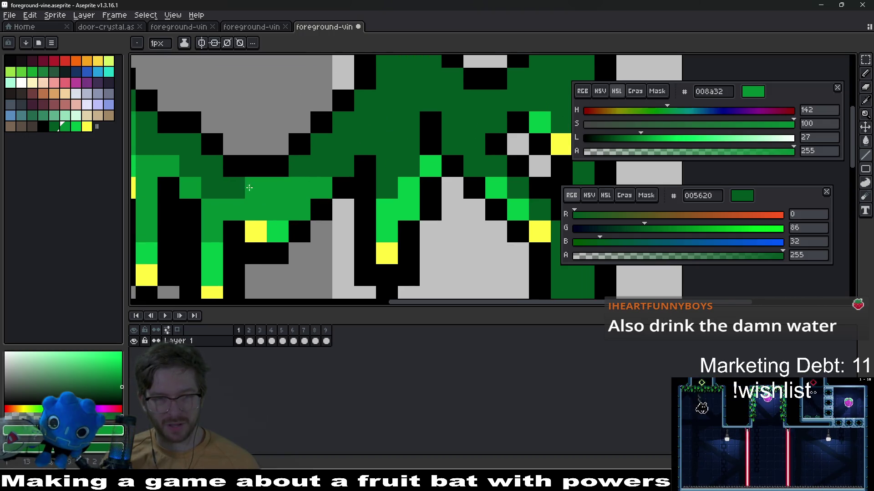
mouse_move(206, 165)
mouse_down()
mouse_move(191, 144)
mouse_move(147, 123)
mouse_up()
- Add a mid-green 008a32 pixel to the central strand
scroll(375, 240, down, 5)
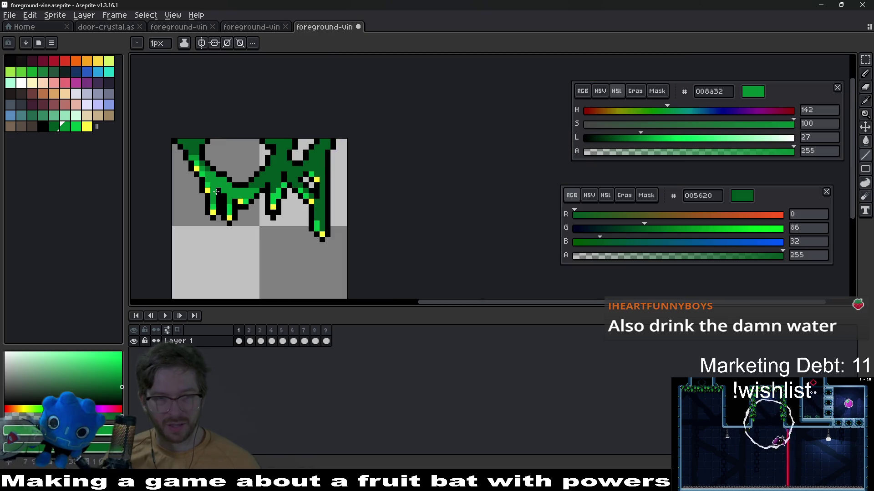
scroll(375, 240, up, 3)
key(v)
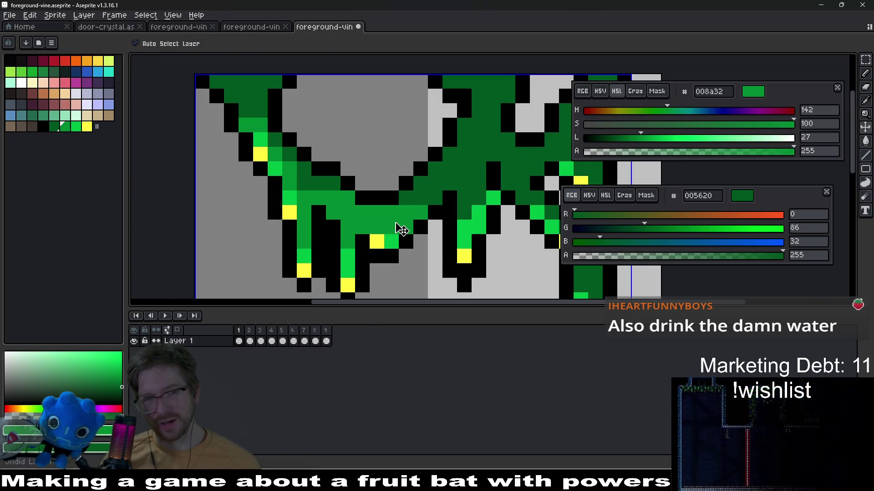
key(b)
scroll(401, 230, right, 3)
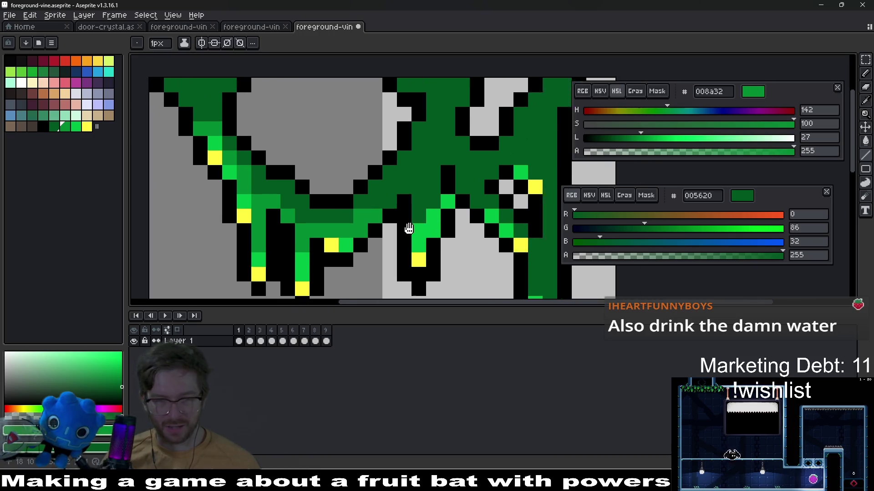
click(399, 221)
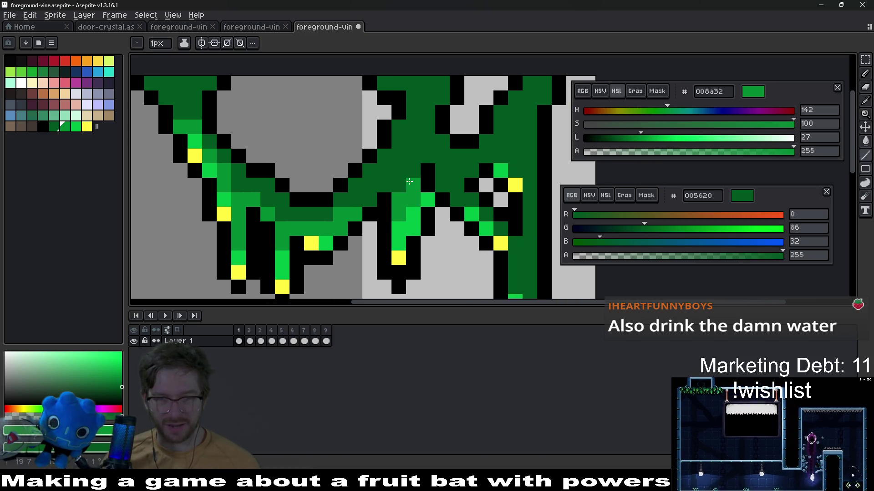
scroll(440, 214, down, 3)
scroll(440, 214, down, 2)
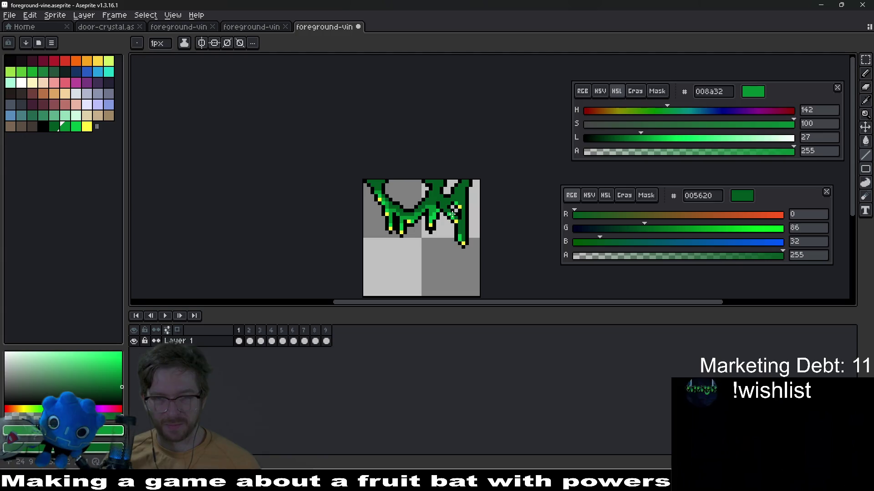
scroll(421, 191, up, 3)
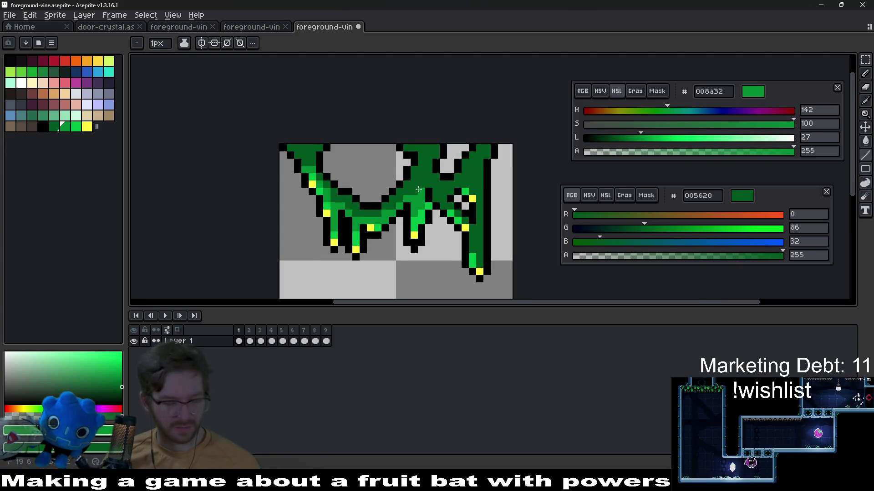
scroll(418, 189, up, 3)
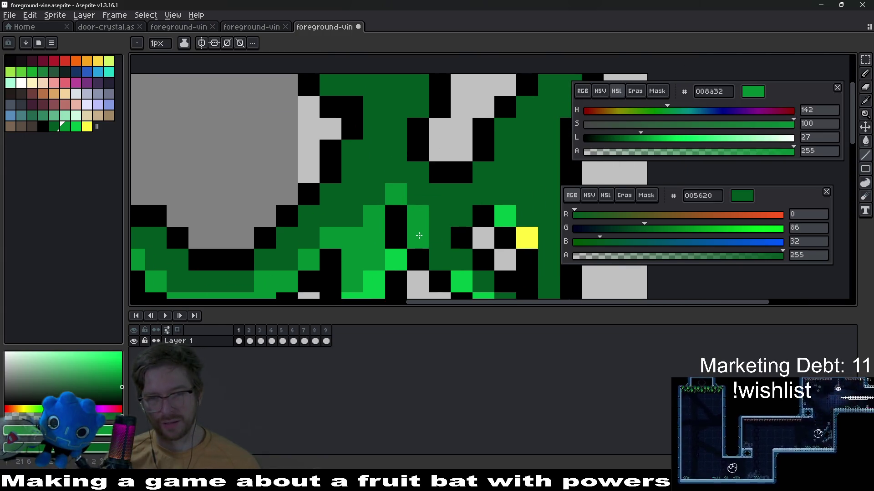
- Shade central strand pixels mid green near the right drip
drag(419, 236, 369, 225)
click(389, 250)
click(451, 264)
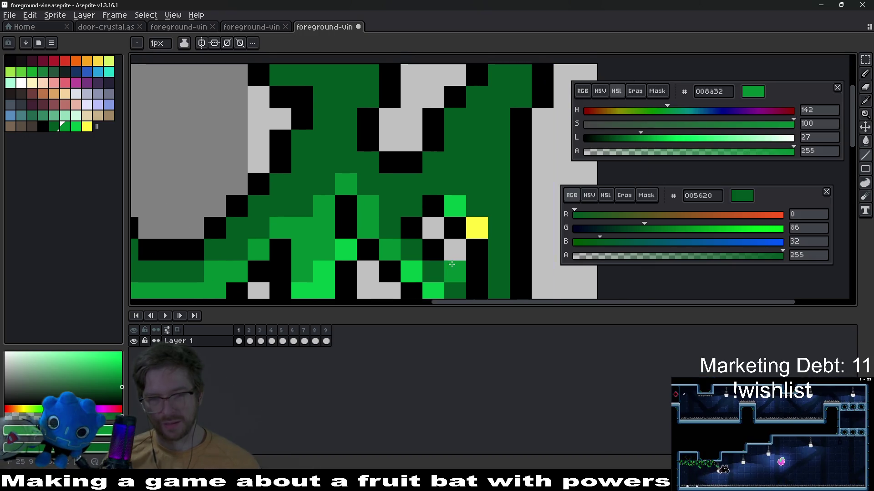
mouse_move(451, 264)
mouse_down()
mouse_move(393, 231)
mouse_move(382, 193)
mouse_up()
click(373, 219)
- Paint mid green down the right vine strand and add two lighter green highlight pixels
click(384, 241)
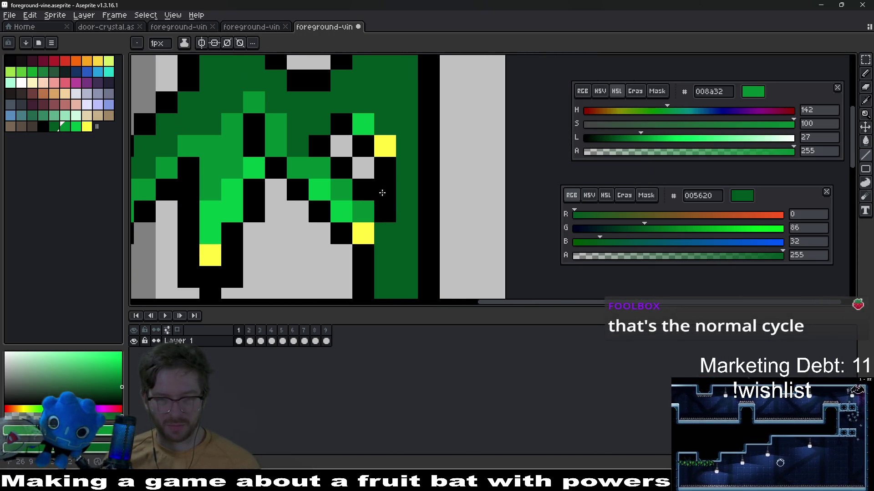
click(385, 233)
mouse_move(385, 233)
mouse_down()
mouse_move(370, 166)
mouse_move(372, 220)
mouse_up()
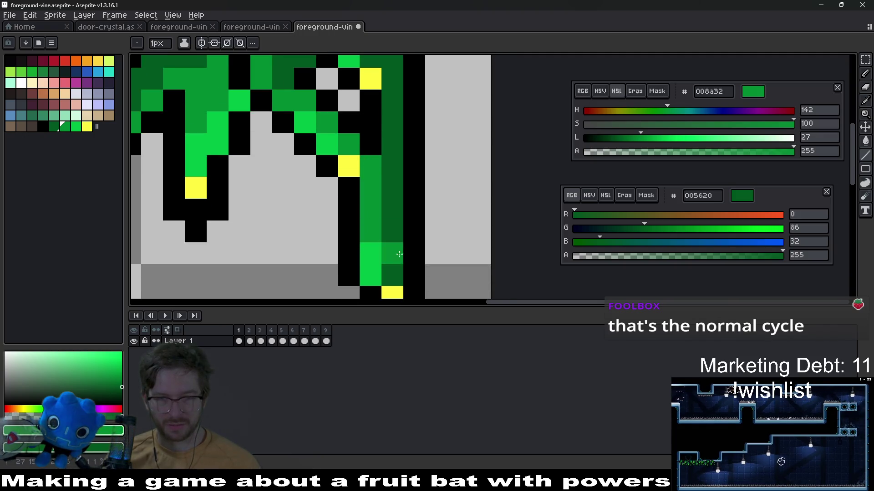
mouse_move(399, 254)
mouse_down()
mouse_move(392, 201)
mouse_move(389, 248)
mouse_up()
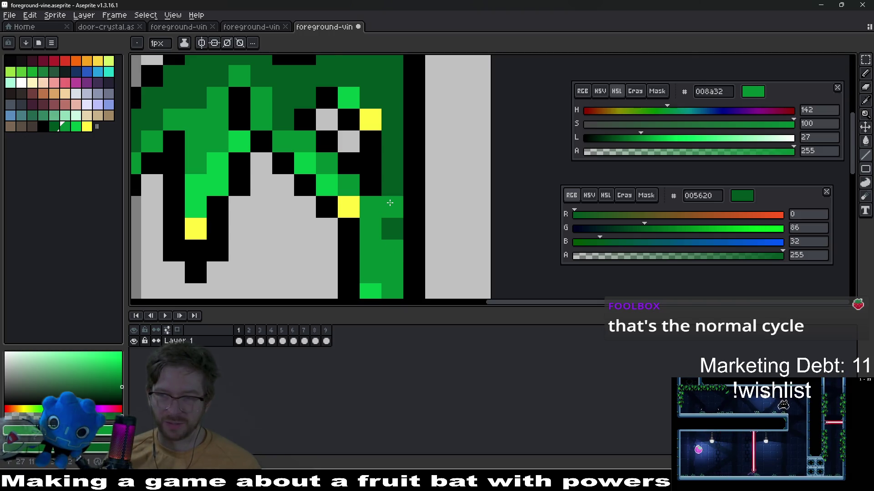
scroll(384, 232, up, 1)
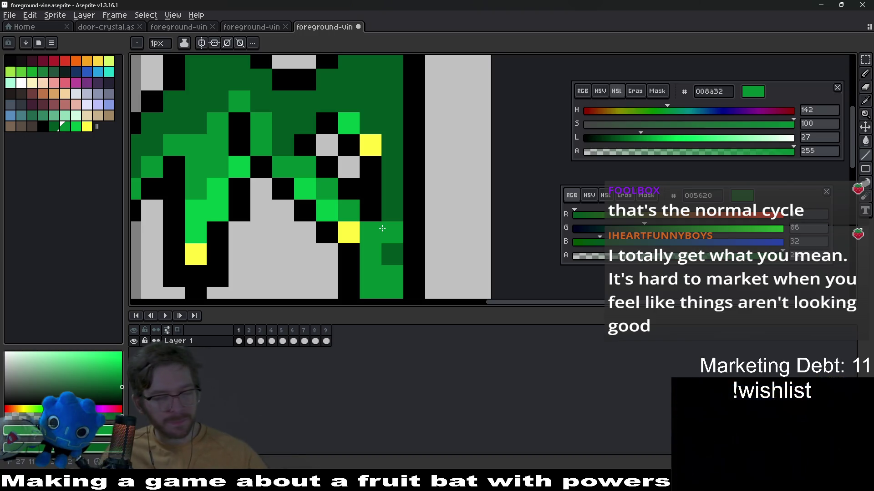
scroll(381, 193, down, 4)
scroll(364, 201, up, 4)
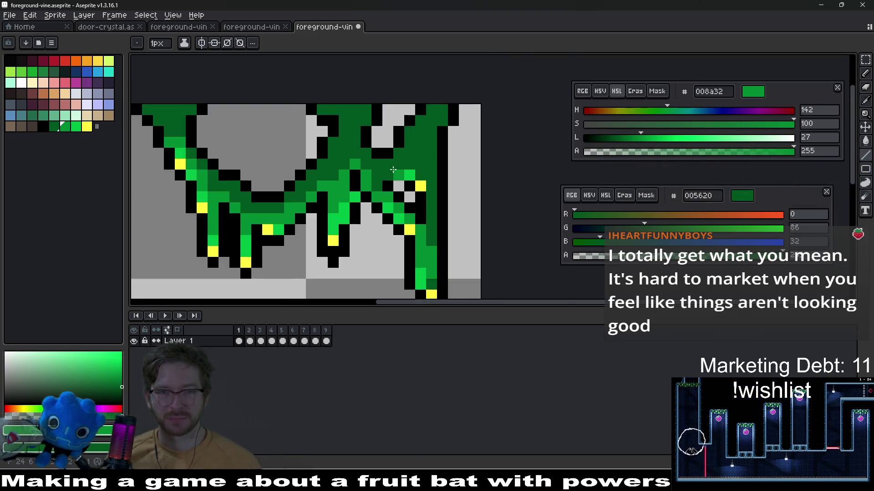
mouse_move(380, 186)
mouse_down()
mouse_move(405, 160)
mouse_move(428, 159)
mouse_up()
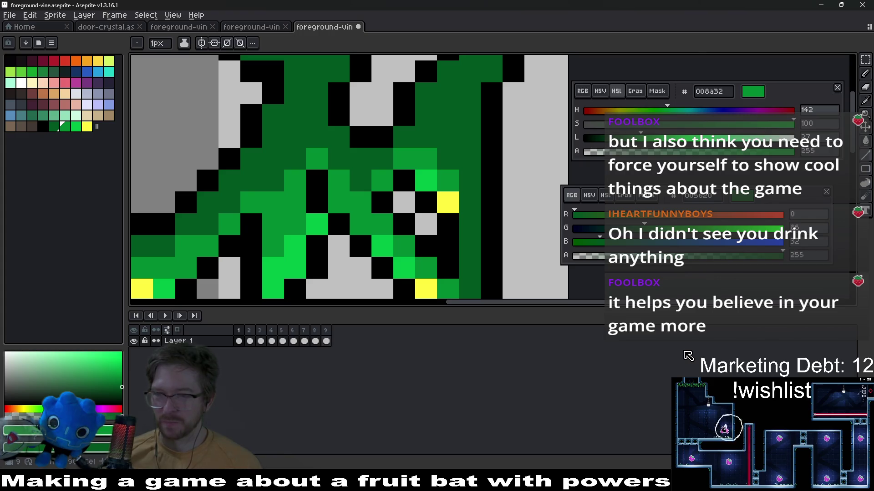
scroll(468, 214, down, 2)
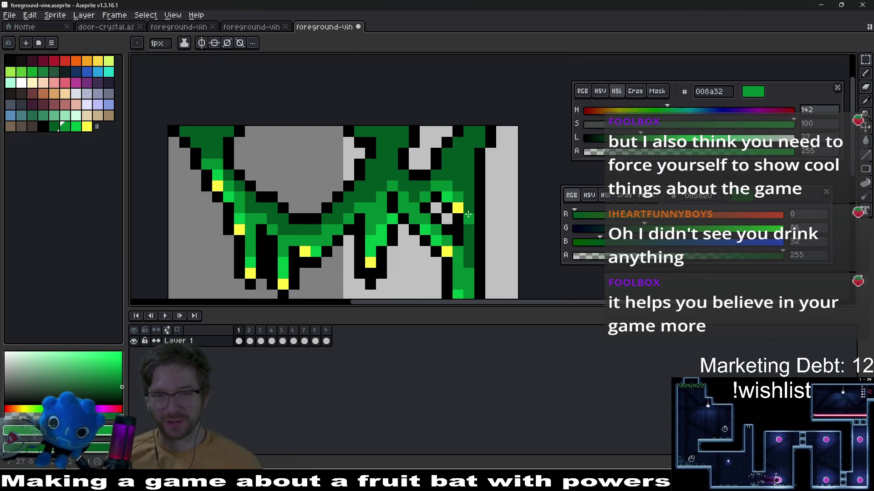
scroll(467, 214, down, 5)
scroll(498, 199, up, 7)
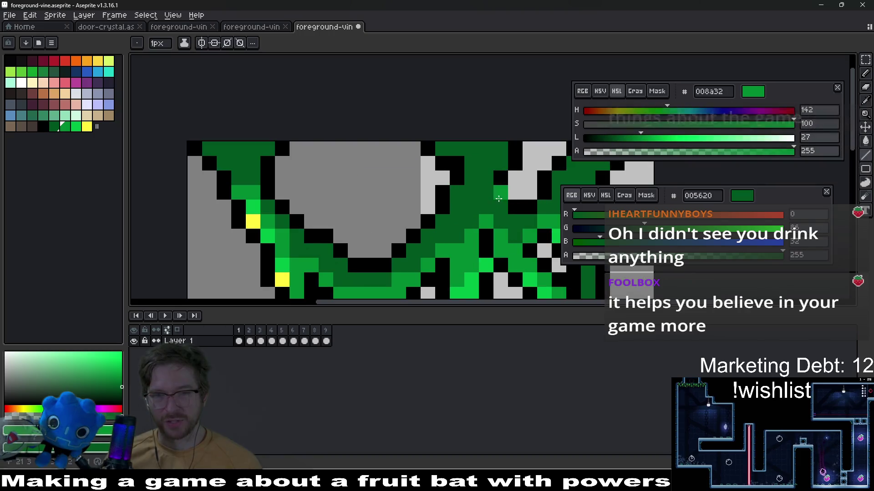
drag(499, 199, 390, 221)
scroll(375, 237, down, 1)
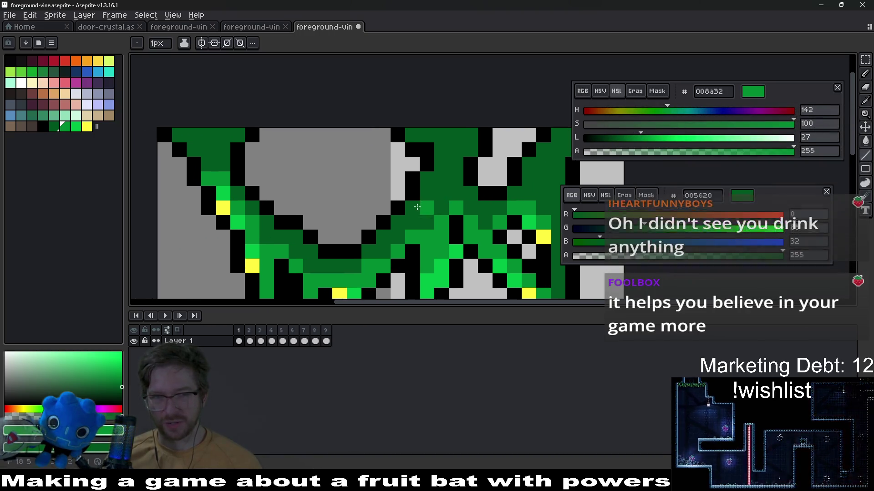
scroll(394, 232, up, 1)
key(i)
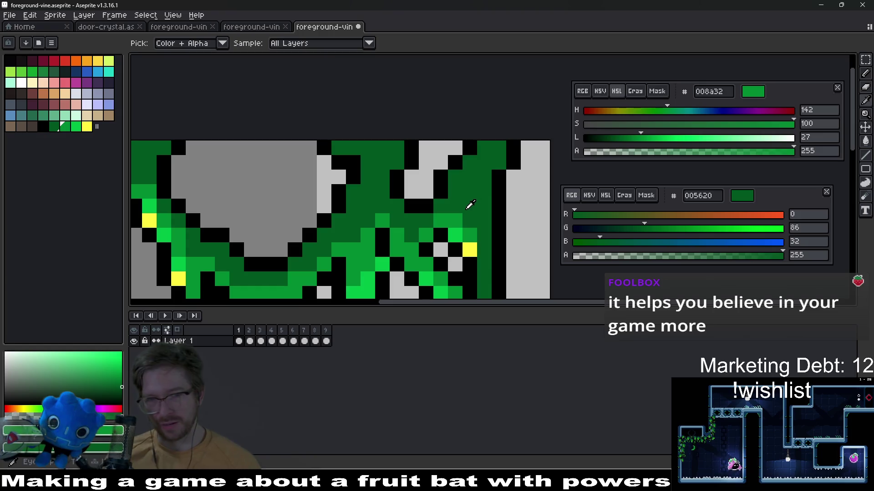
scroll(432, 239, down, 8)
scroll(426, 203, up, 5)
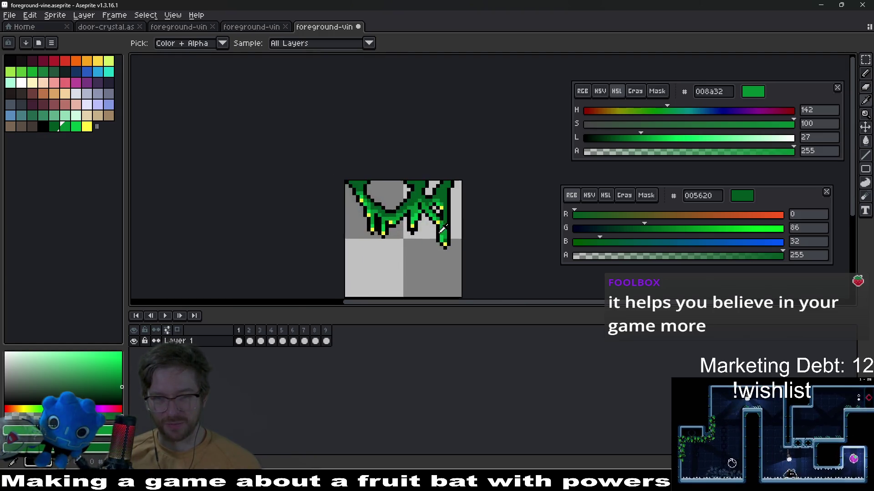
scroll(427, 204, up, 3)
key(b)
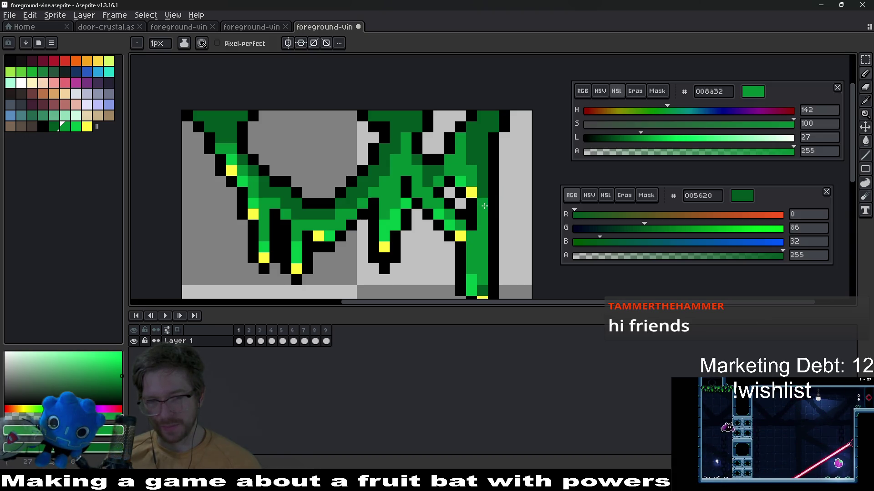
scroll(485, 229, down, 6)
scroll(488, 232, up, 4)
scroll(488, 232, up, 4)
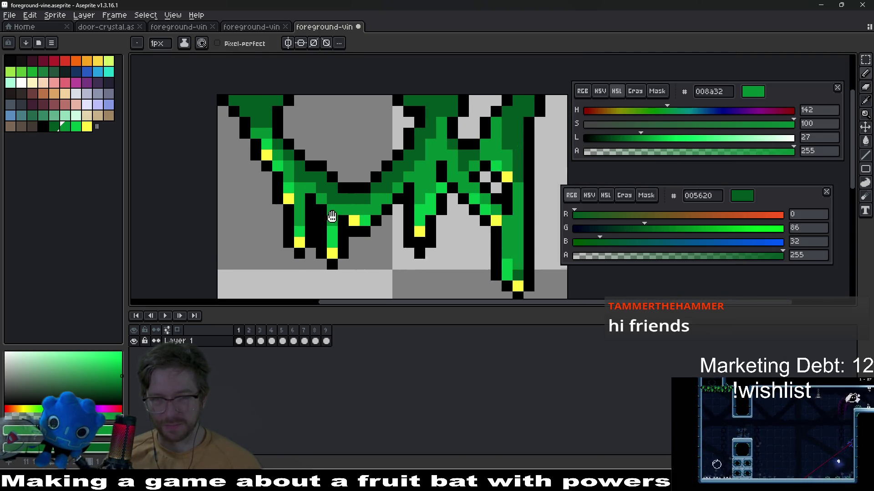
scroll(392, 205, up, 2)
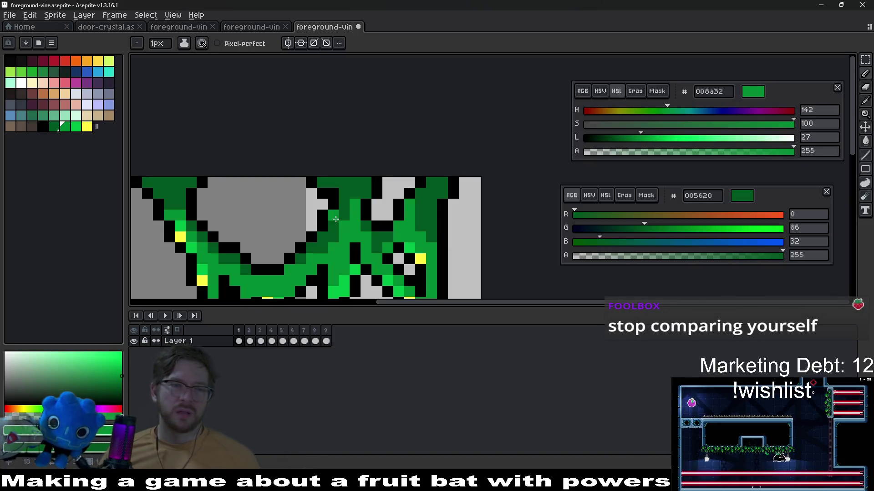
scroll(340, 210, down, 4)
key(Return)
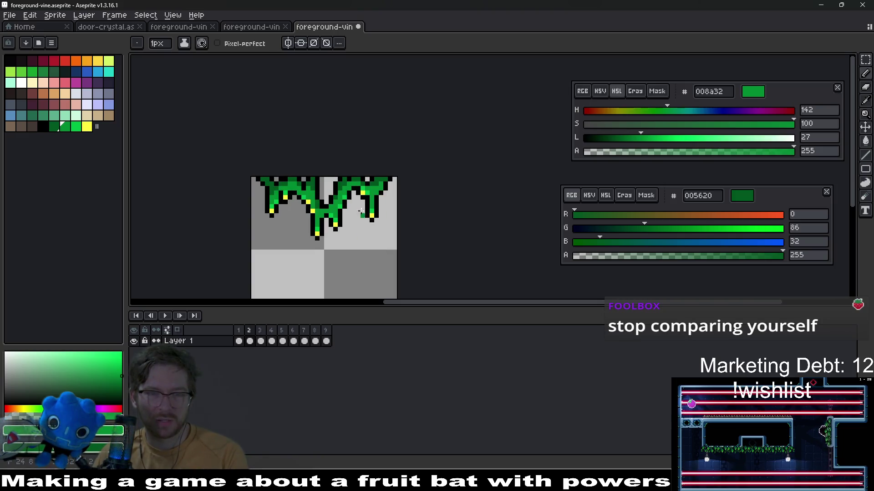
- Sample the vine's dark green, lower its L slider to 12 for 003d16, then stop playback
scroll(285, 184, up, 4)
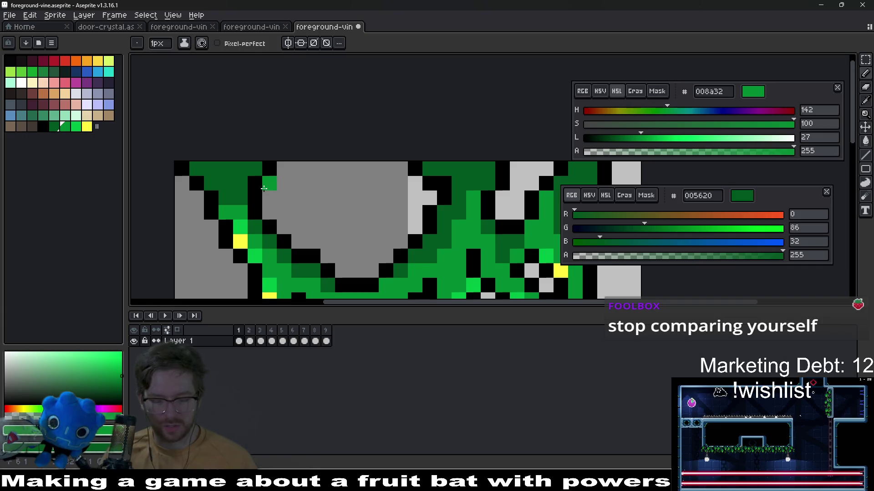
alt+click(230, 176)
drag(620, 137, 609, 137)
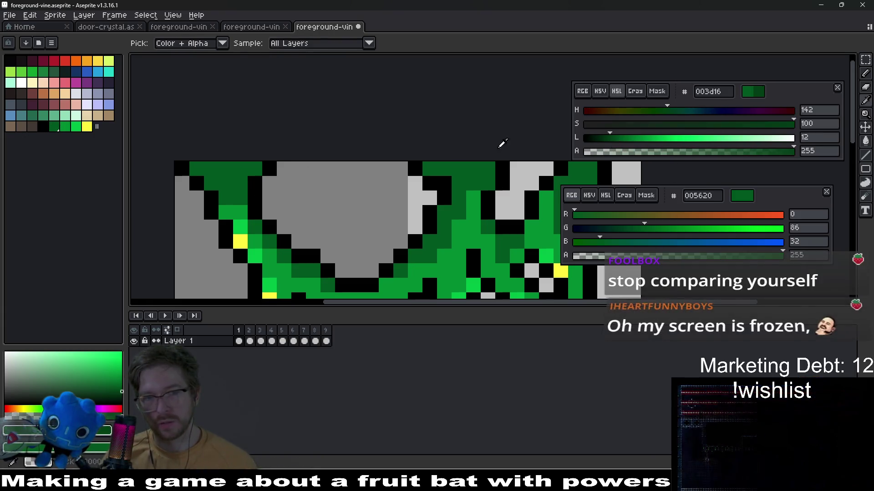
scroll(196, 163, down, 5)
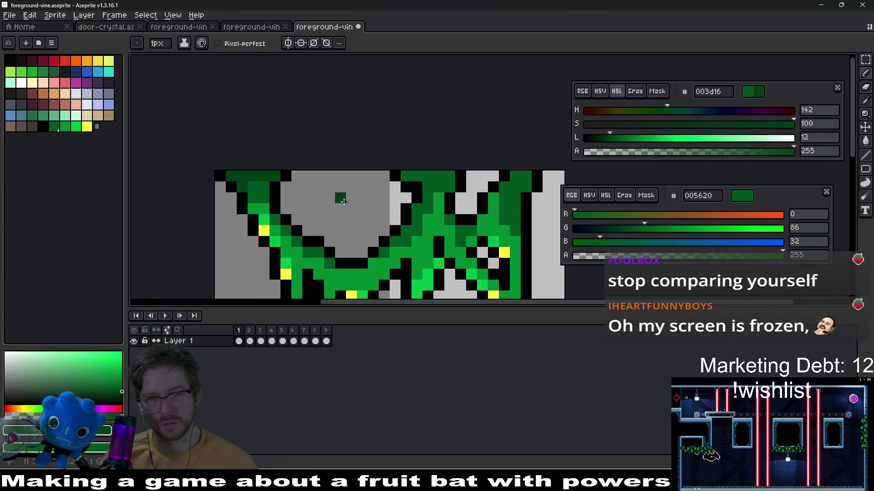
scroll(368, 204, up, 5)
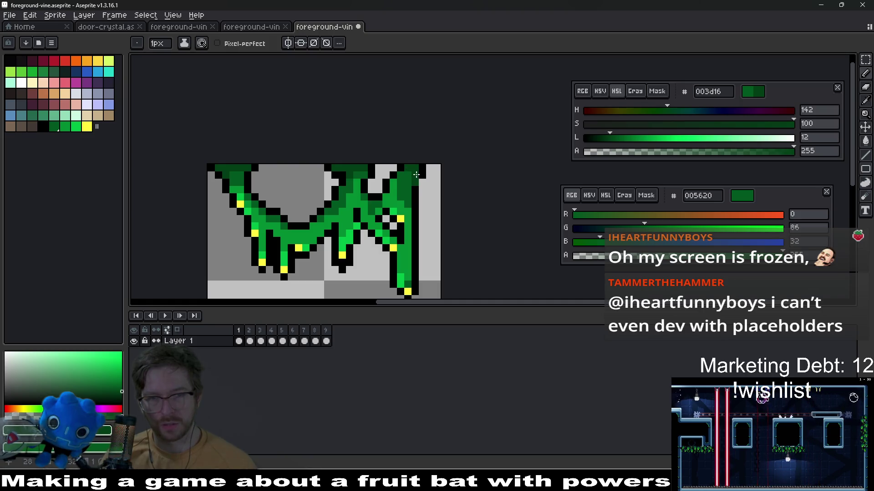
scroll(416, 175, down, 5)
key(Right)
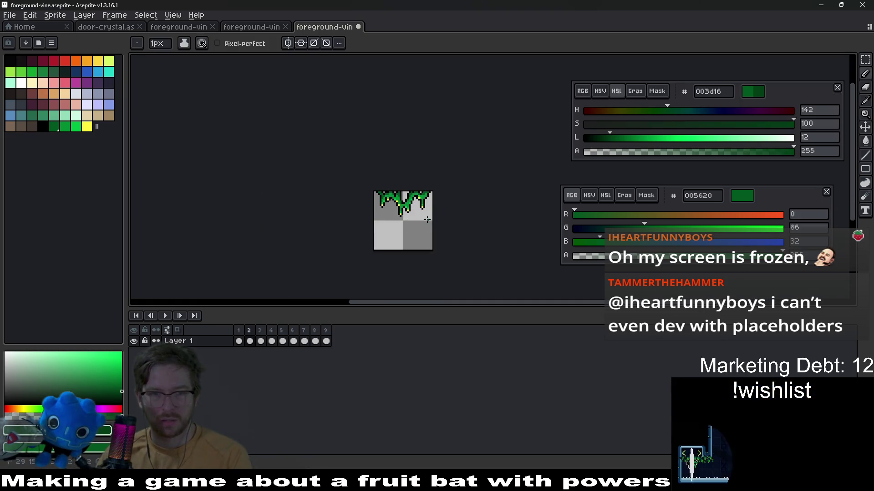
- Add dark green 003d16 to the palette beside black and test it on frame 3's top row
click(97, 126)
drag(105, 131, 54, 128)
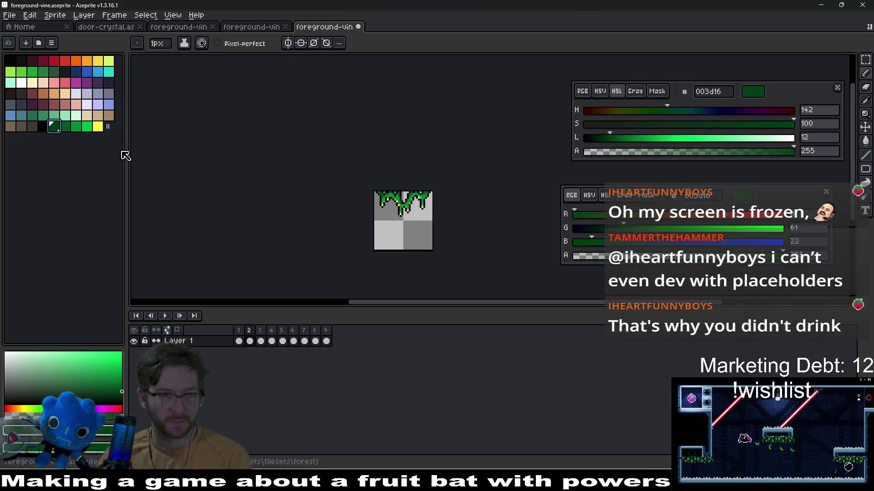
key(Right)
scroll(373, 236, up, 7)
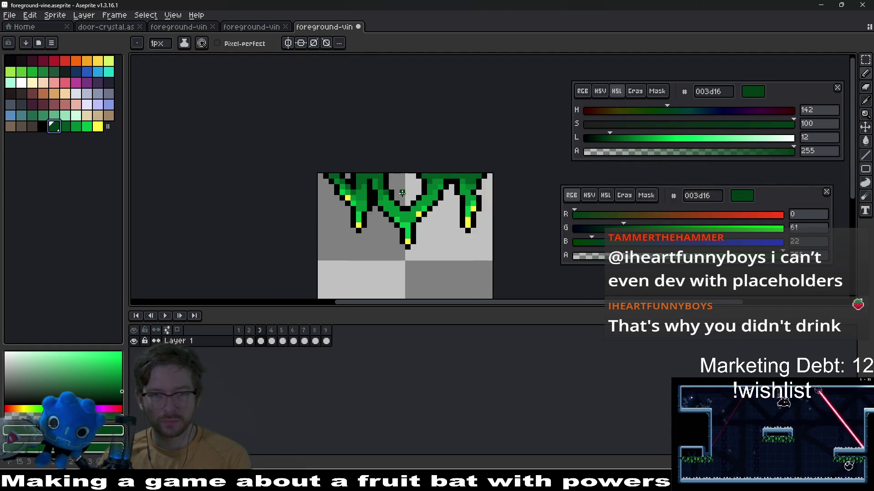
scroll(374, 236, up, 3)
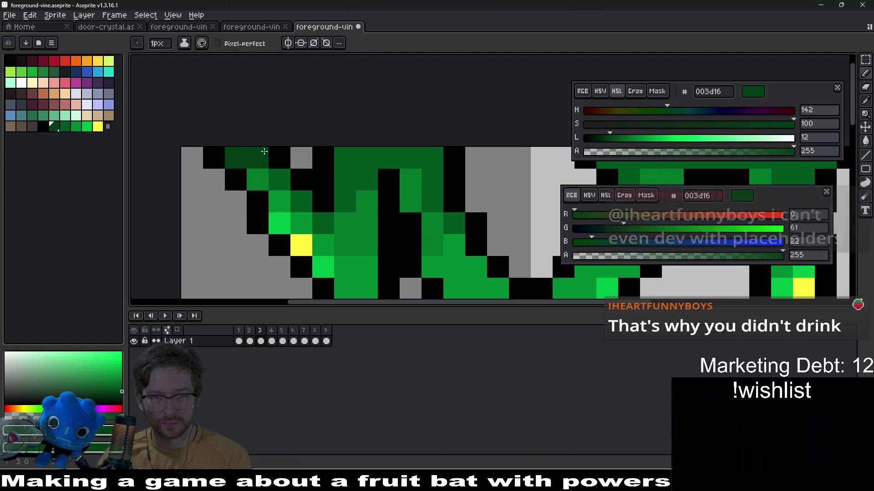
click(346, 168)
drag(337, 155, 435, 154)
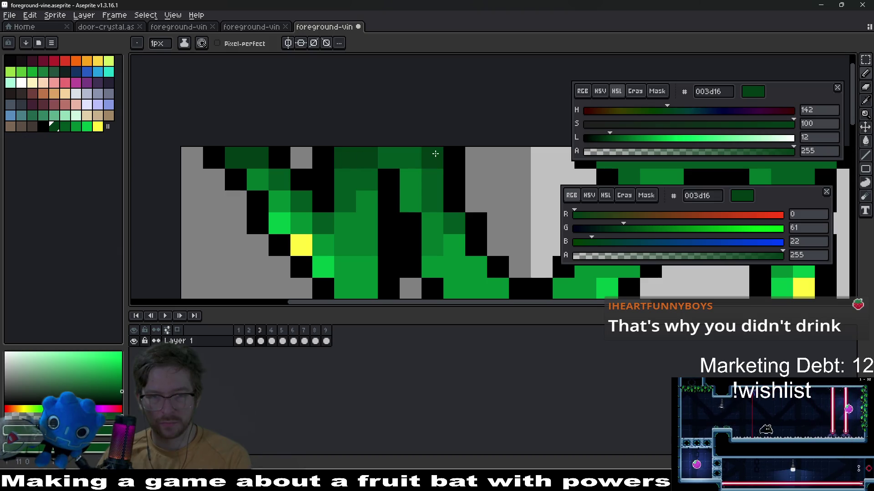
- Undo the test stroke, save the vine file, and move on to frame 4
scroll(523, 231, right, 5)
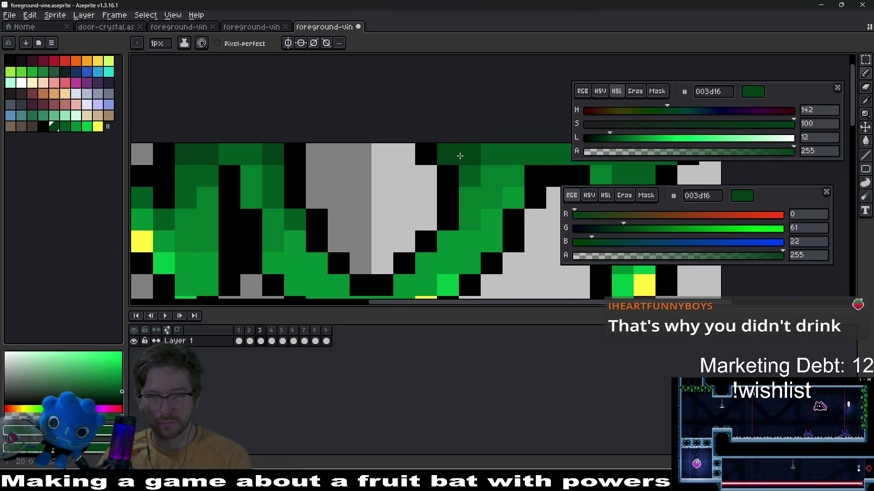
scroll(474, 169, right, 4)
key(ctrl+z)
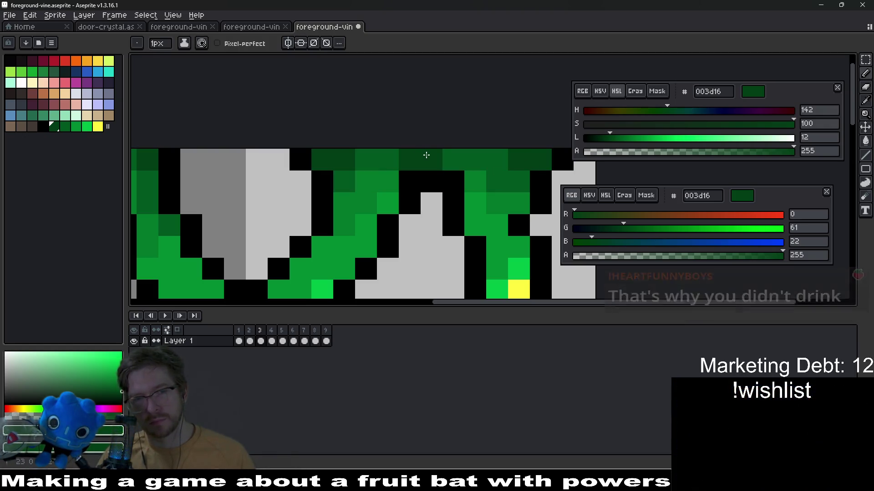
scroll(446, 195, down, 5)
scroll(448, 197, down, 2)
key(ctrl+s)
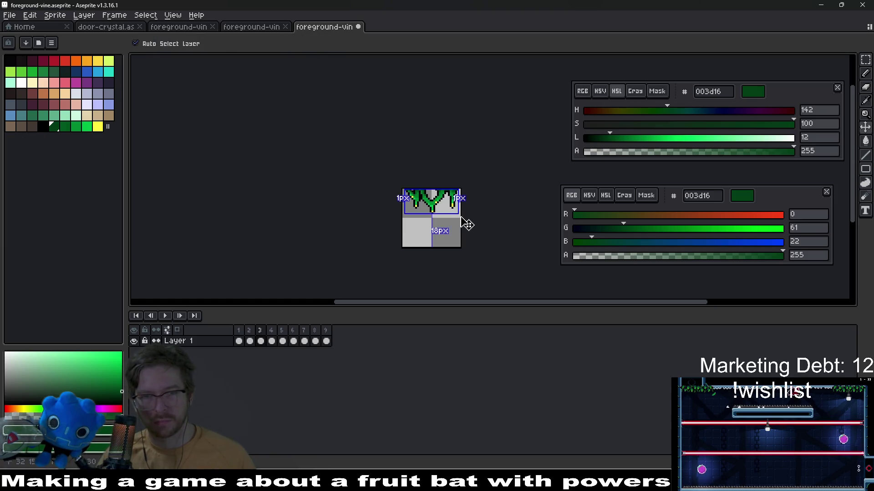
key(Right)
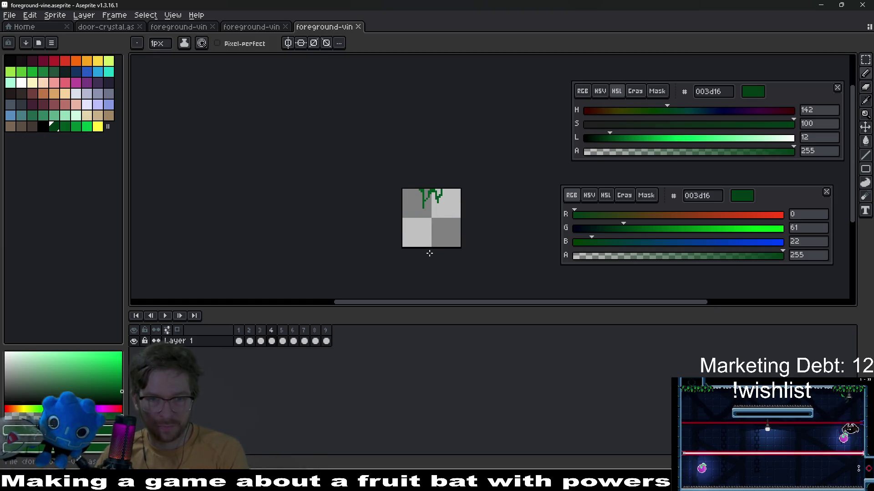
key(Return)
key(Return)
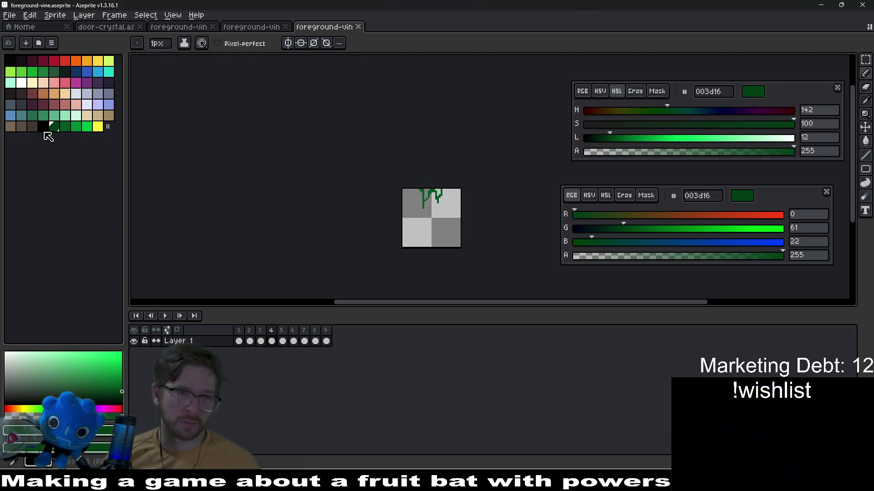
click(44, 127)
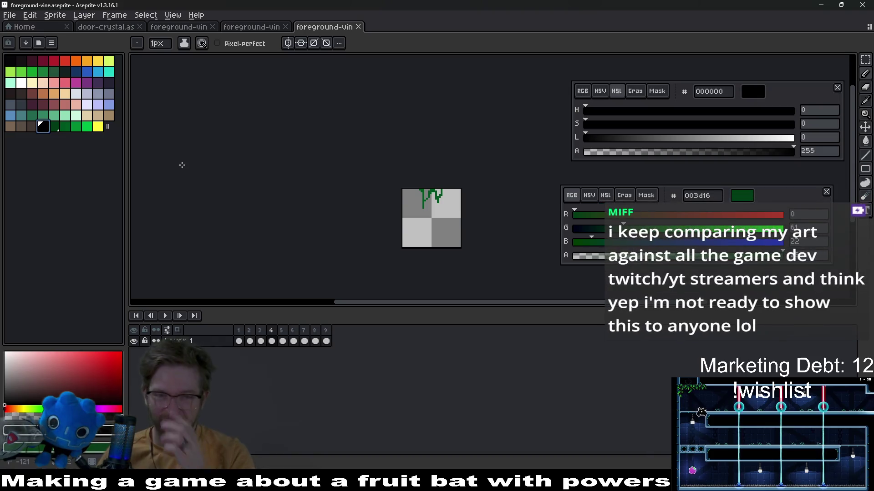
scroll(393, 246, up, 3)
scroll(424, 211, up, 2)
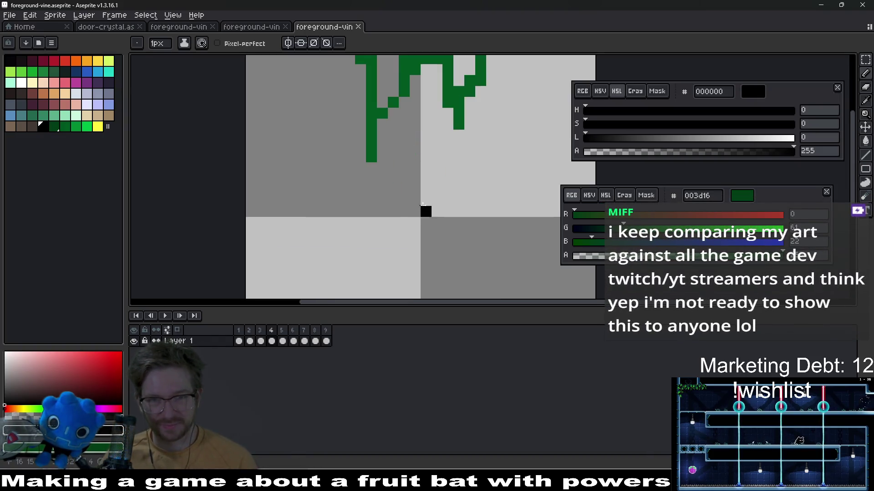
- Draw black line outlines beside the left, middle and right vine strands
key(l)
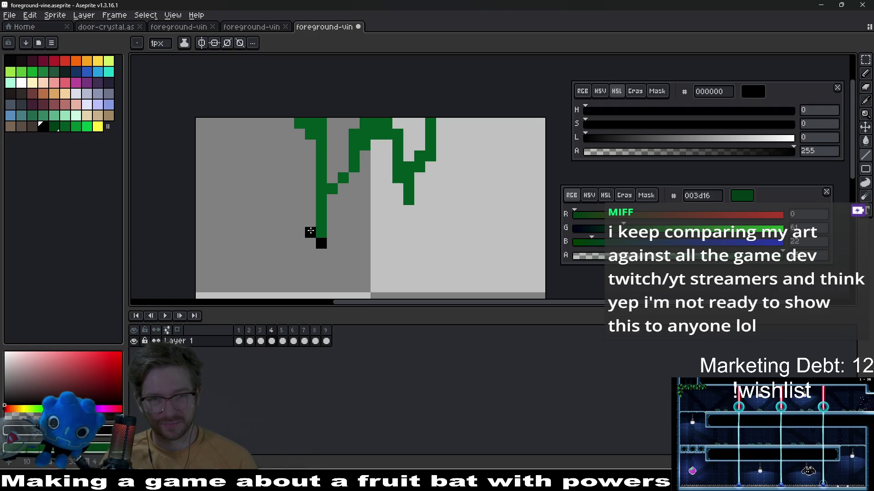
drag(309, 140, 310, 140)
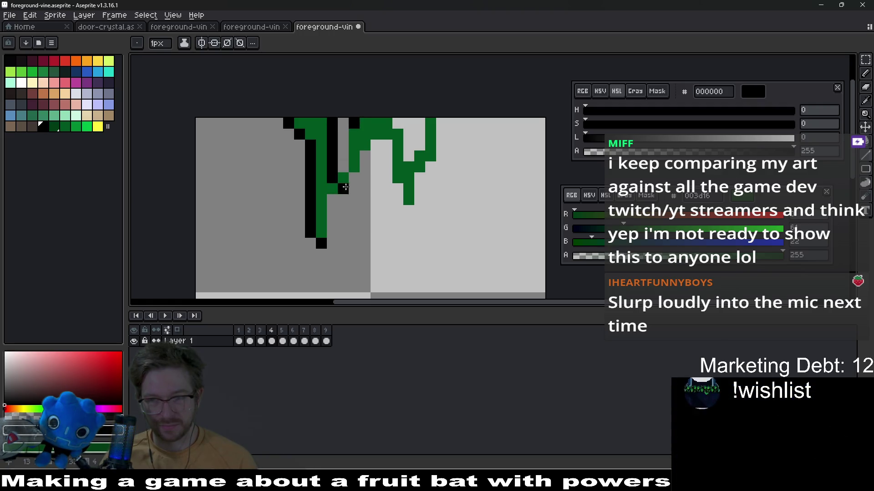
drag(343, 135, 344, 163)
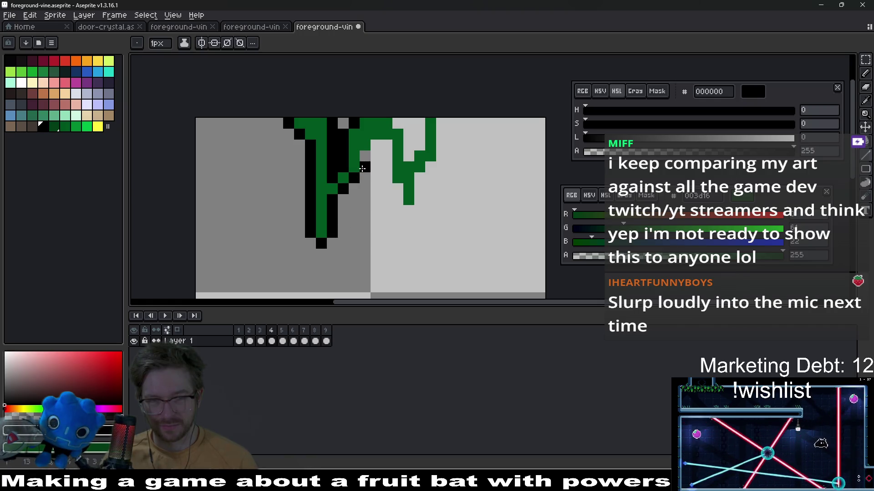
drag(387, 145, 385, 175)
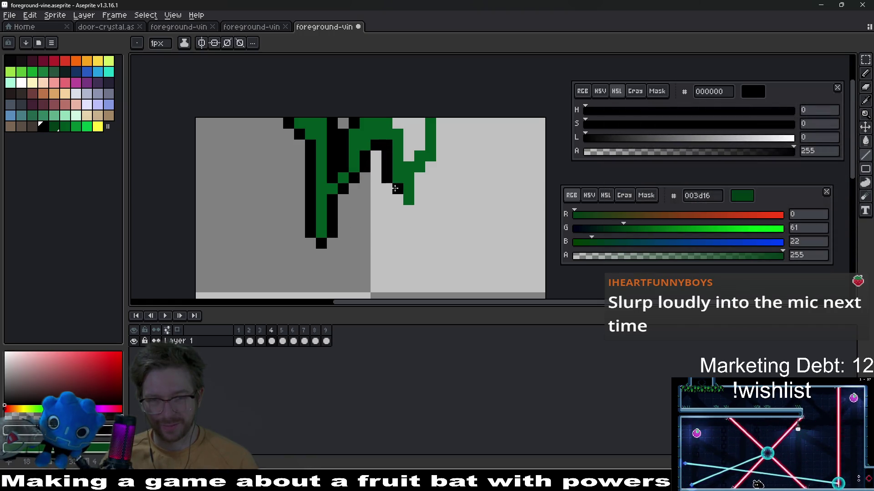
drag(407, 210, 427, 170)
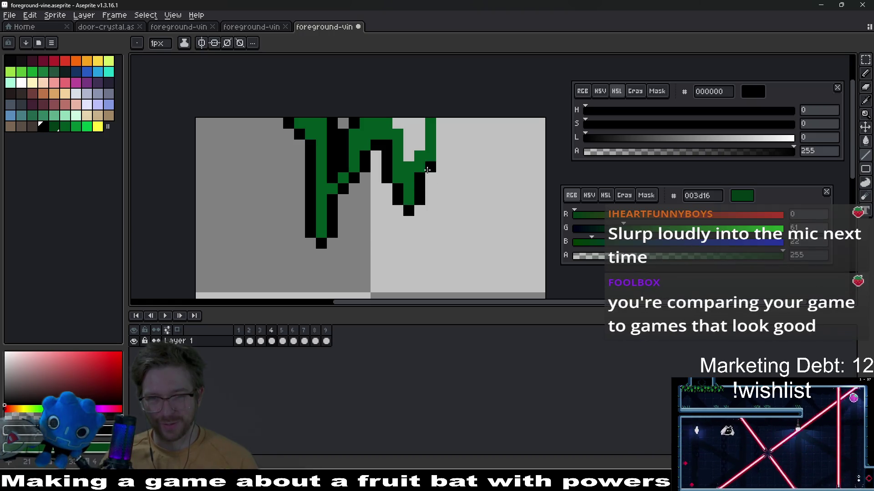
click(441, 123)
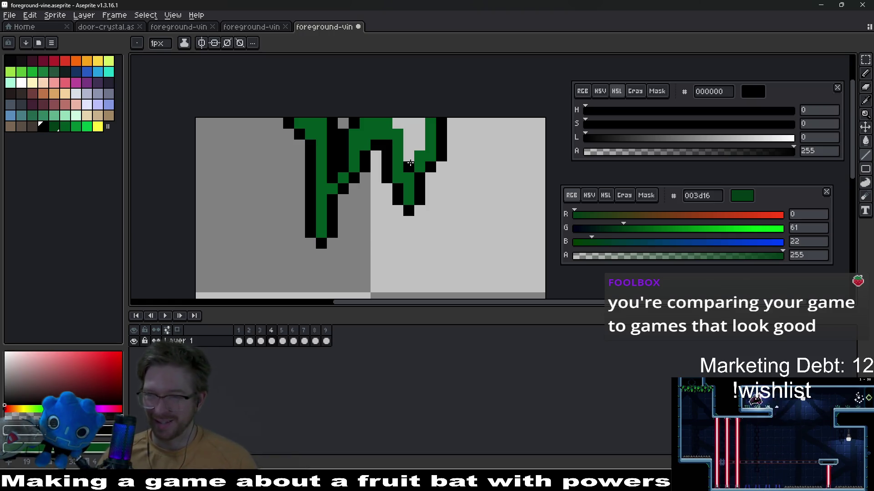
drag(410, 163, 402, 174)
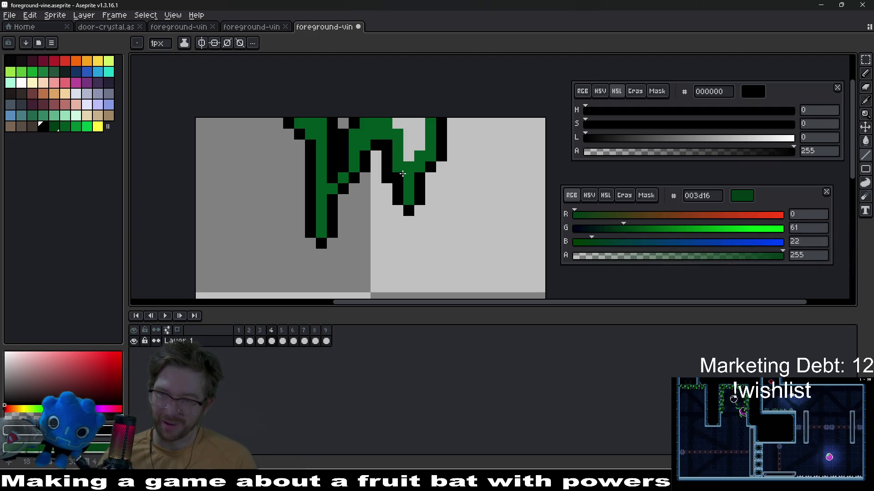
click(419, 148)
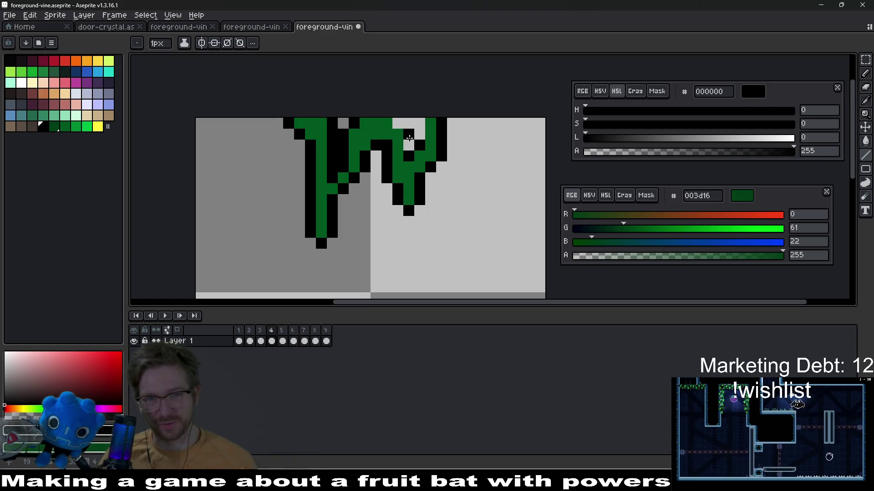
- Touch up the top row and left strand with black pixels, then select the vine's top-left area
click(400, 126)
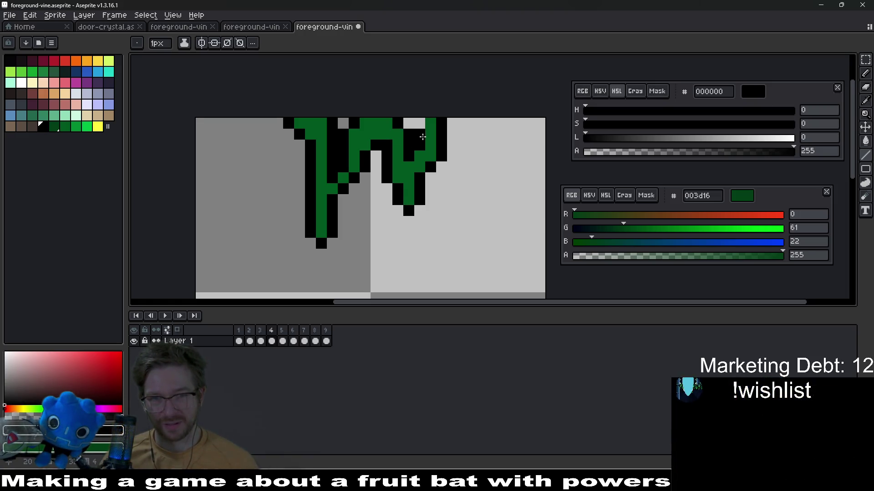
click(420, 128)
scroll(401, 174, down, 3)
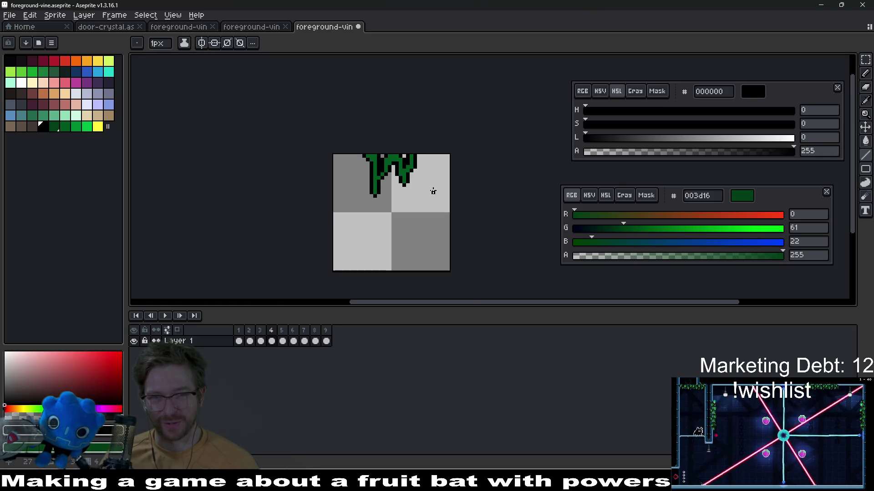
scroll(415, 174, up, 2)
drag(421, 152, 409, 183)
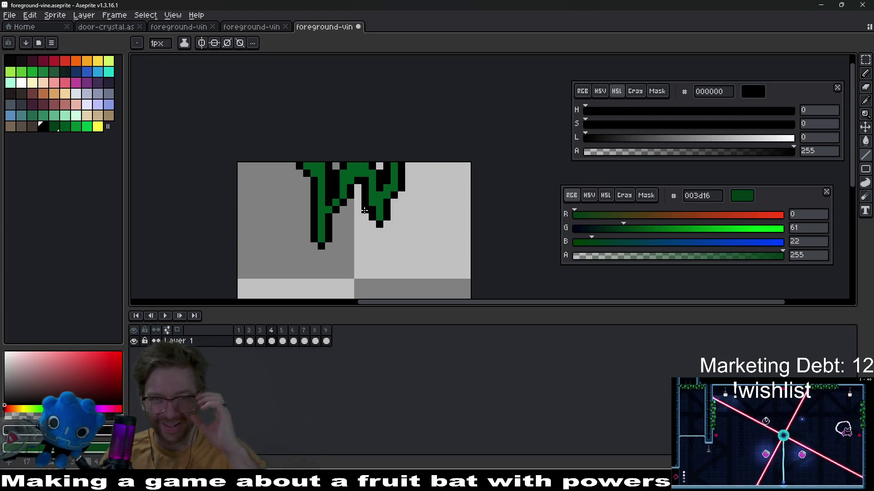
click(348, 215)
scroll(349, 215, up, 2)
drag(364, 200, 365, 222)
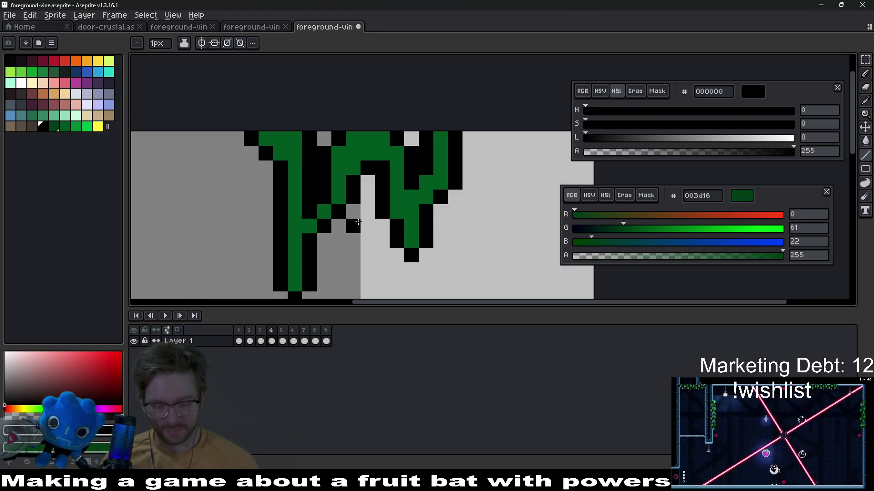
key(m)
drag(243, 132, 314, 187)
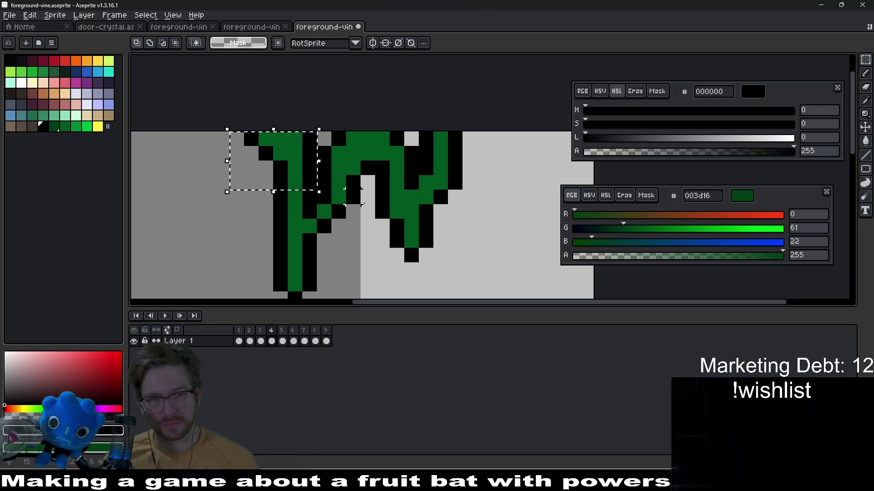
- Switch back to black and blacken the stray outline pixels on the vine's left strand
scroll(372, 199, down, 3)
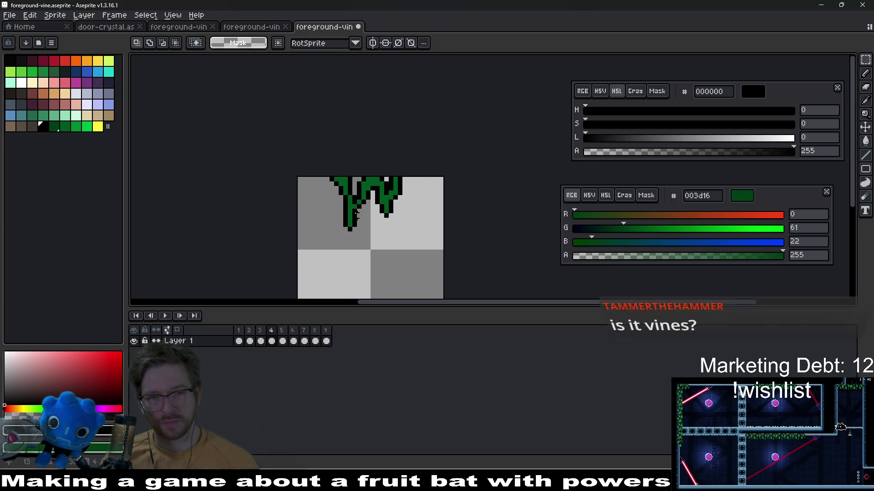
scroll(353, 215, up, 2)
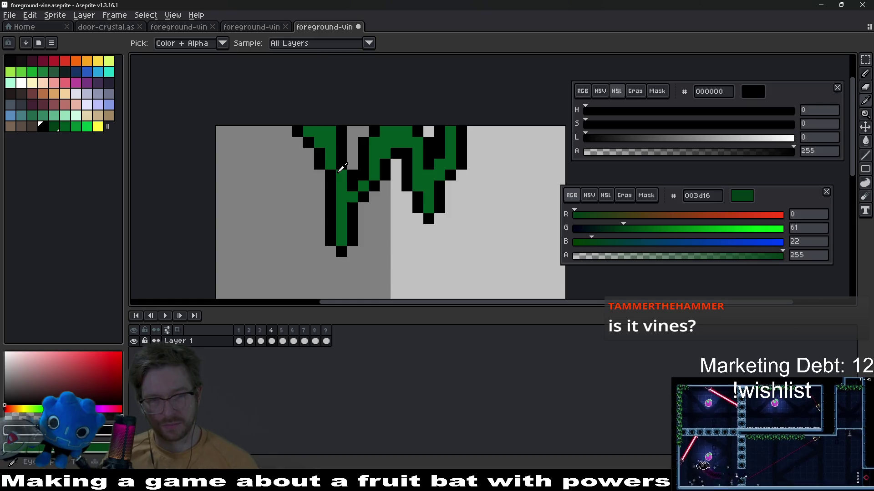
alt+click(338, 180)
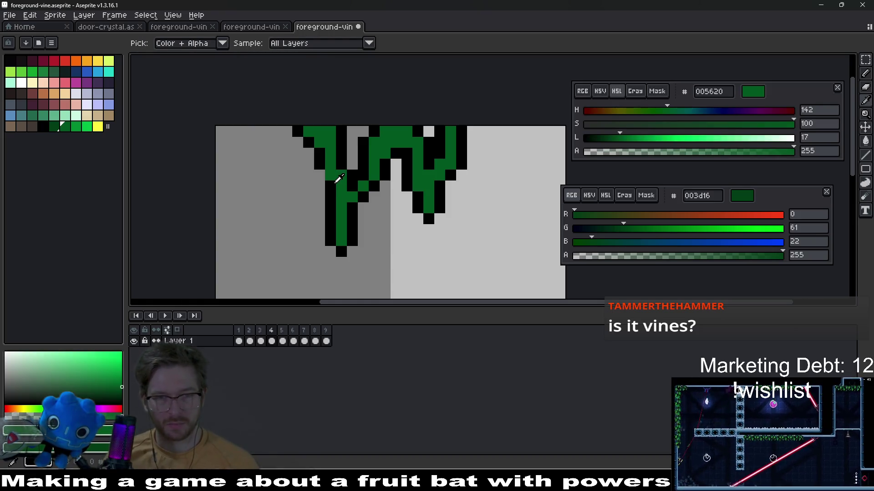
click(43, 127)
click(320, 184)
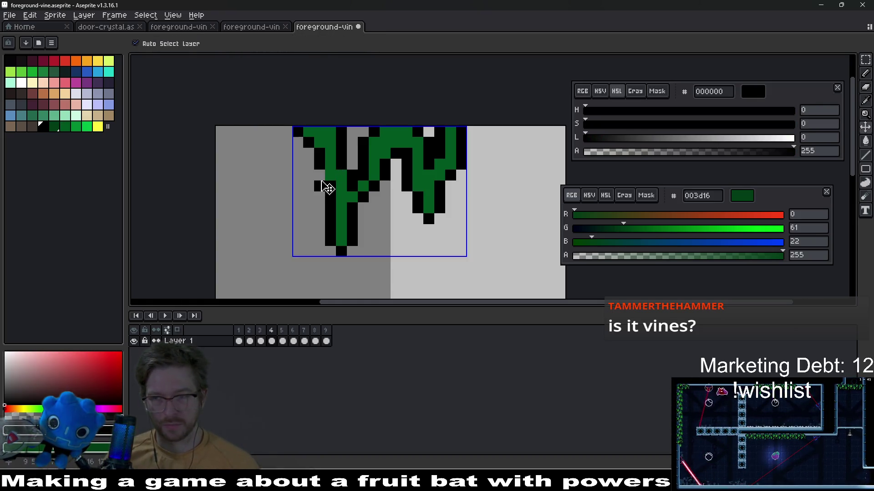
scroll(393, 196, down, 3)
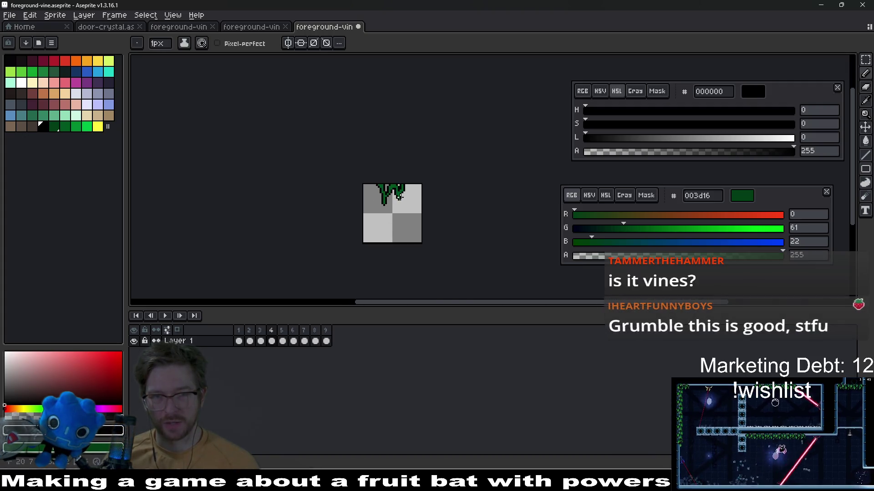
scroll(369, 190, up, 3)
click(366, 172)
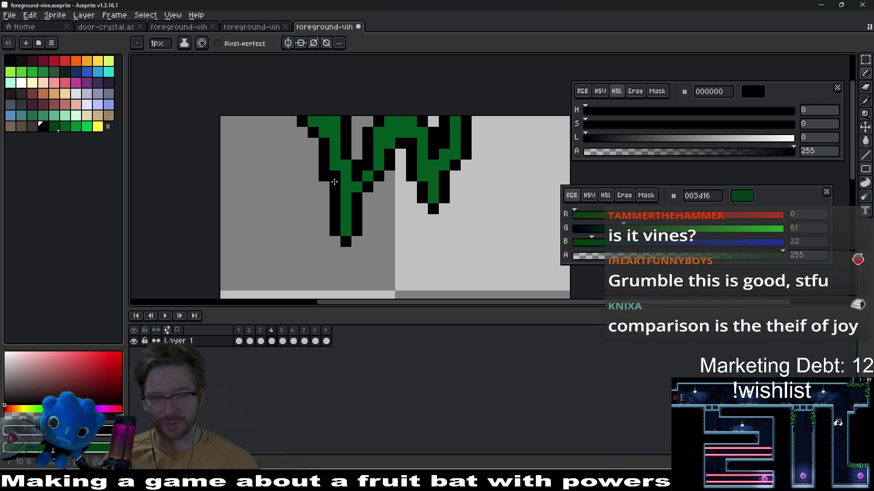
alt+click(334, 172)
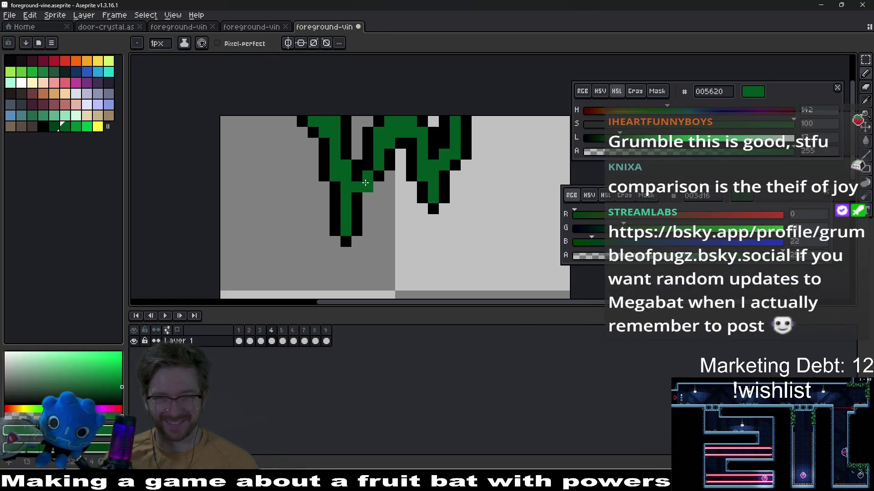
scroll(381, 190, down, 5)
scroll(381, 191, up, 2)
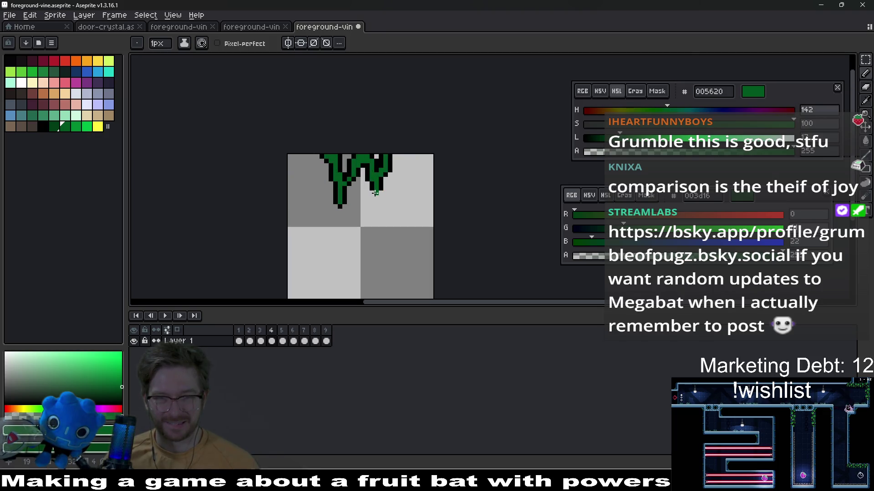
key(ctrl+z)
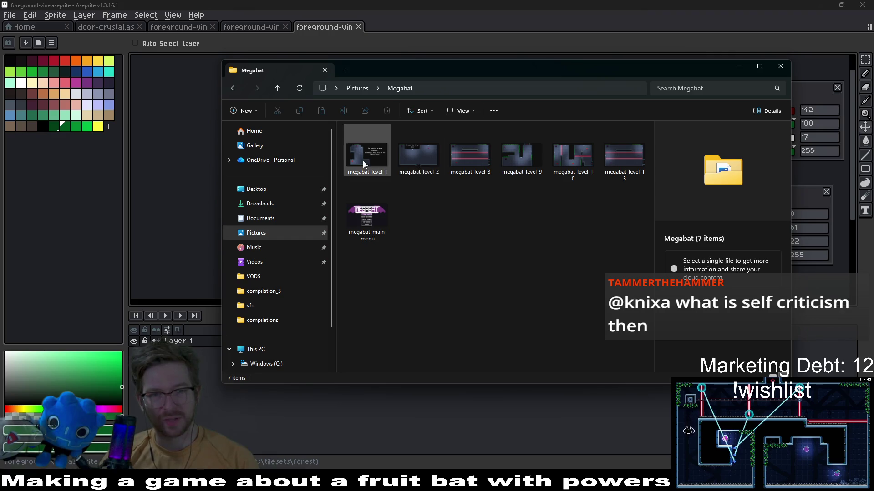
- Open megabat-level-1 from the Megabat folder and maximize the Photos viewer
click(364, 165)
double_click(364, 165)
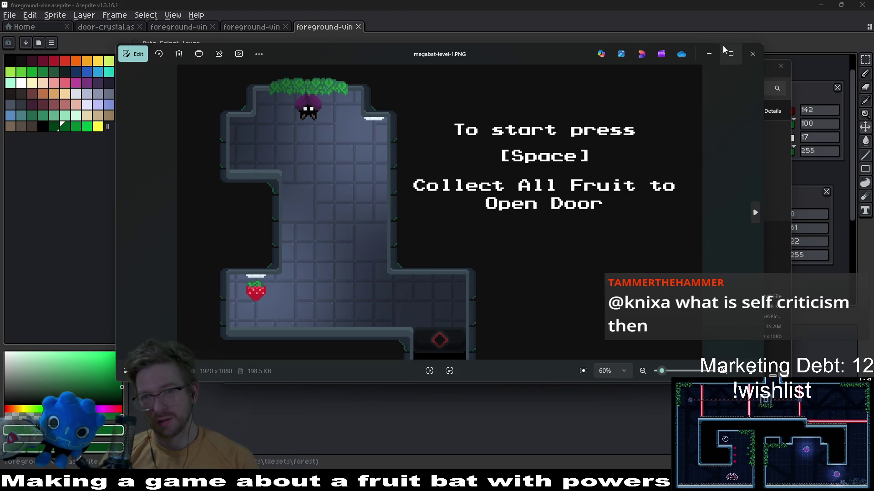
click(728, 48)
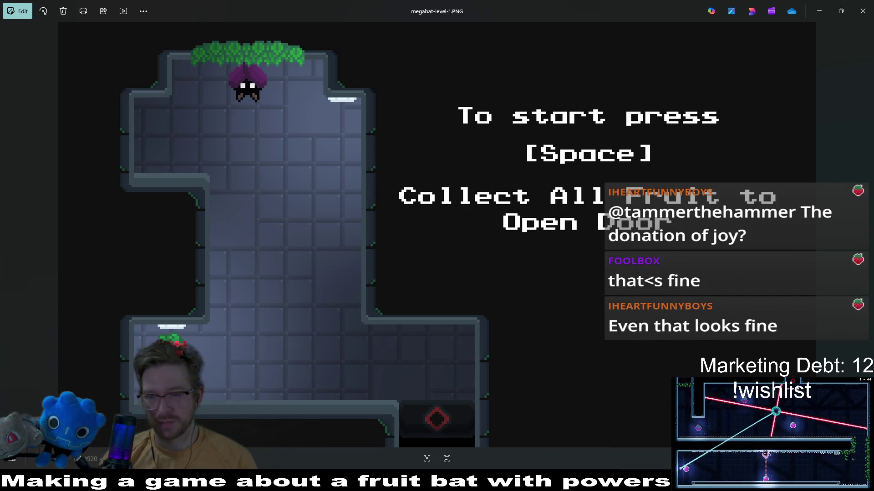
- Step through the Megabat level screenshots to the main menu image, then close Photos
key(Right)
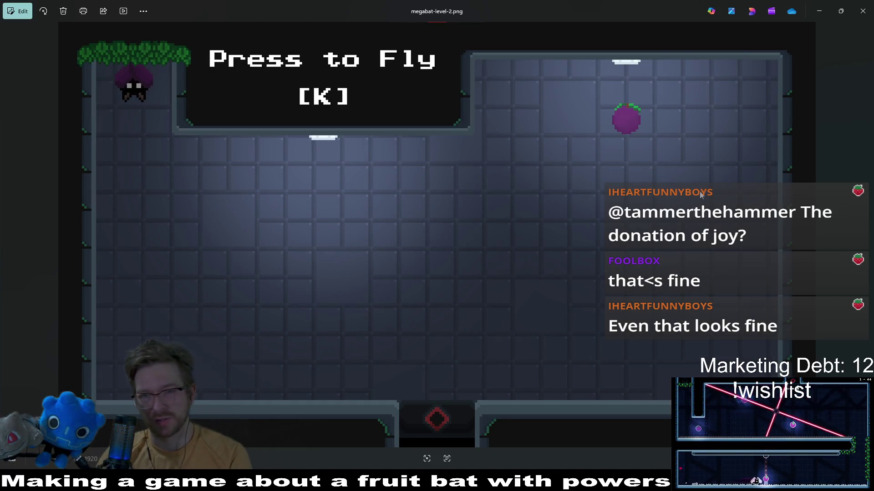
key(Left)
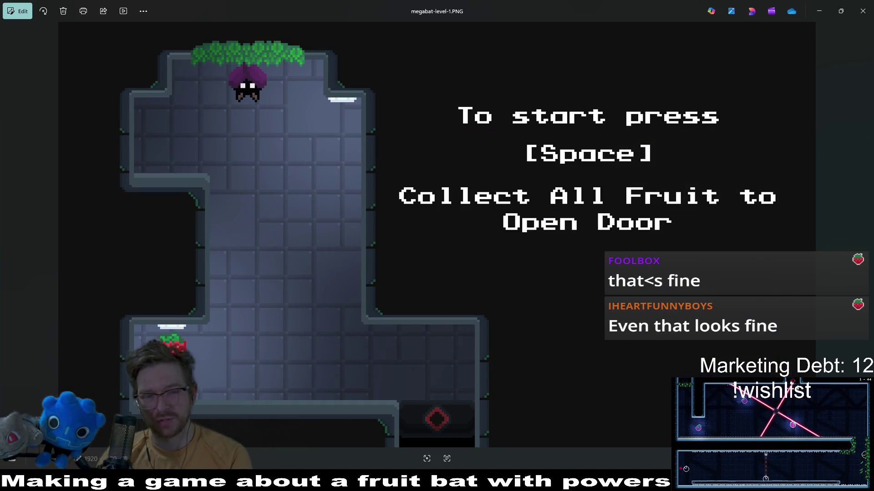
key(Right)
key(Left)
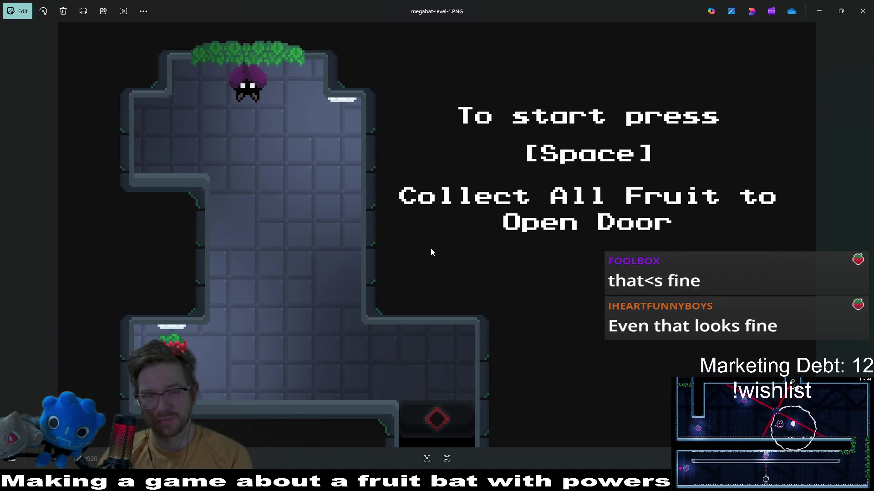
key(Right)
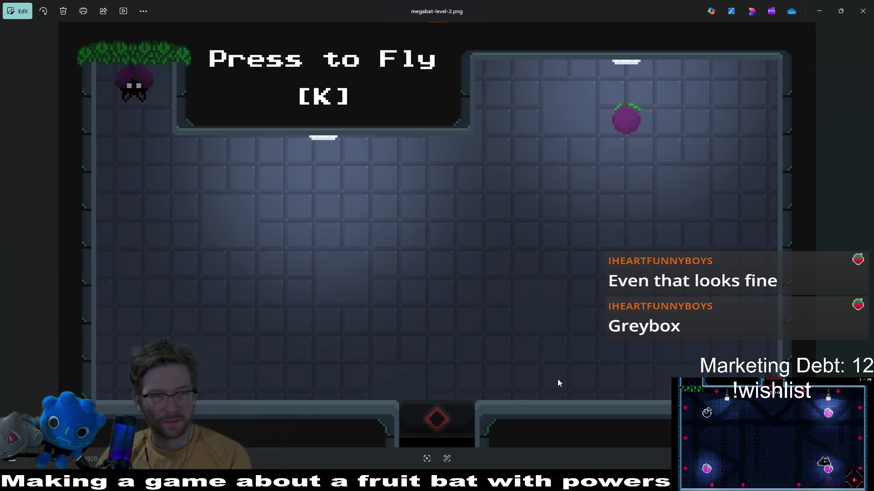
key(Right)
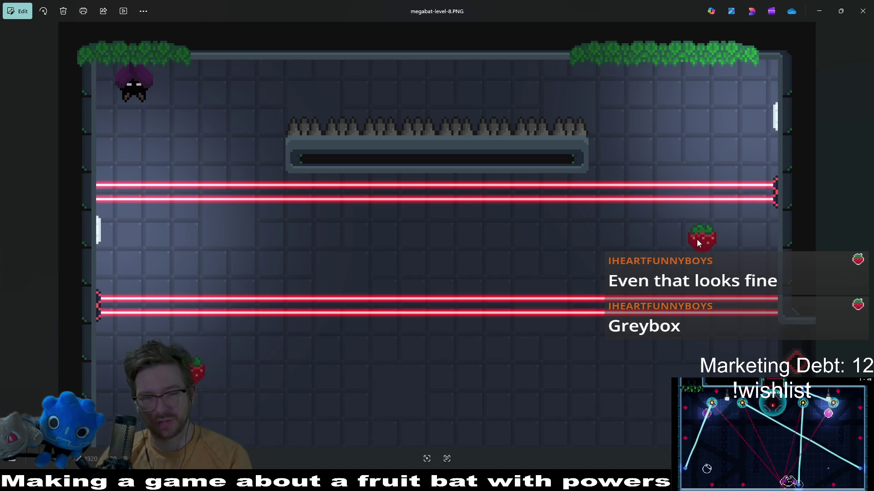
key(Right)
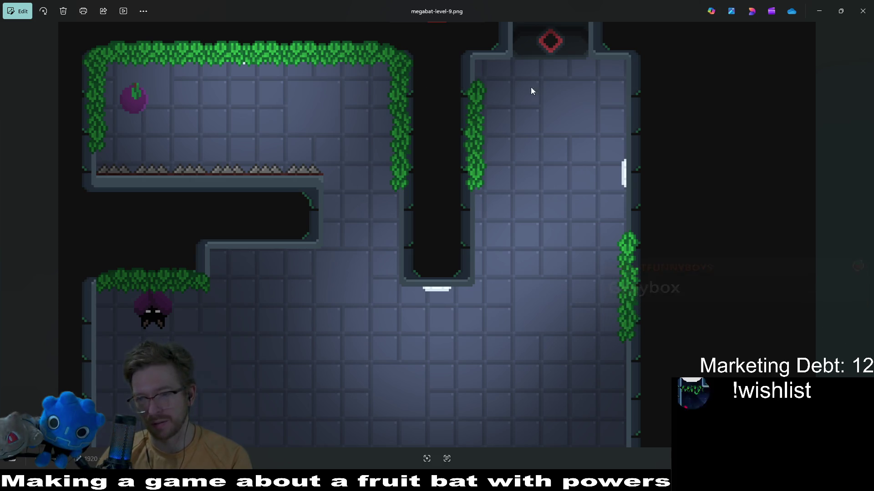
key(Right)
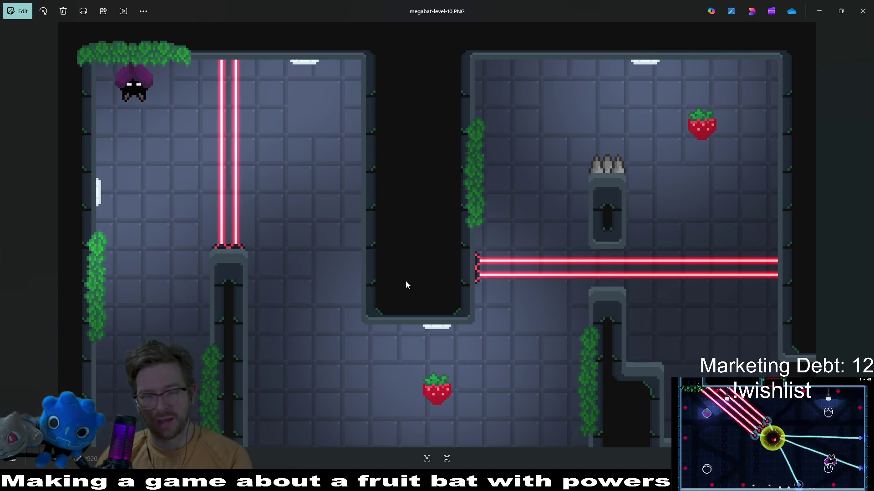
key(Right)
key(Right)
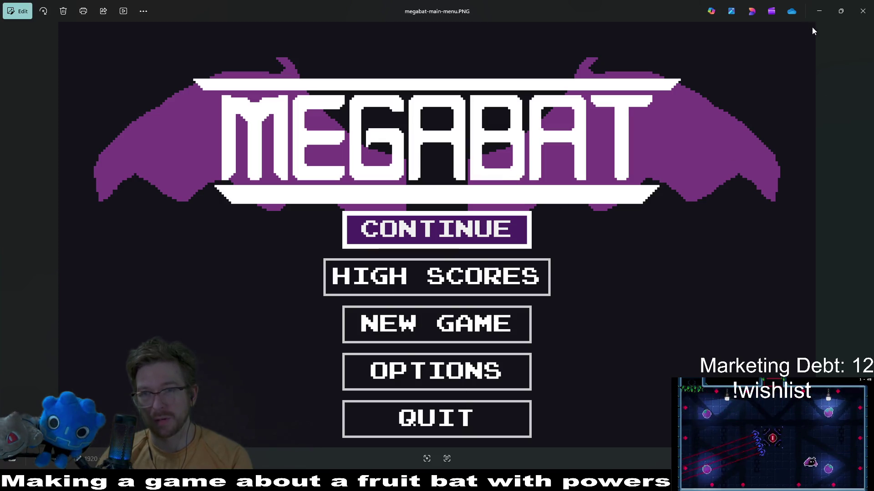
click(862, 11)
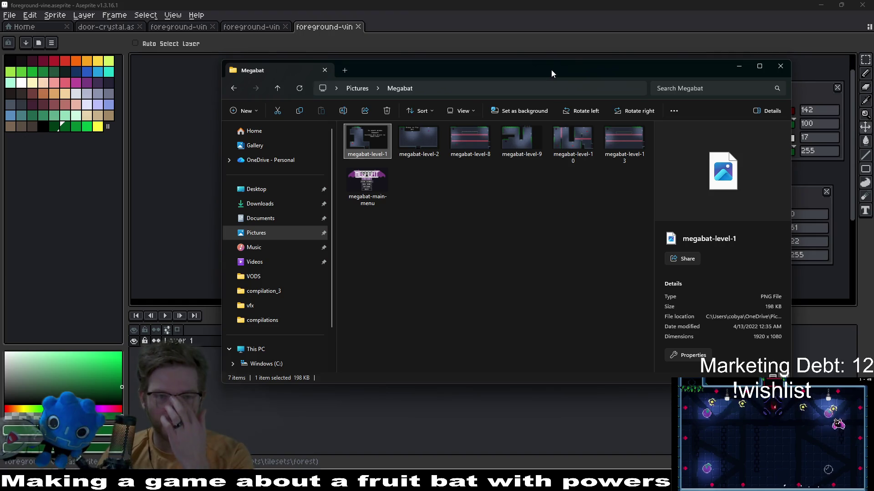
- Back in Aseprite, bucket-fill the vine sections with dark green 003d16 and save
key(alt+Tab)
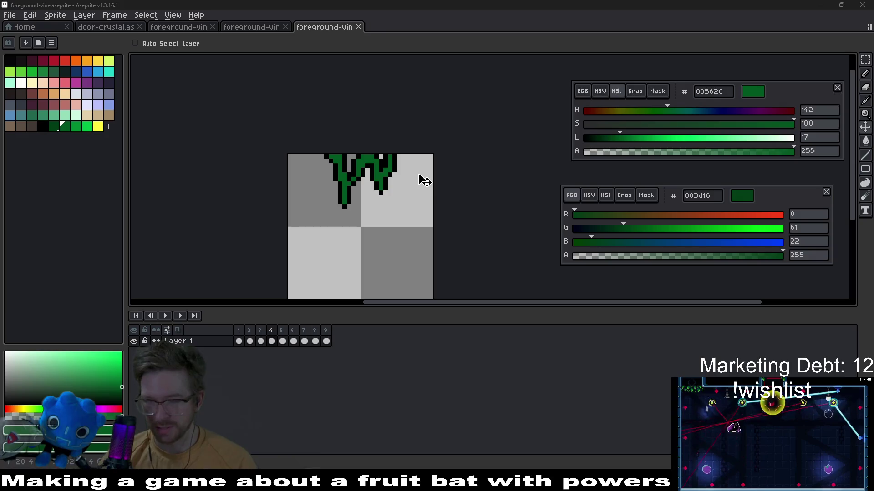
scroll(359, 189, up, 3)
scroll(364, 198, down, 2)
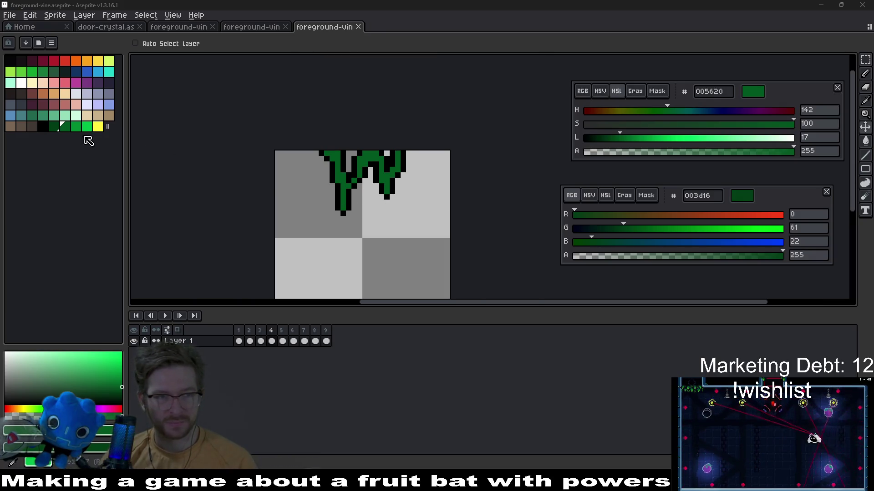
click(54, 126)
key(g)
scroll(370, 172, up, 1)
click(360, 146)
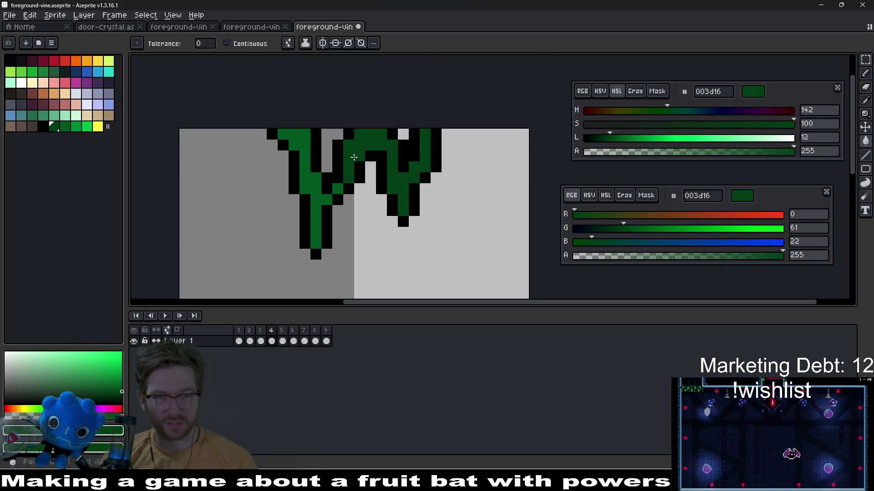
click(325, 193)
click(337, 189)
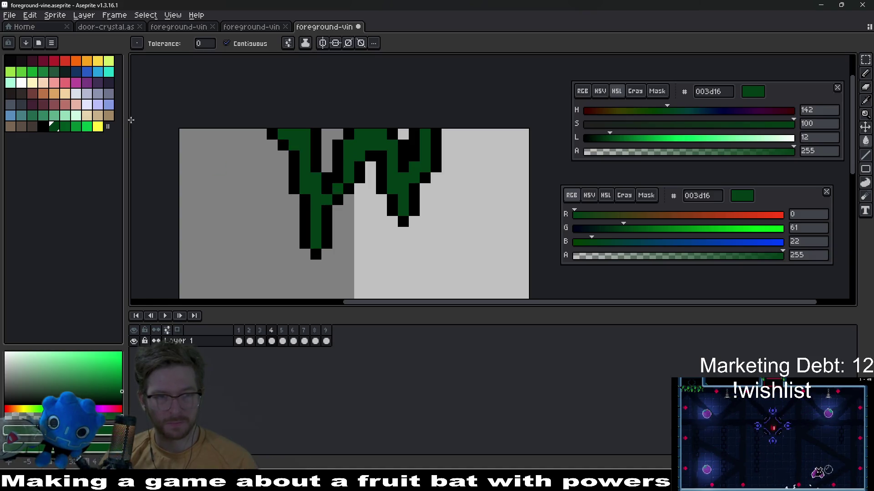
click(97, 126)
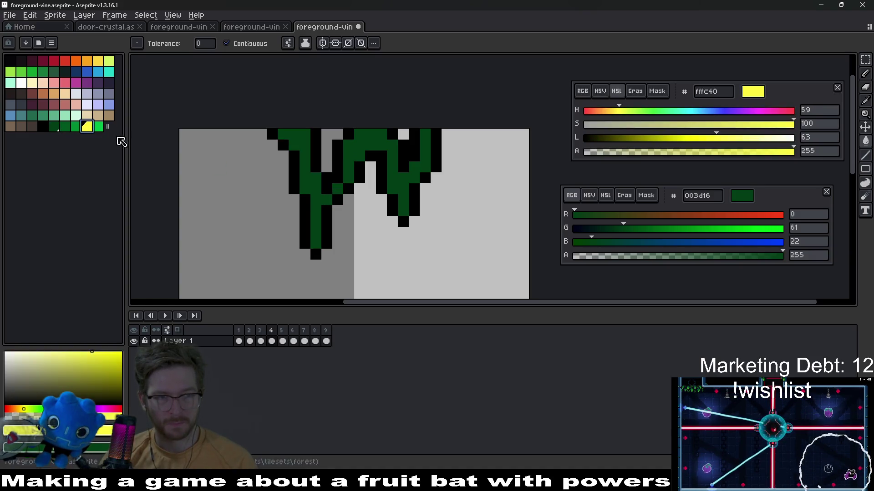
key(ctrl+z)
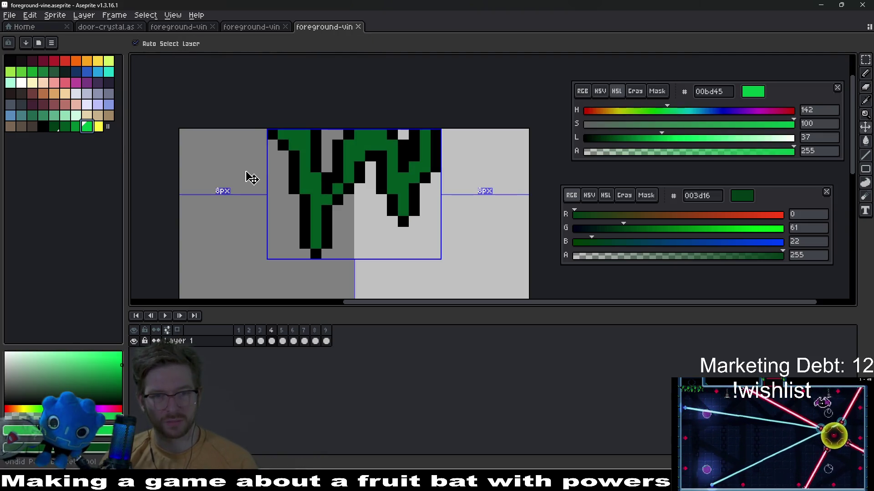
key(ctrl+s)
- Pencil yellow fffc40 tips onto the drip ends with bright green 00bd45 pixels above them
click(98, 127)
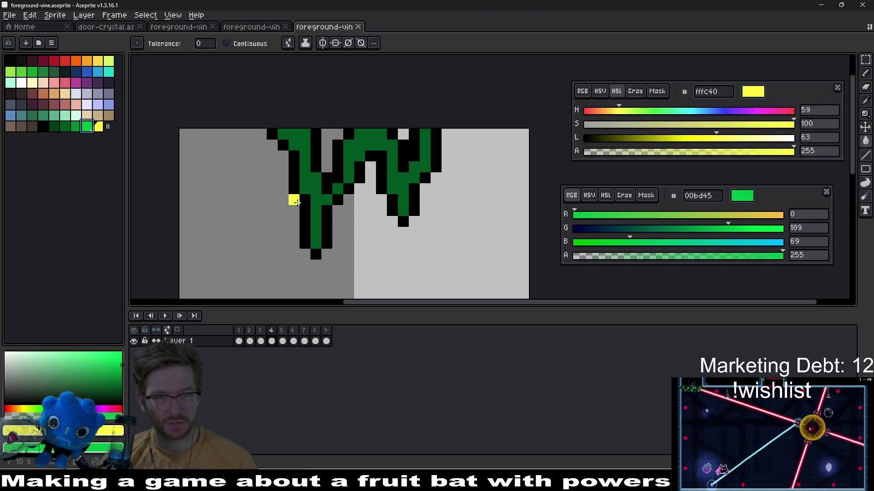
key(b)
click(323, 244)
click(317, 241)
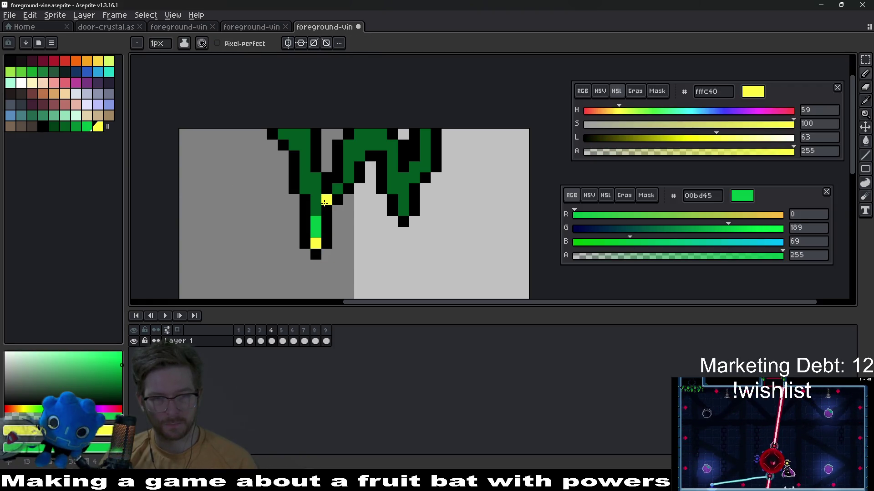
key(ctrl+z)
click(403, 211)
right_click(392, 189)
right_click(403, 199)
click(413, 211)
- Set mid green 008a32 as the primary colour and 005620 as the secondary
scroll(414, 205, down, 8)
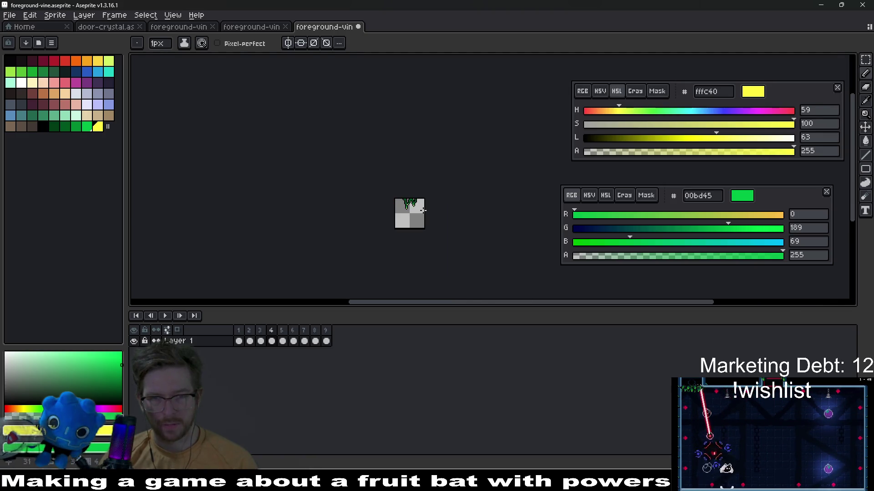
scroll(390, 213, up, 5)
scroll(391, 213, up, 2)
scroll(390, 214, down, 1)
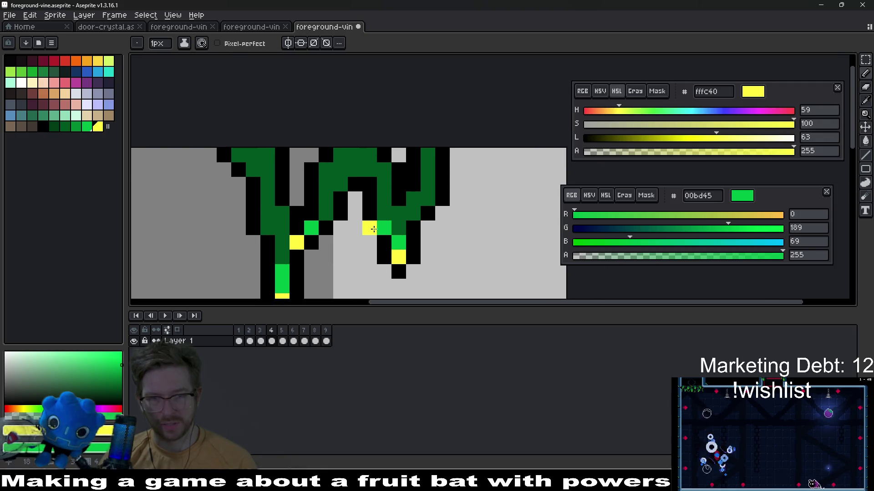
click(76, 127)
right_click(65, 127)
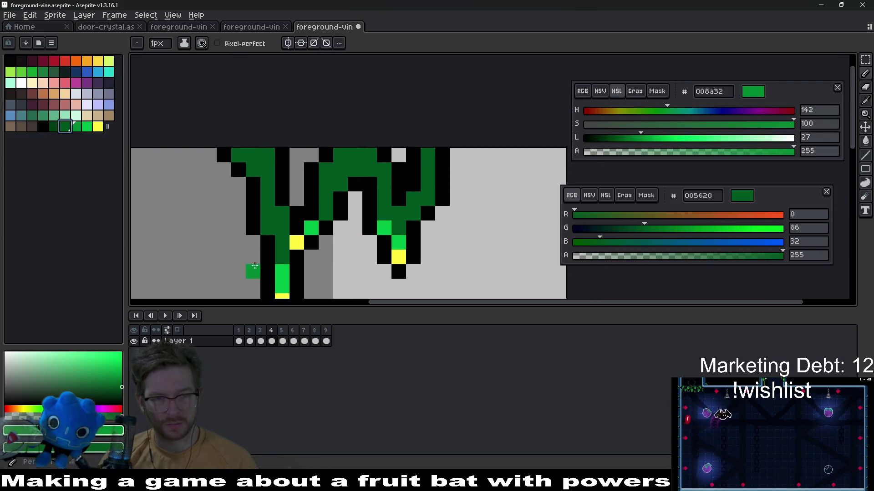
- Shade the left drip strand with 008a32 and darken two top-edge pixels with 003d16
drag(269, 230, 268, 198)
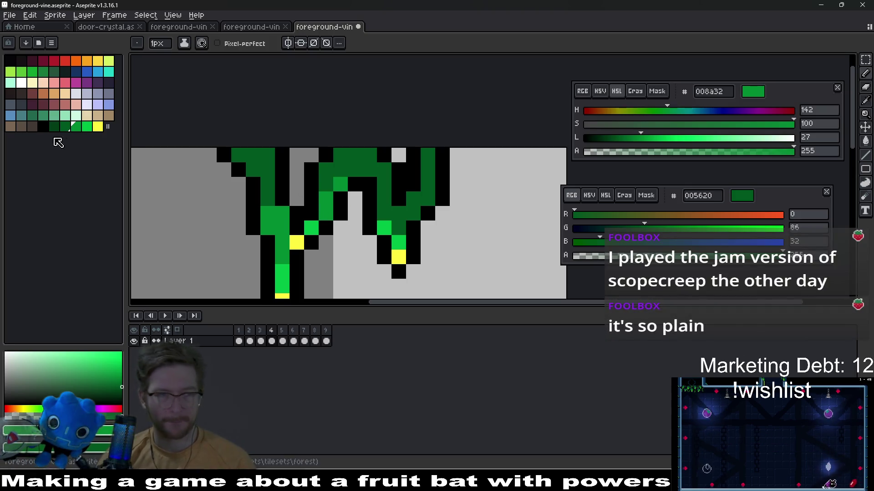
click(65, 127)
click(54, 127)
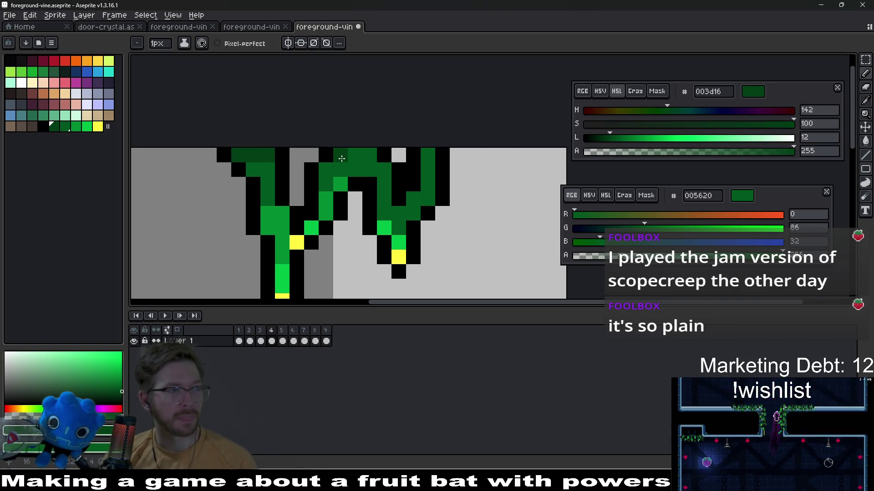
drag(341, 159, 356, 158)
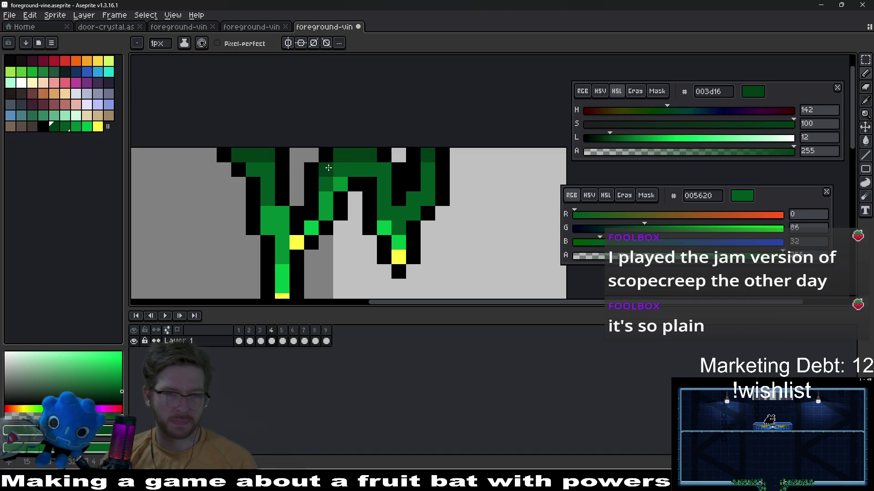
- Shade the right strand with 005620, save the file, and advance to frame 5
scroll(378, 168, down, 4)
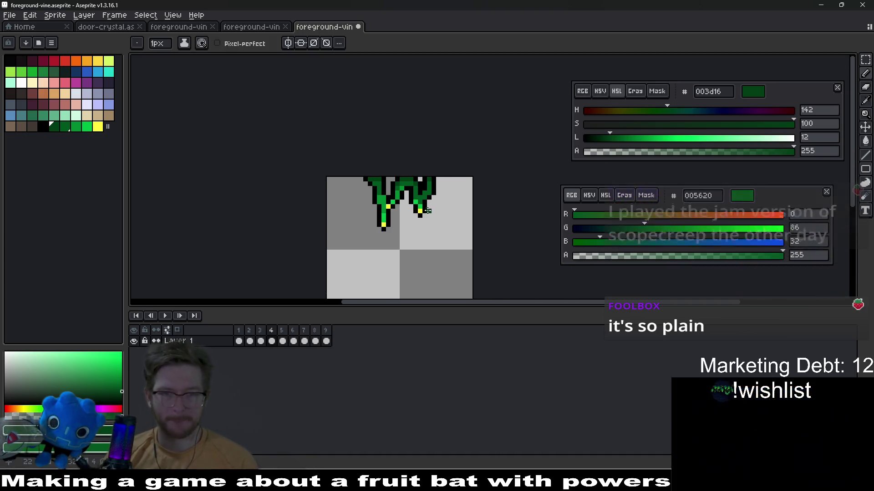
click(75, 127)
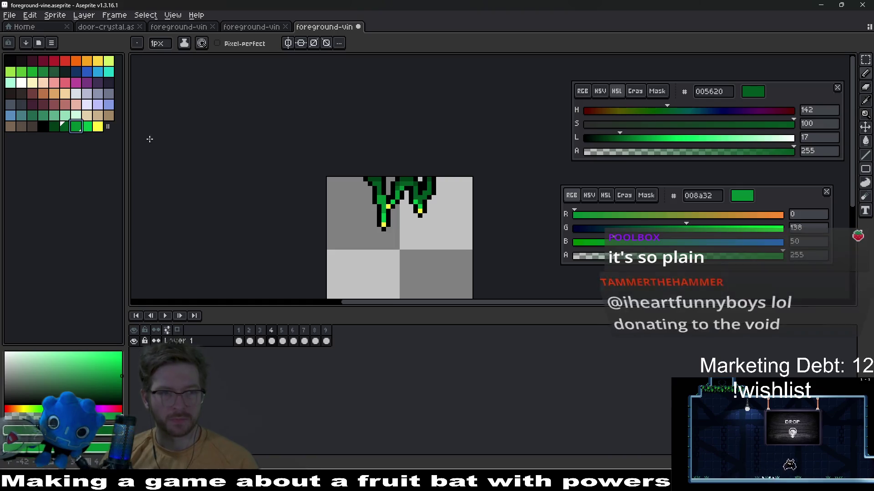
scroll(399, 202, up, 4)
scroll(399, 203, up, 3)
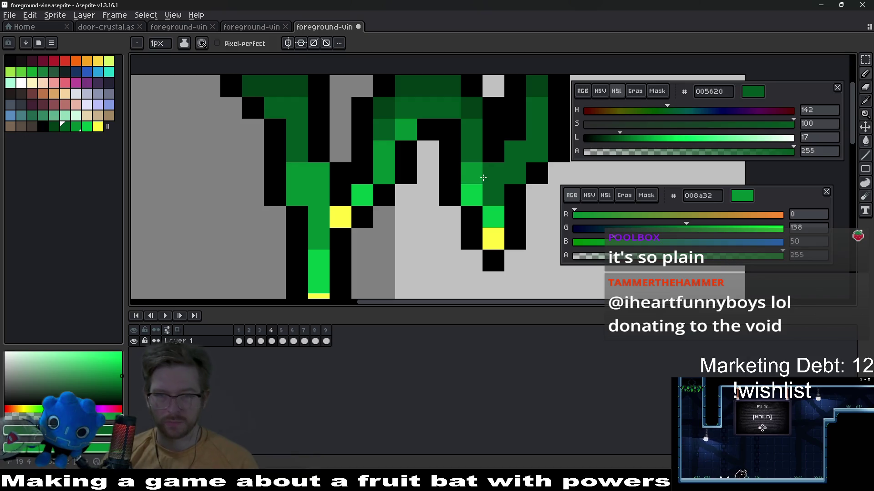
drag(497, 175, 536, 154)
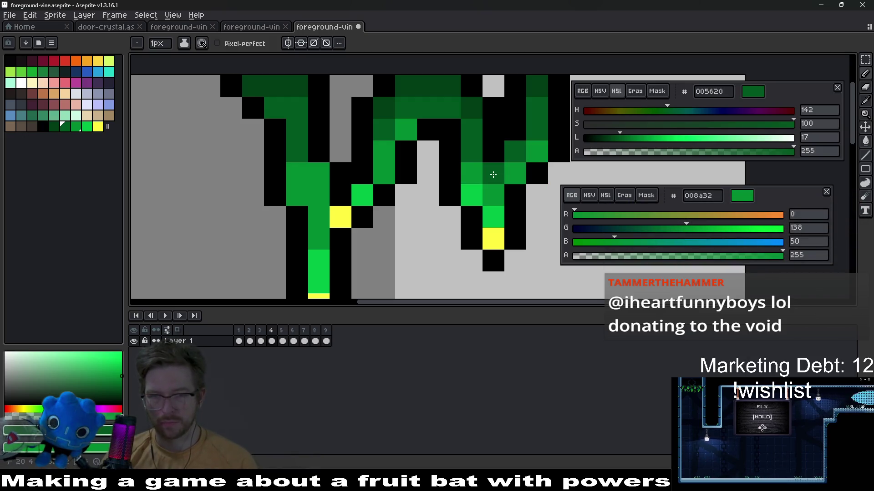
scroll(496, 174, down, 5)
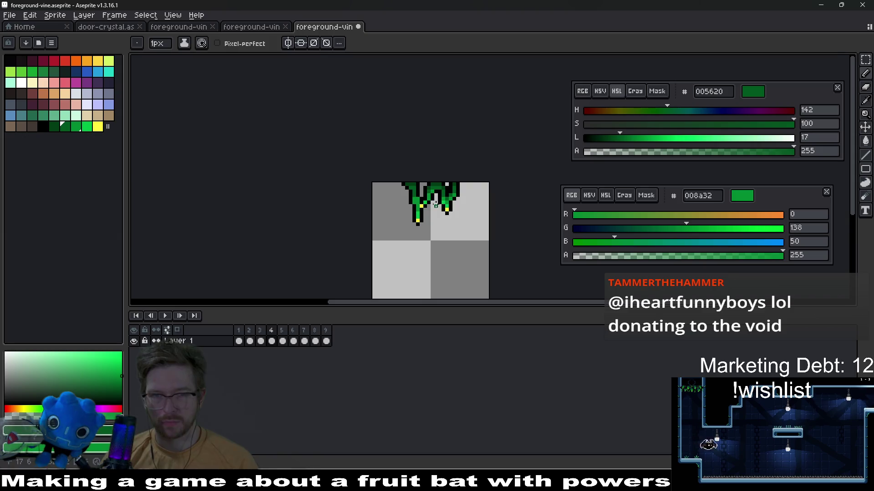
scroll(436, 204, up, 4)
scroll(454, 218, down, 3)
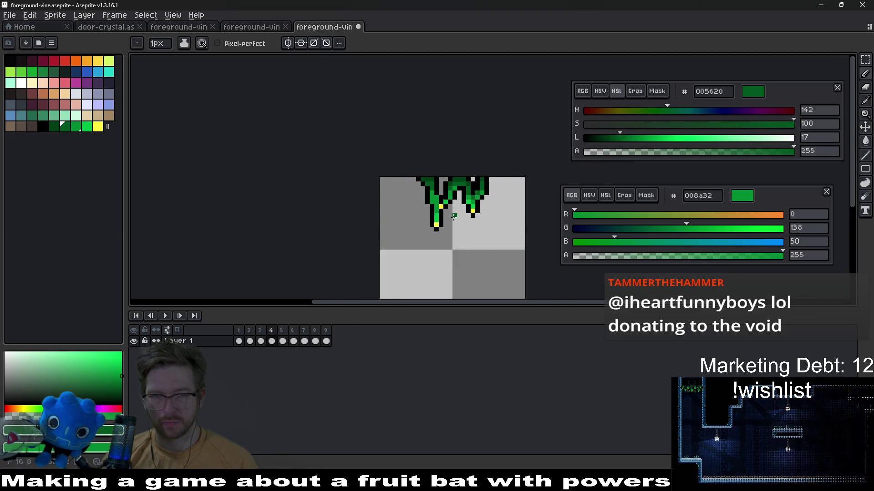
key(ctrl)
key(ctrl+s)
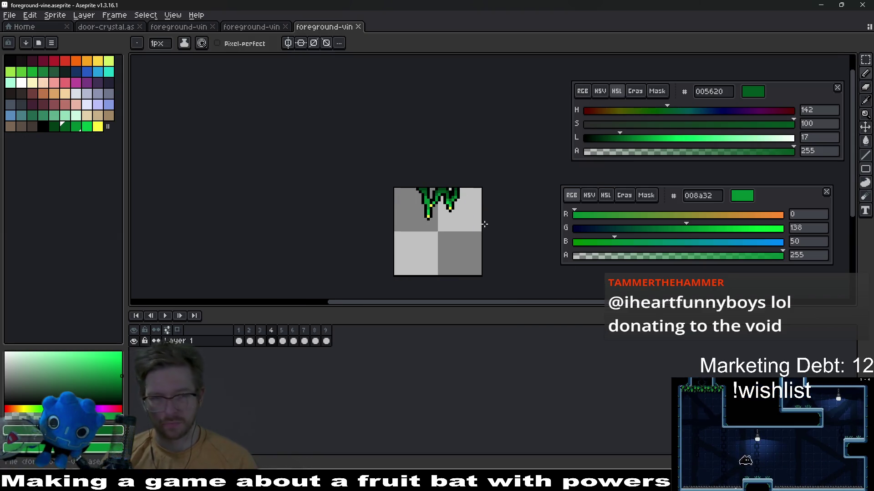
key(period)
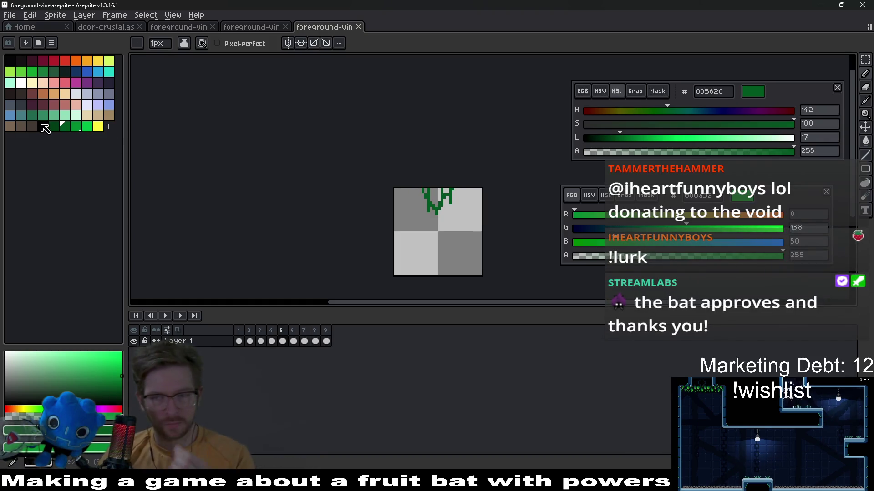
- In black, add outline pixels and a line along the vine's top and right edge
click(44, 126)
scroll(378, 185, up, 5)
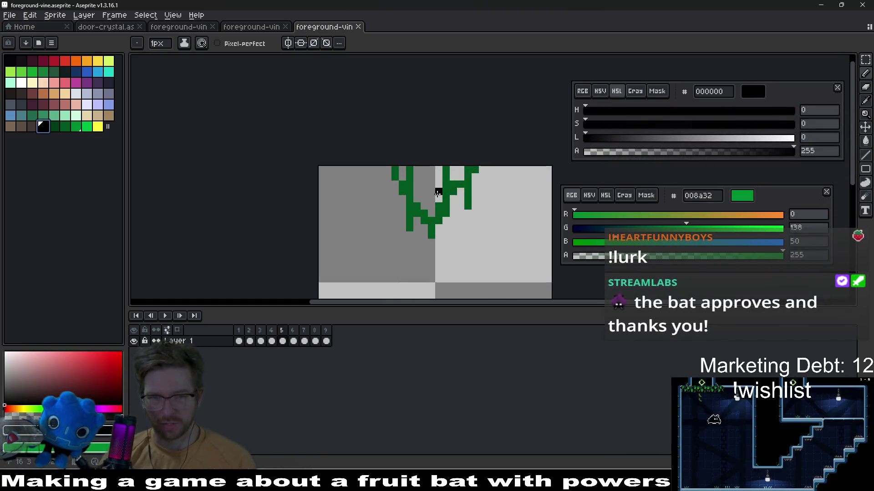
click(377, 178)
key(l)
mouse_move(337, 143)
mouse_down()
mouse_move(363, 200)
mouse_move(367, 260)
mouse_move(412, 262)
mouse_move(425, 289)
mouse_move(469, 231)
mouse_move(470, 208)
mouse_move(513, 182)
mouse_move(513, 154)
mouse_move(528, 145)
mouse_up()
click(472, 158)
click(483, 158)
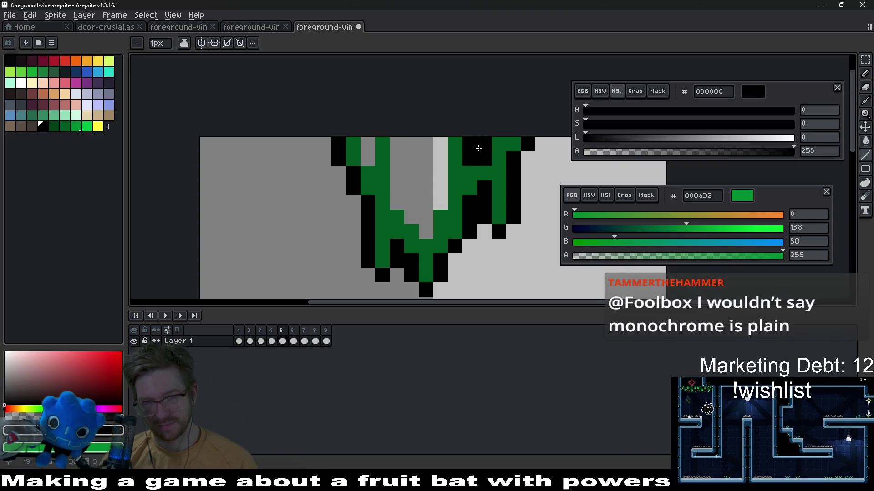
- Draw black vertical lines up the light gap inside the vine's U to the top edge
scroll(491, 177, down, 3)
scroll(483, 181, up, 3)
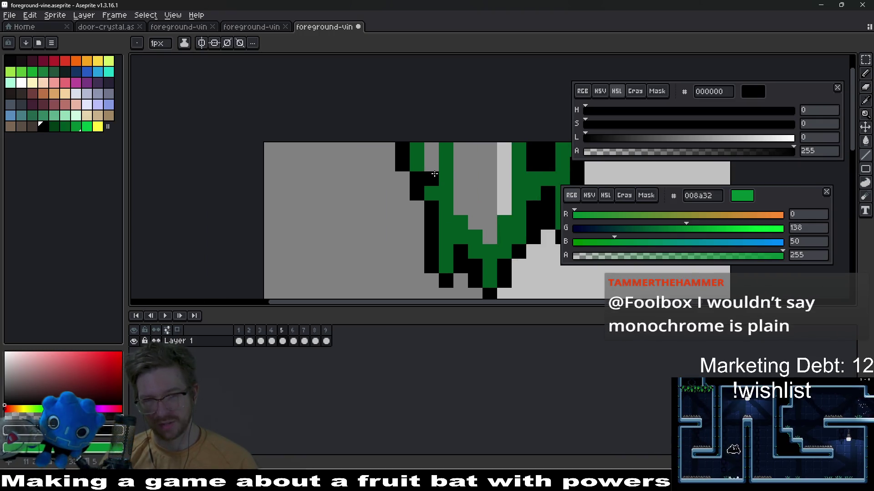
drag(461, 189, 433, 185)
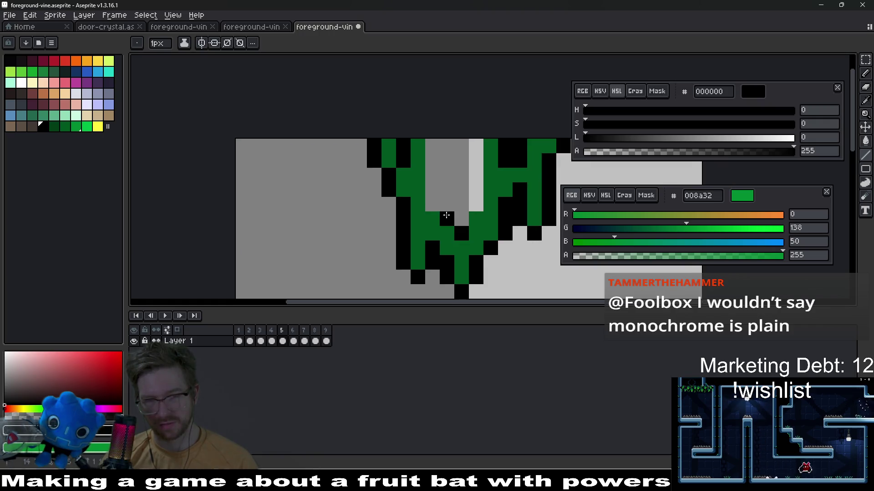
drag(447, 216, 428, 146)
drag(476, 218, 476, 144)
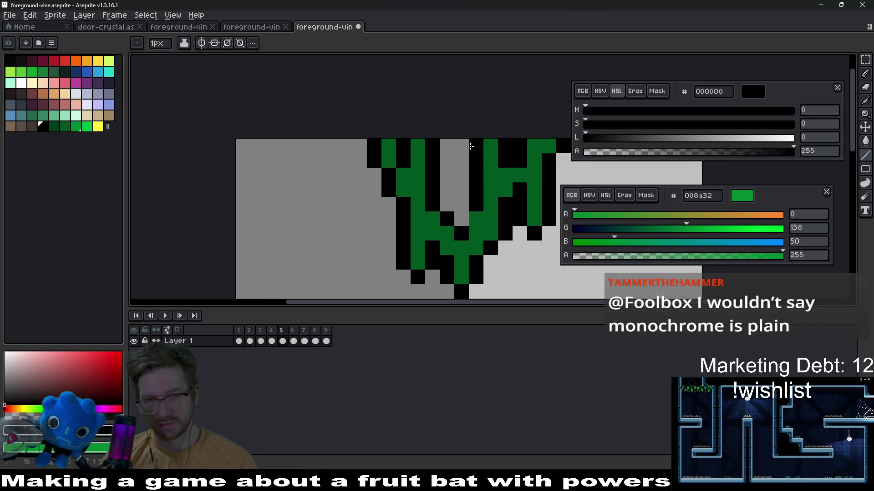
scroll(484, 211, down, 3)
scroll(483, 211, down, 1)
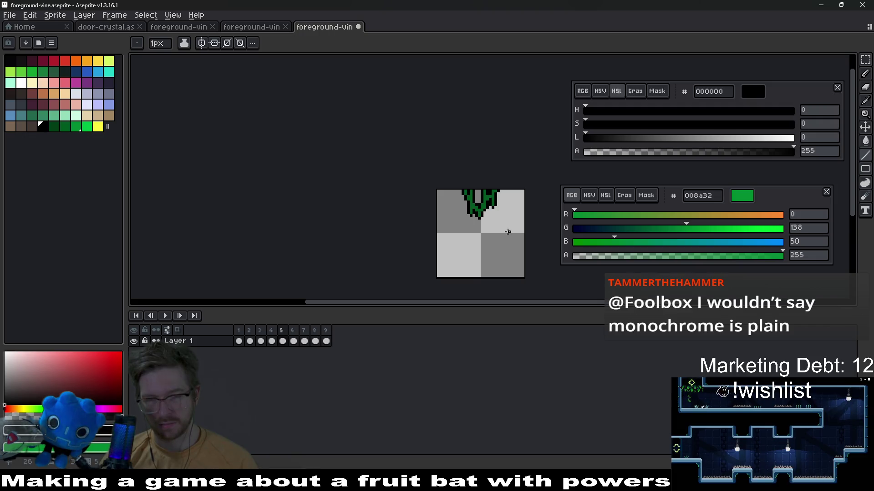
scroll(421, 208, up, 2)
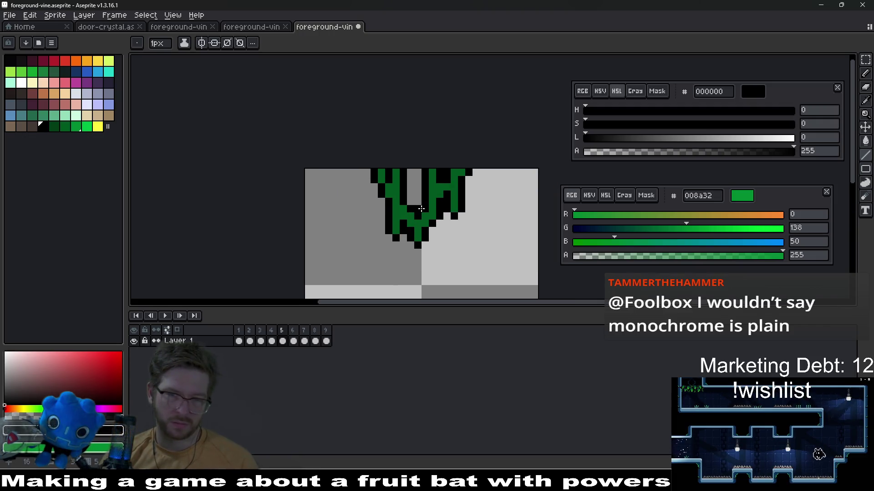
- Nudge the selected top-left part of the vine one pixel left and shift the vine art left
key(m)
scroll(379, 196, up, 1)
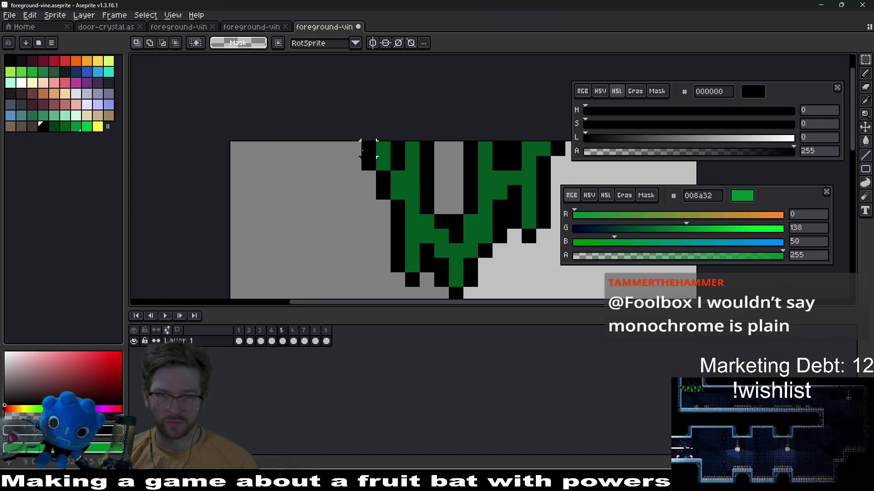
drag(362, 141, 405, 200)
key(Left)
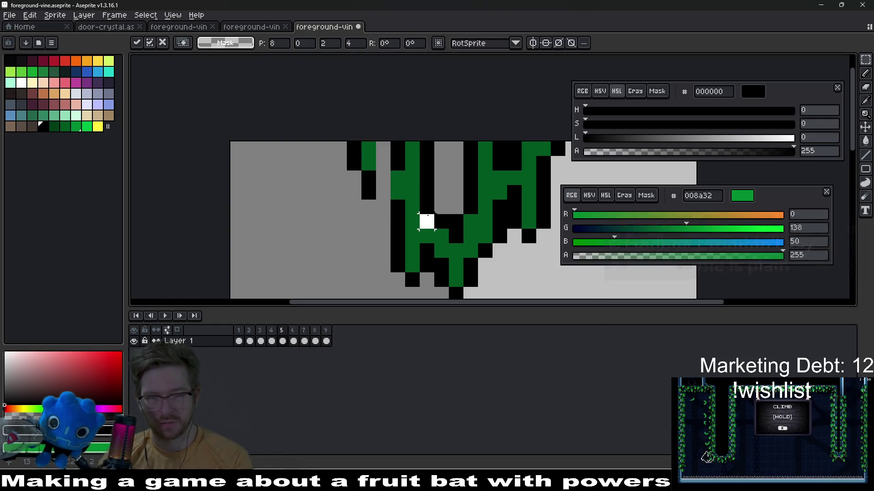
key(i)
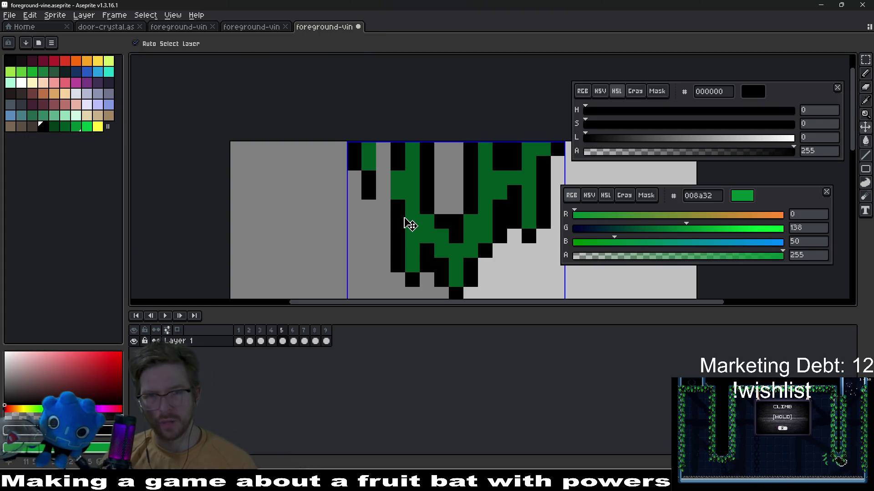
scroll(408, 214, down, 2)
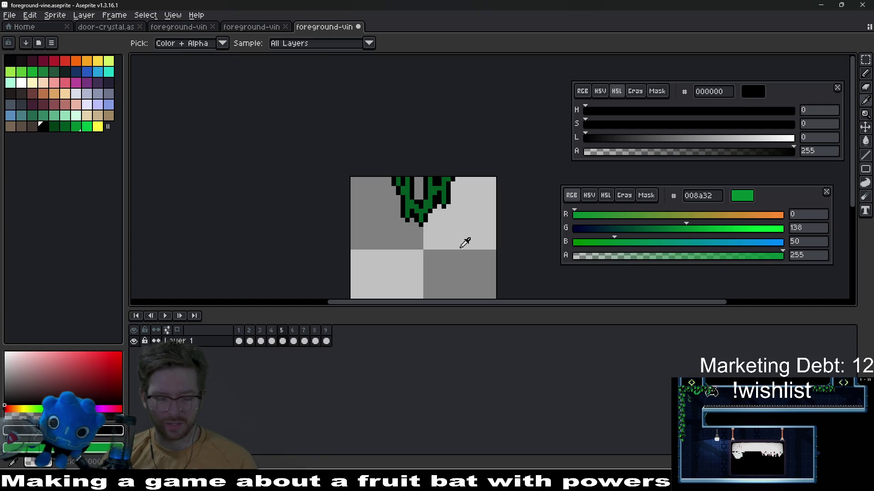
key(v)
mouse_move(450, 214)
mouse_down()
mouse_move(409, 210)
mouse_move(452, 212)
mouse_up()
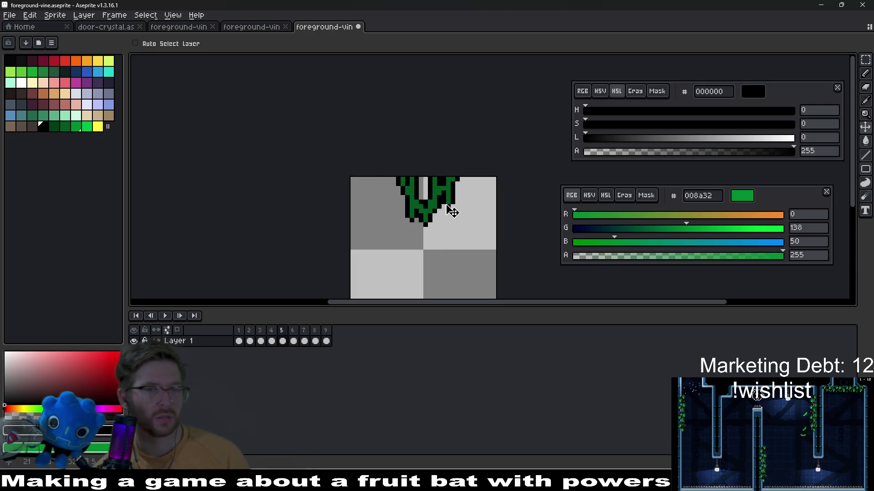
- Paint over the top vine pixels with the grey background colour
scroll(448, 204, up, 6)
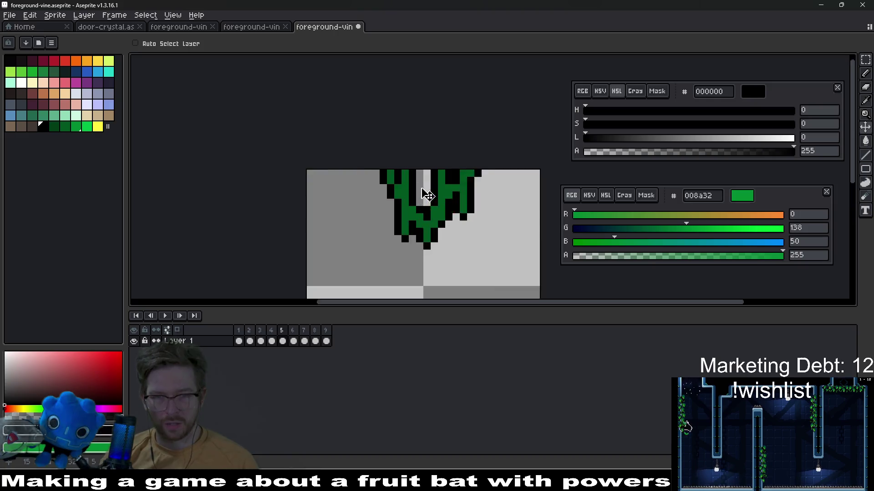
key(i)
click(424, 154)
key(b)
mouse_move(394, 144)
mouse_down()
mouse_move(394, 166)
mouse_move(350, 166)
mouse_move(395, 188)
mouse_up()
click(372, 144)
- Add a black outline pixel at the vine's right side
key(i)
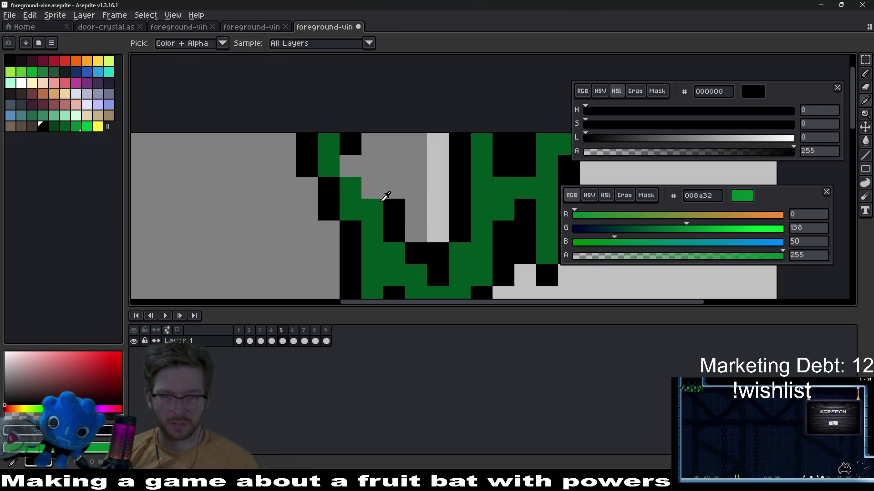
key(b)
click(350, 166)
click(434, 189)
scroll(435, 190, down, 4)
scroll(433, 189, up, 2)
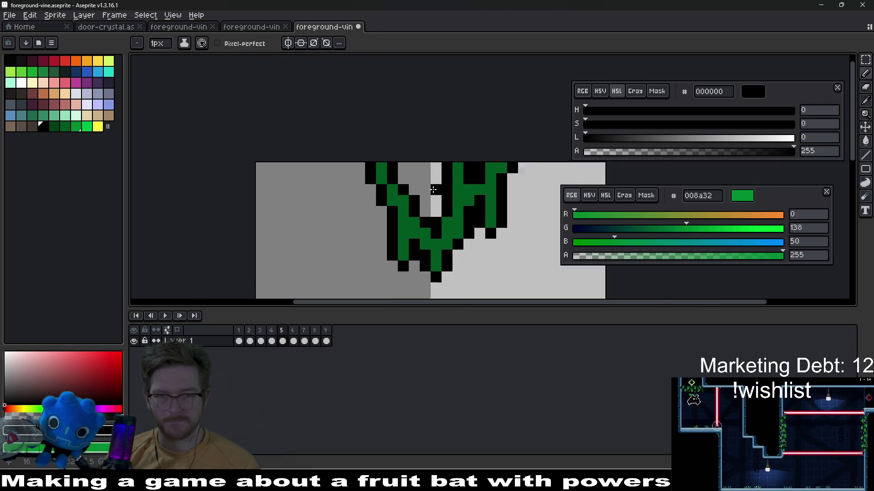
scroll(433, 190, up, 1)
- Paint a dark green 005620 pixel on the right edge and remove a stray black pixel
key(i)
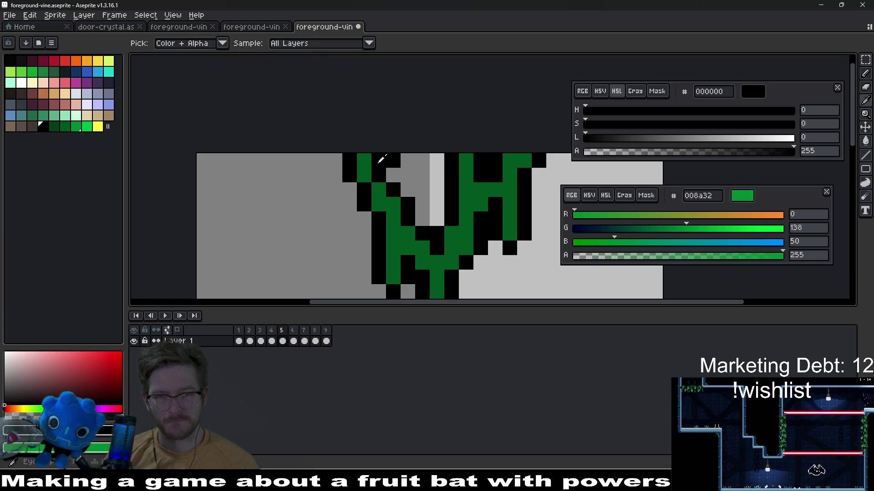
click(367, 156)
key(b)
click(436, 191)
scroll(434, 201, down, 4)
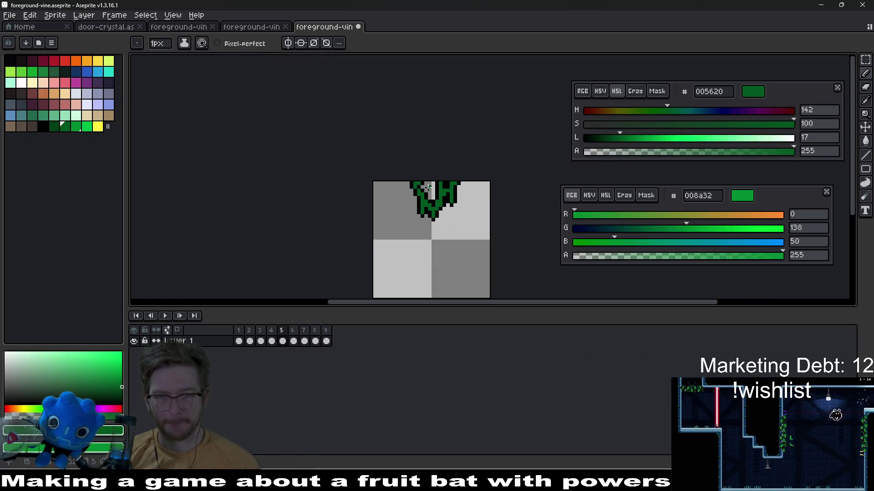
scroll(428, 191, up, 4)
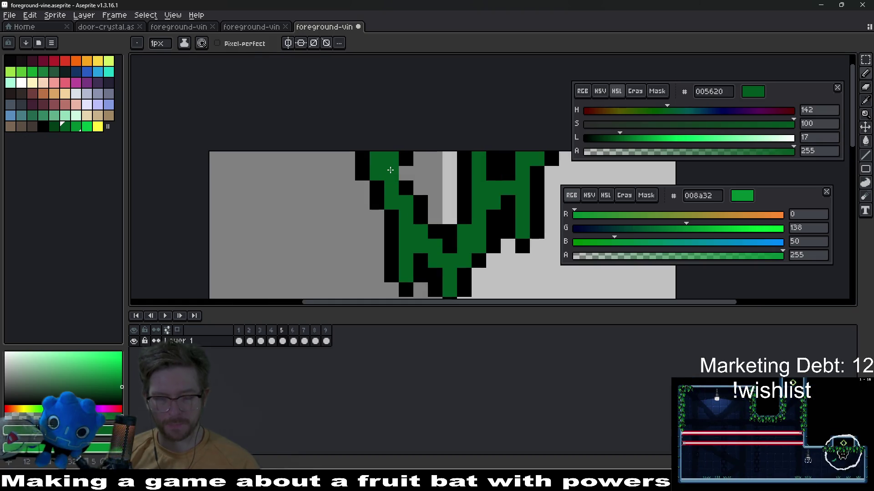
key(i)
click(405, 172)
key(b)
scroll(404, 174, down, 5)
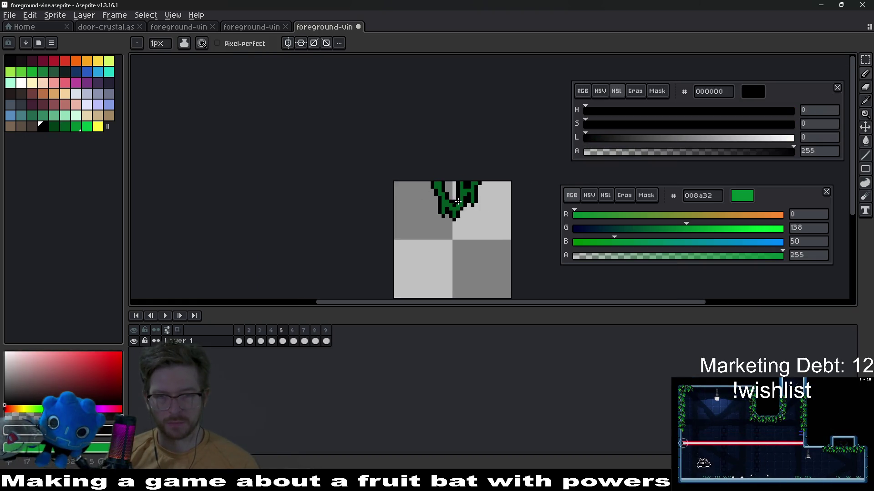
scroll(506, 216, up, 3)
scroll(506, 216, up, 4)
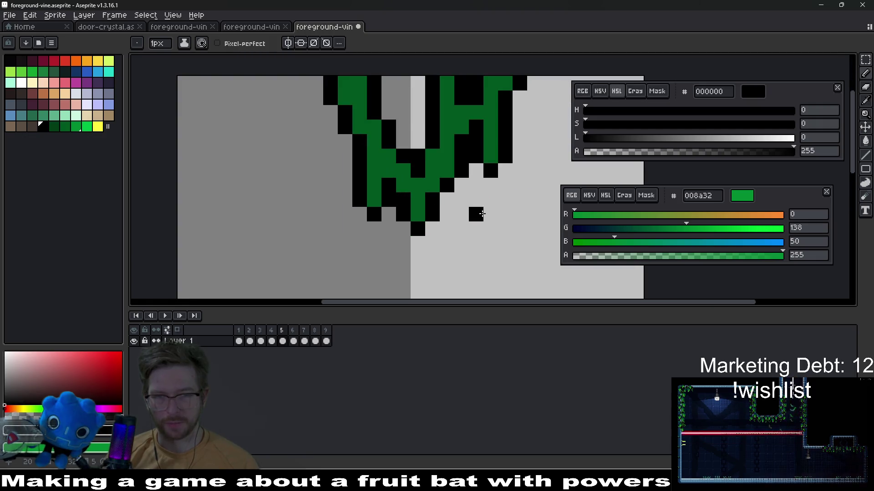
key(ctrl+z)
- Draw a dark green 005620 strand below the right branch and outline it in black
click(442, 159)
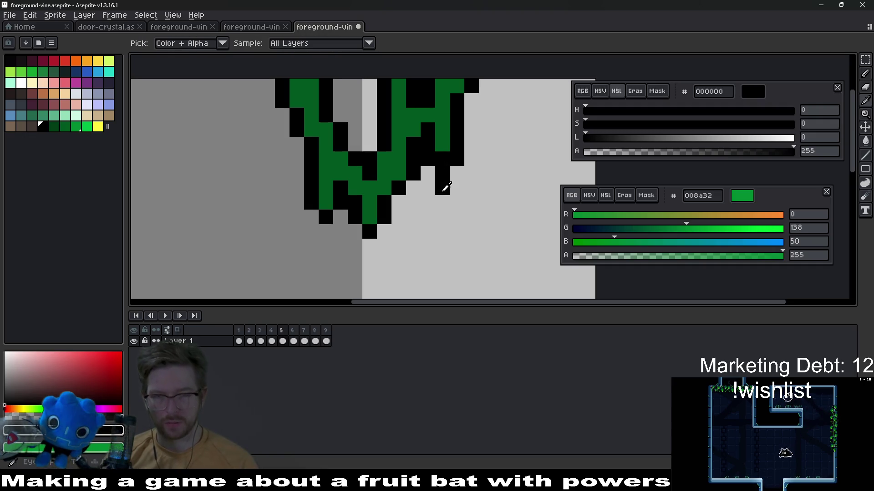
alt+click(443, 143)
drag(441, 160, 443, 188)
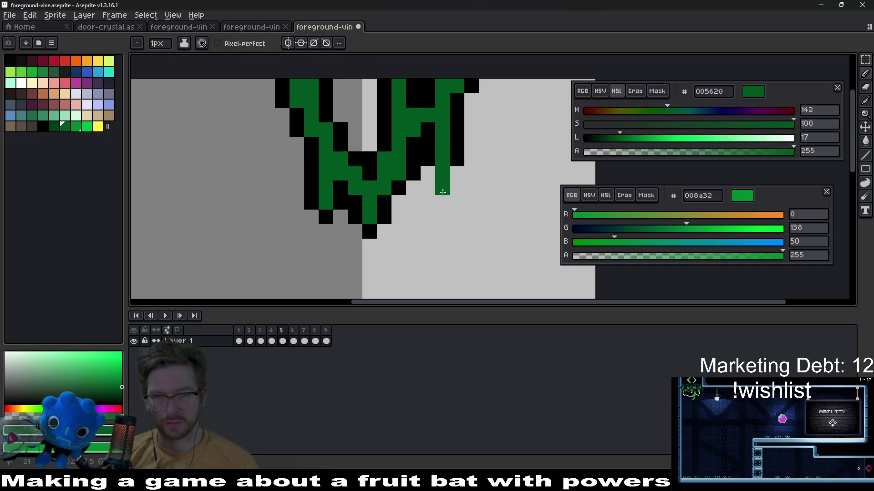
click(41, 125)
click(442, 203)
click(442, 187)
scroll(451, 209, down, 7)
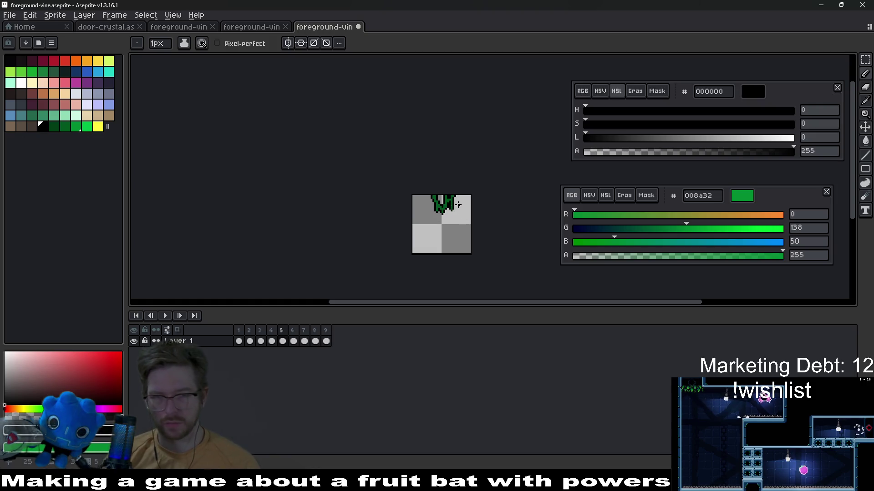
scroll(456, 206, up, 3)
scroll(456, 206, up, 2)
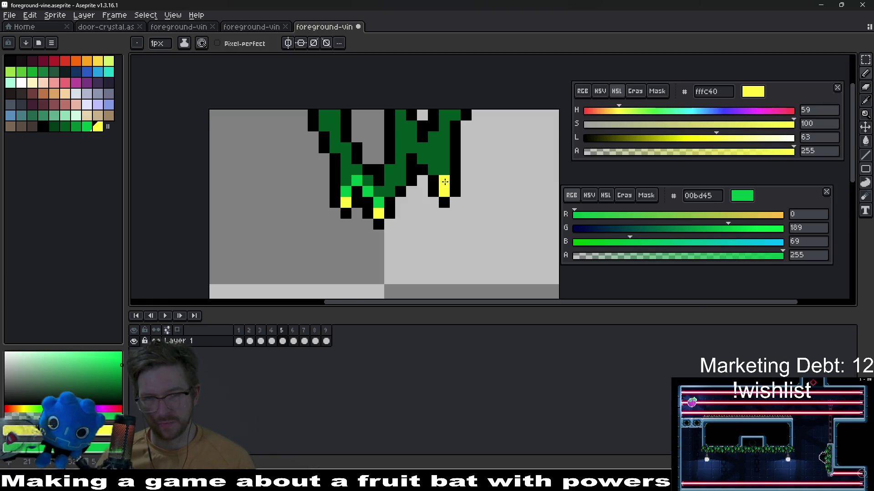
- Place yellow tip pixels on the strands, turning one yellow pixel light green
right_click(433, 169)
click(411, 180)
scroll(426, 168, down, 3)
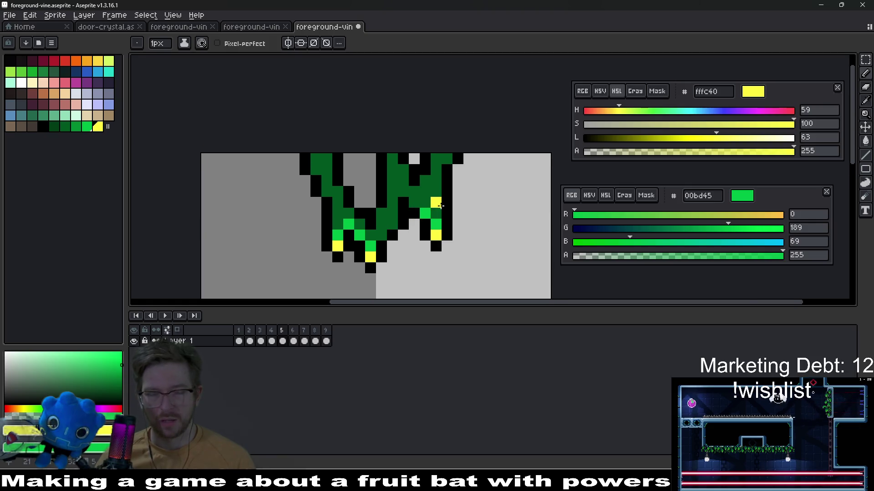
scroll(383, 198, up, 4)
key(ctrl+z)
click(382, 198)
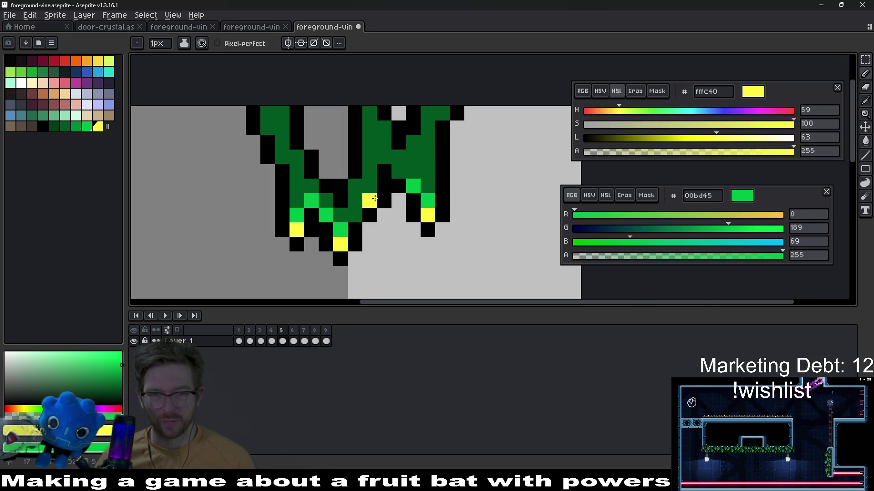
scroll(399, 210, down, 4)
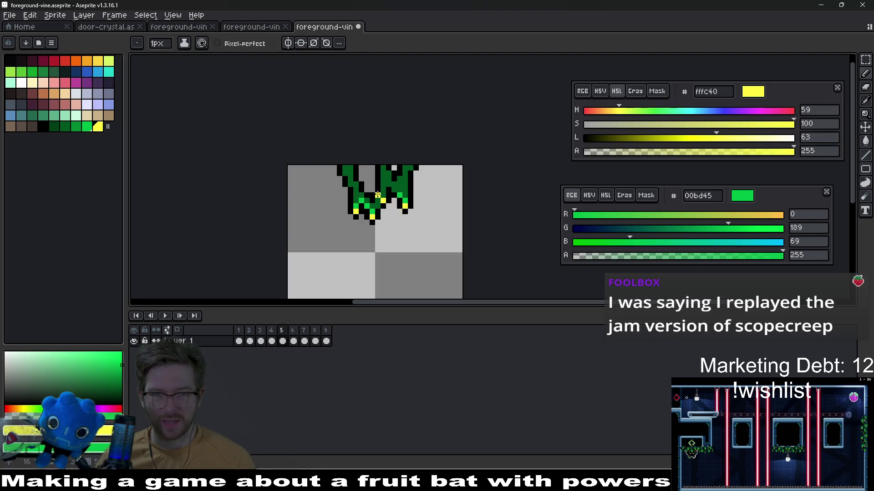
scroll(384, 206, up, 3)
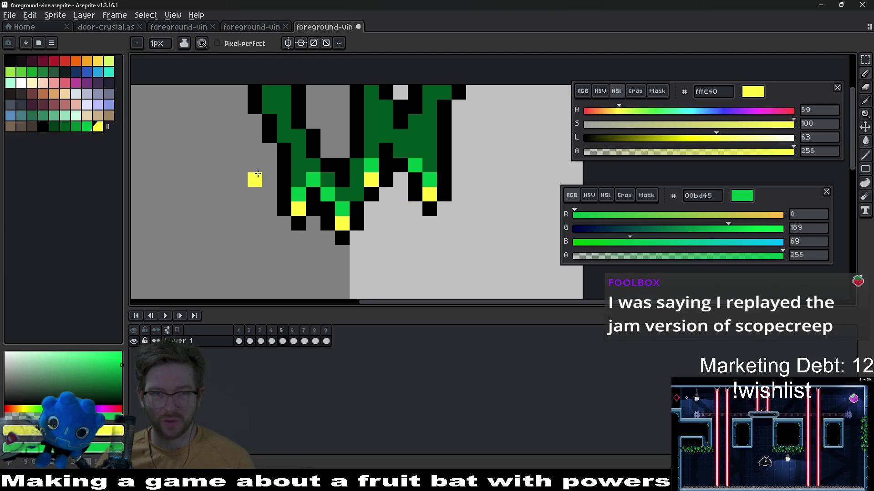
scroll(368, 223, up, 2)
- Touch up shading pixels with light green and dark green 008a32
click(76, 127)
click(364, 273)
key(ctrl+z)
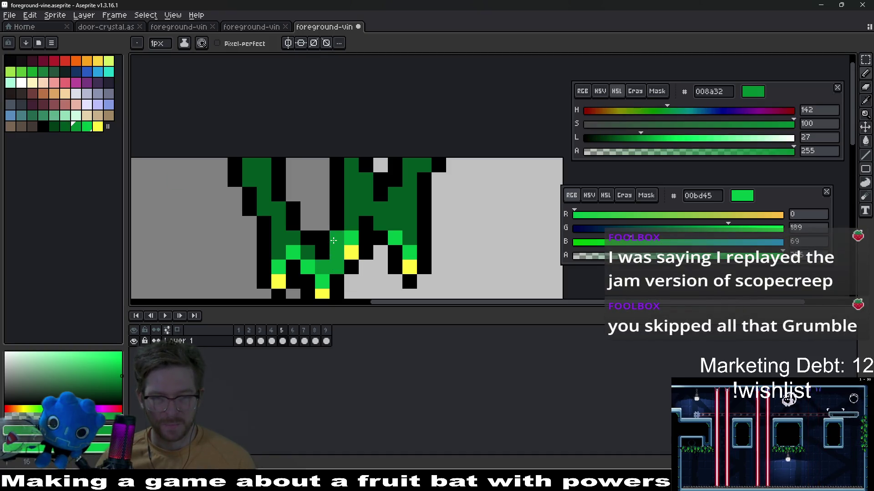
click(284, 222)
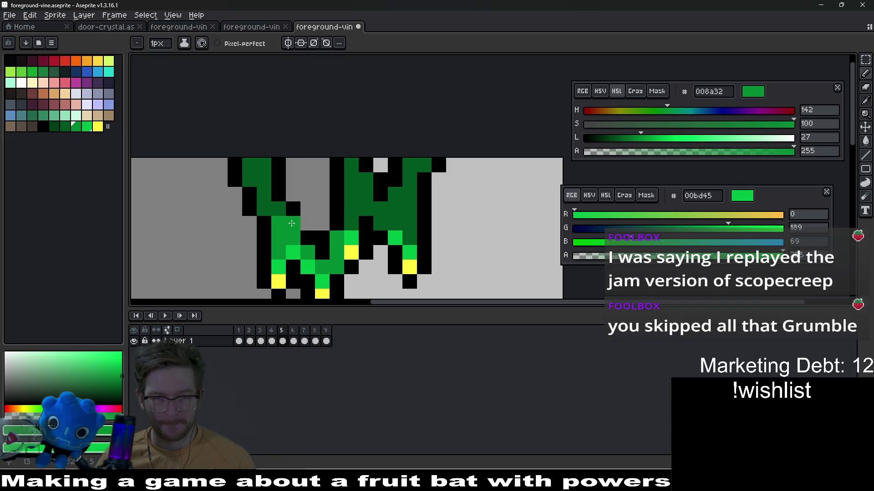
click(380, 219)
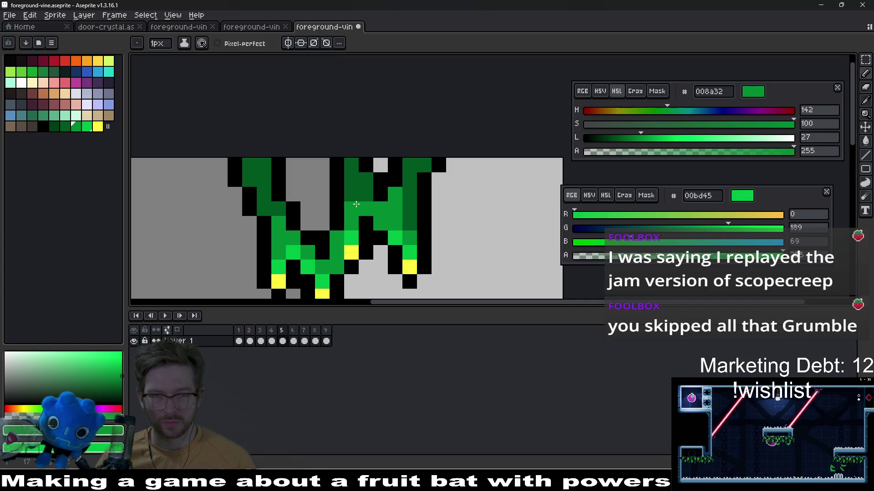
scroll(371, 217, down, 3)
- Paint dark green shading along the upper parts of the vine strands
click(54, 126)
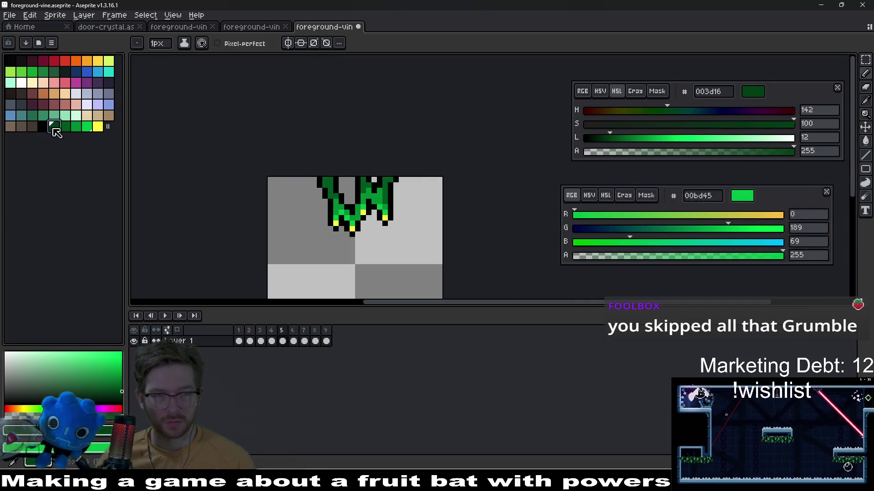
scroll(330, 181, up, 3)
scroll(329, 181, up, 2)
drag(330, 180, 325, 185)
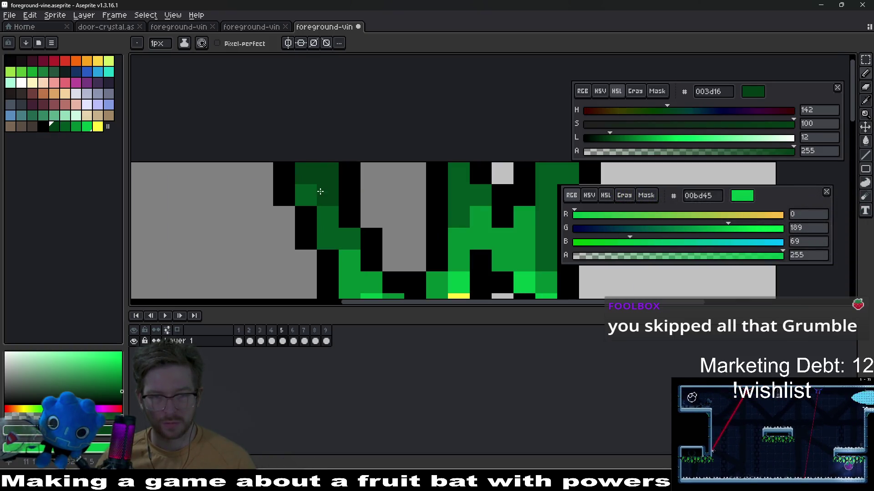
scroll(320, 190, right, 3)
mouse_move(405, 164)
mouse_down()
mouse_move(444, 169)
mouse_move(421, 191)
mouse_up()
scroll(460, 188, down, 3)
scroll(445, 194, up, 2)
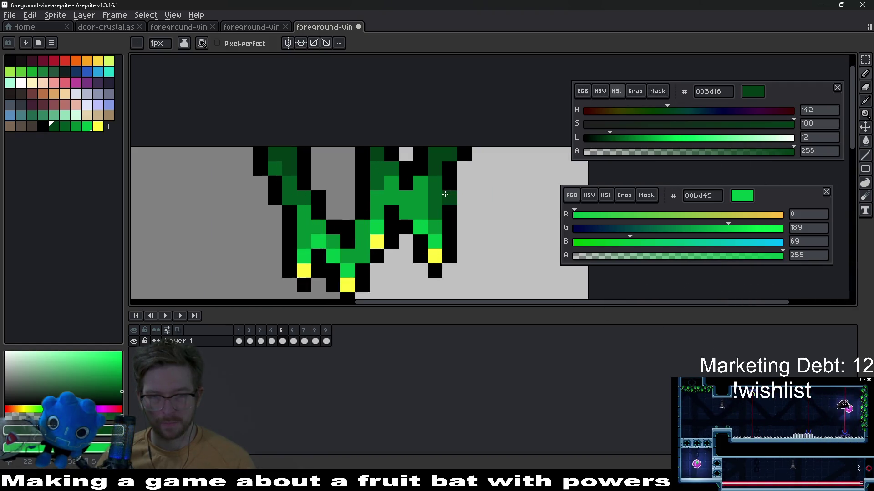
- Sample the medium and bright greens from the vine and save the file
alt+click(426, 185)
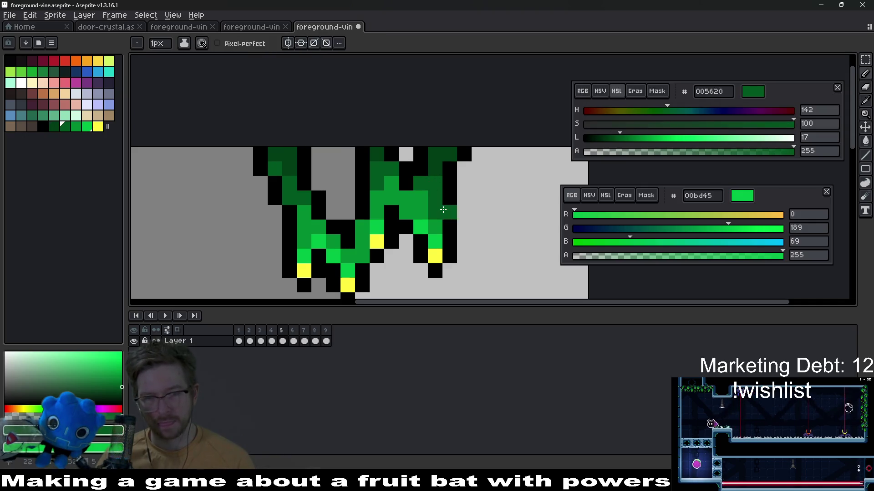
alt+click(425, 201)
scroll(430, 205, down, 5)
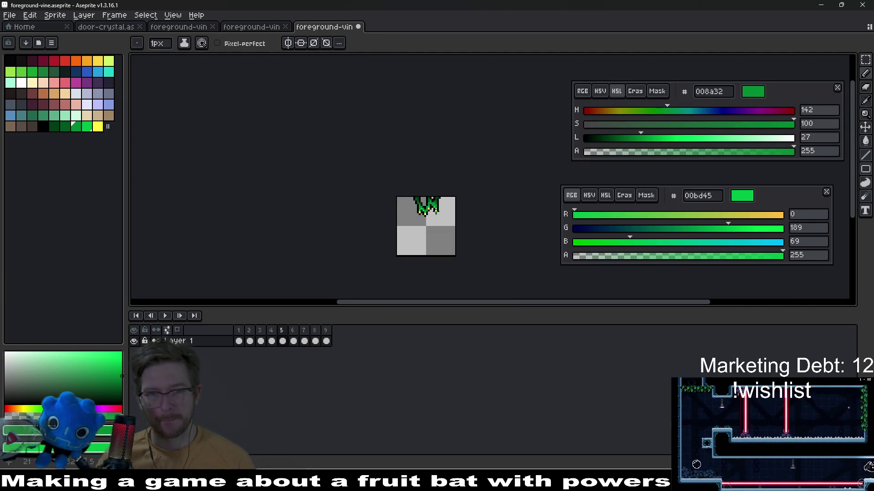
key(ctrl+s)
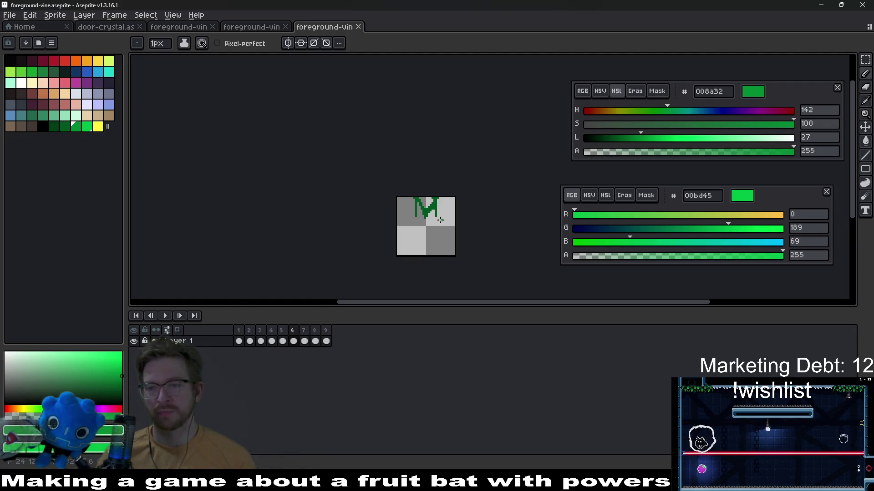
- Draw black outline lines at the sprite top, down the left strand and beside the vine
scroll(436, 217, up, 2)
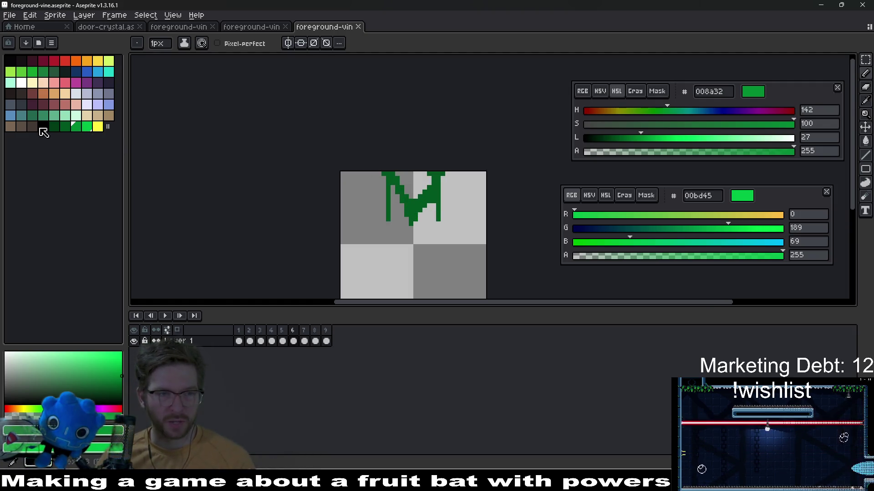
click(43, 127)
key(l)
scroll(409, 201, up, 2)
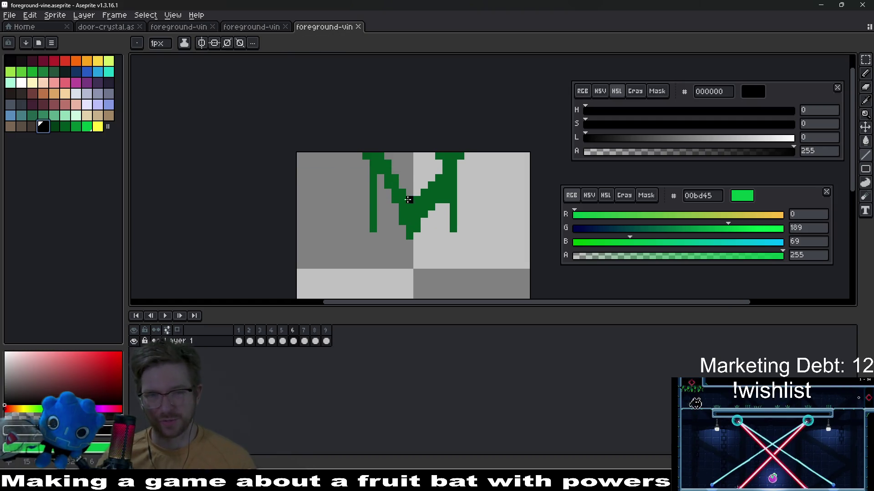
click(358, 156)
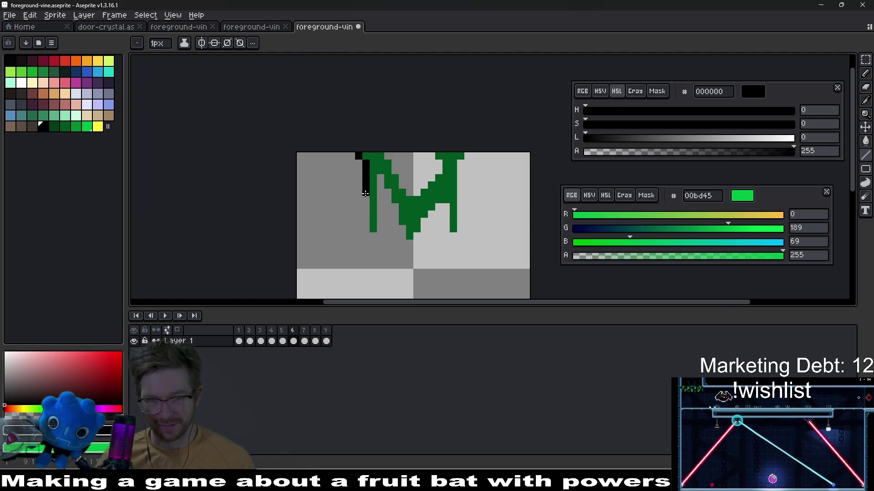
drag(365, 191, 366, 229)
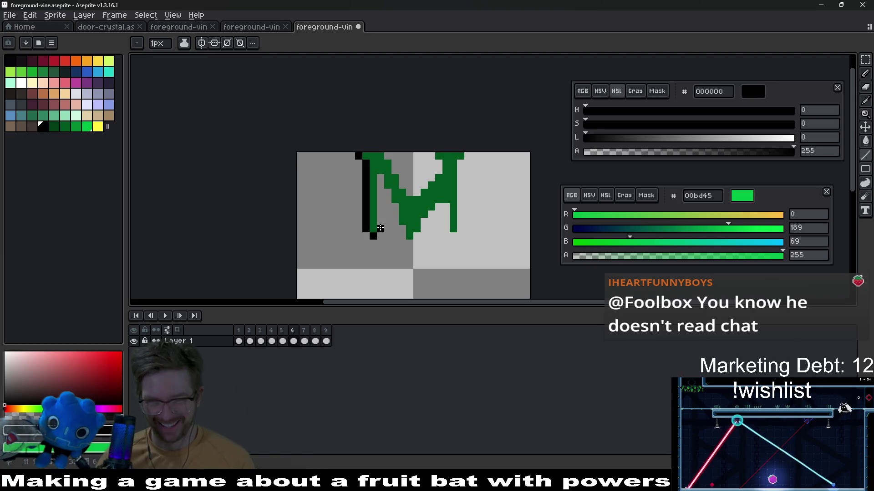
drag(391, 208, 403, 252)
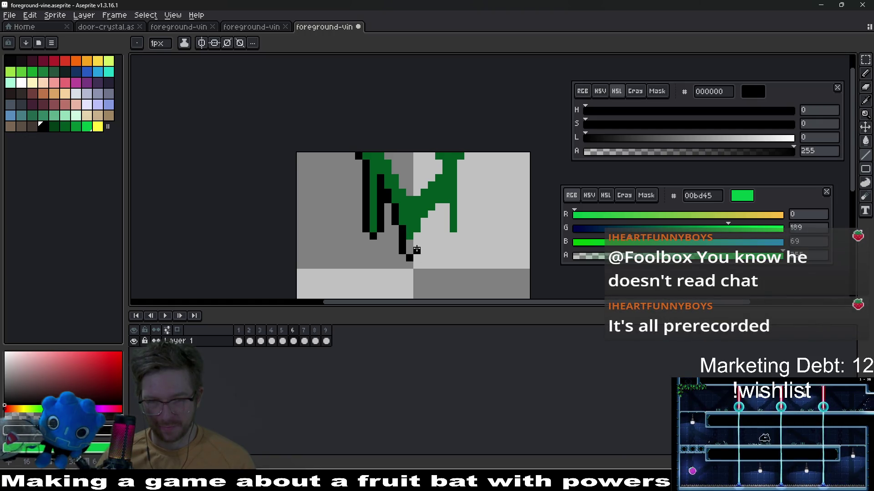
- Add a green pixel below the vine tip and a diagonal black outline up the right side
scroll(403, 224, up, 2)
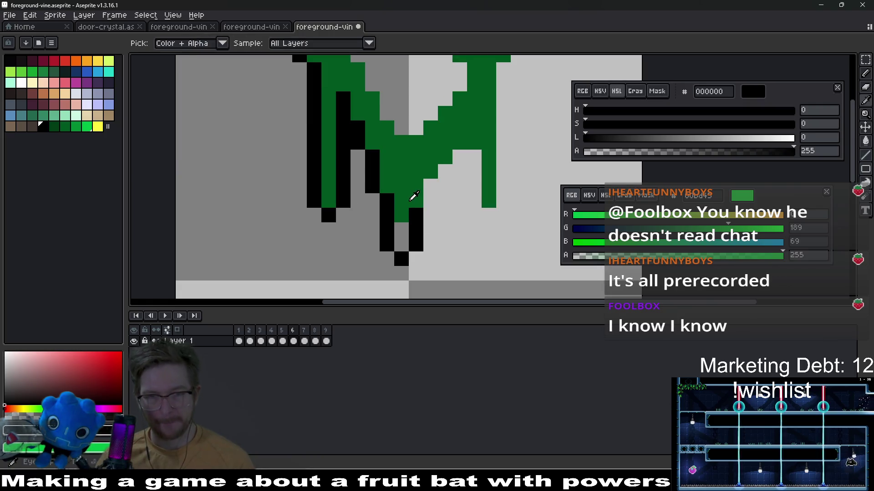
alt+click(402, 224)
click(402, 244)
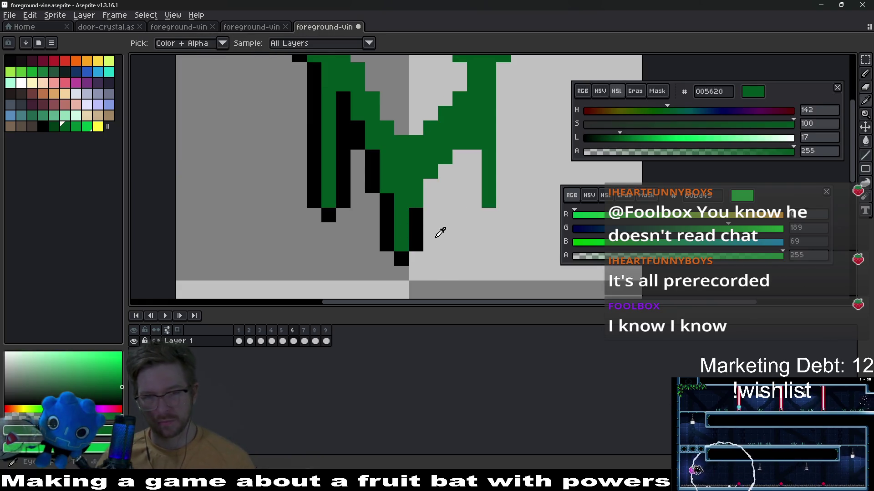
alt+click(423, 226)
drag(430, 200, 462, 163)
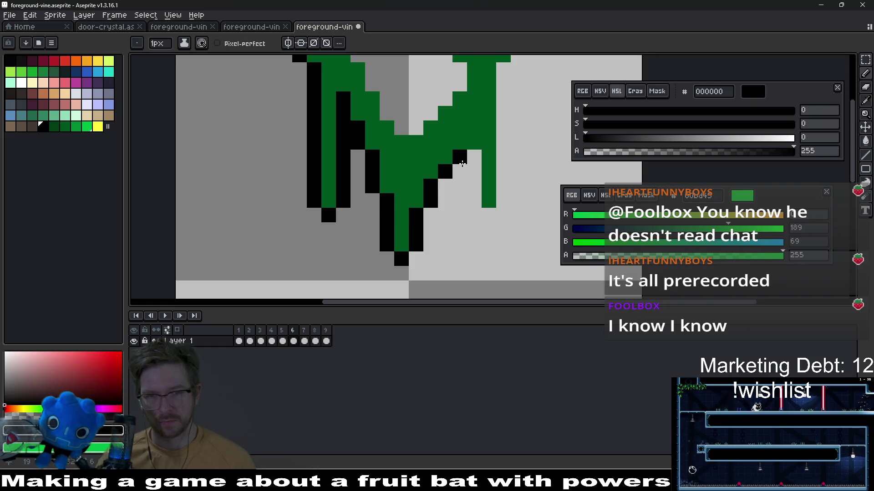
click(489, 214)
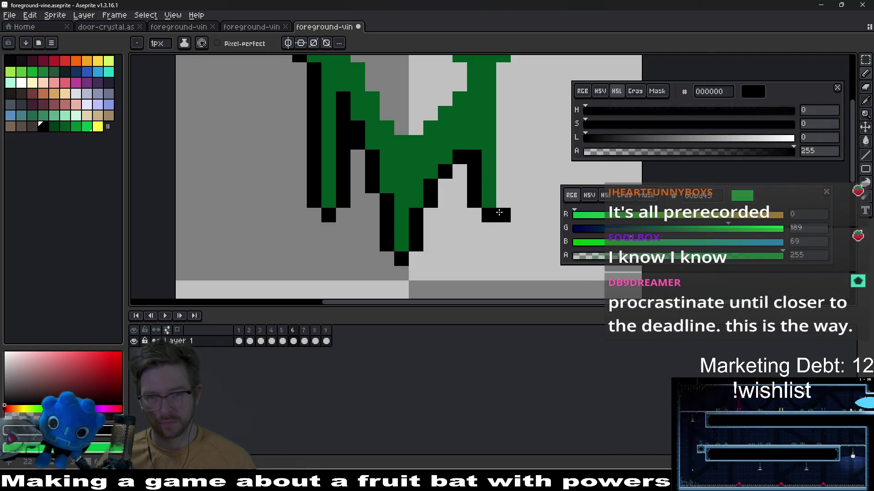
click(489, 229)
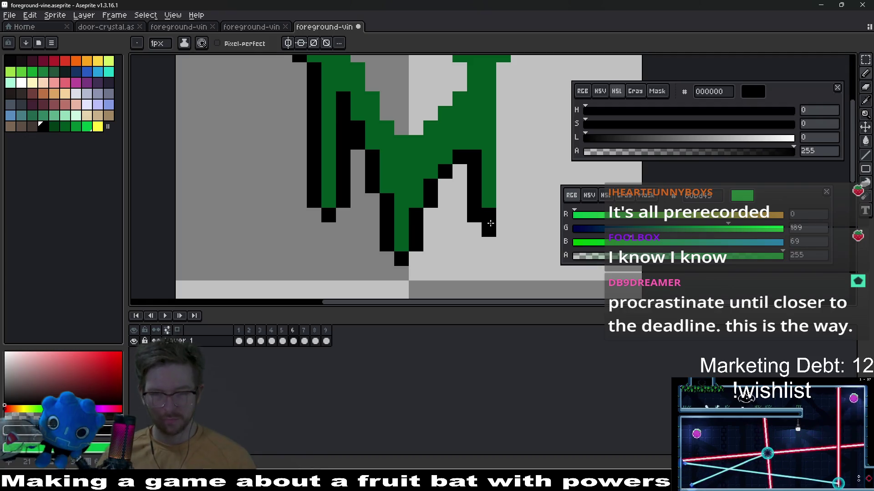
- Extend the vine's right edge with green and outline it in black
alt+click(495, 207)
click(499, 217)
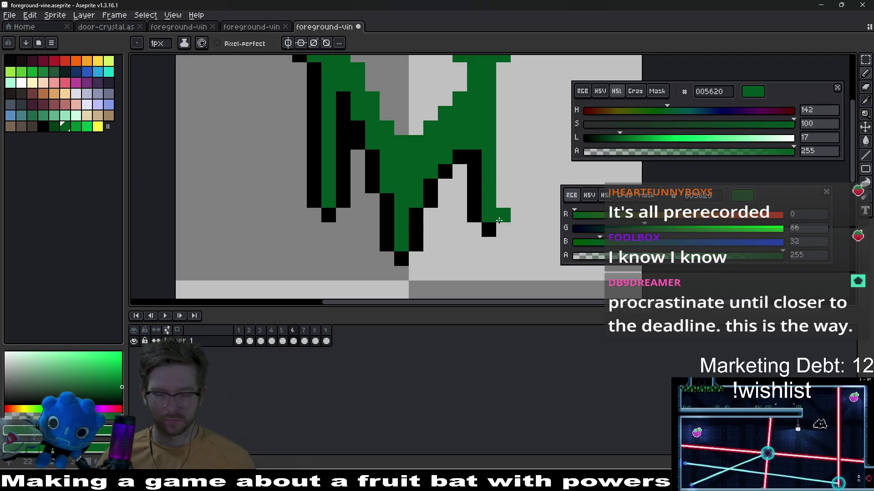
alt+click(489, 228)
drag(502, 215, 499, 103)
scroll(495, 123, up, 3)
- Draw the inner diagonal black outline down-left, erase a stray pixel, and add a left outline pixel
click(452, 155)
mouse_move(435, 152)
mouse_down()
mouse_move(425, 180)
mouse_move(391, 196)
mouse_up()
key(e)
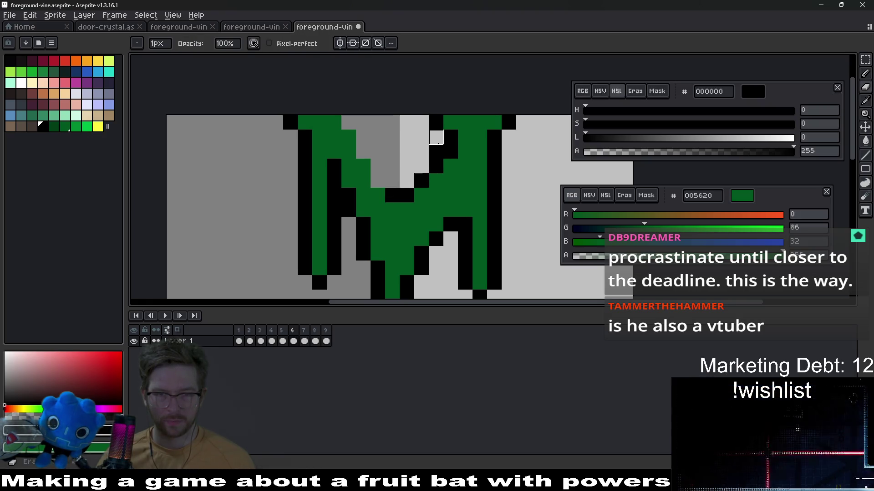
click(436, 152)
key(b)
click(363, 152)
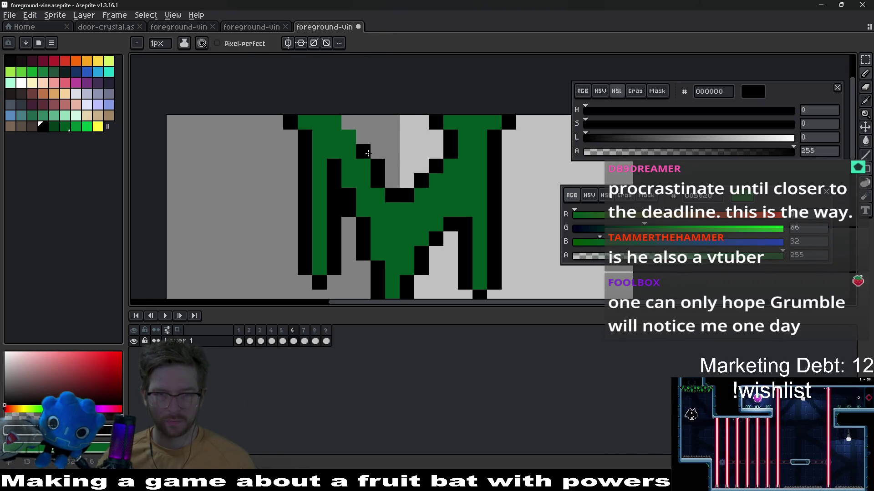
scroll(401, 157, down, 6)
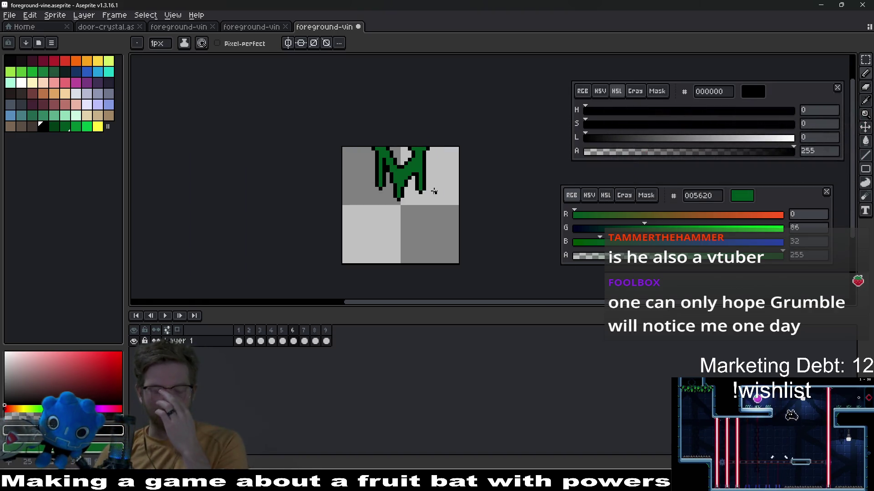
scroll(410, 173, up, 5)
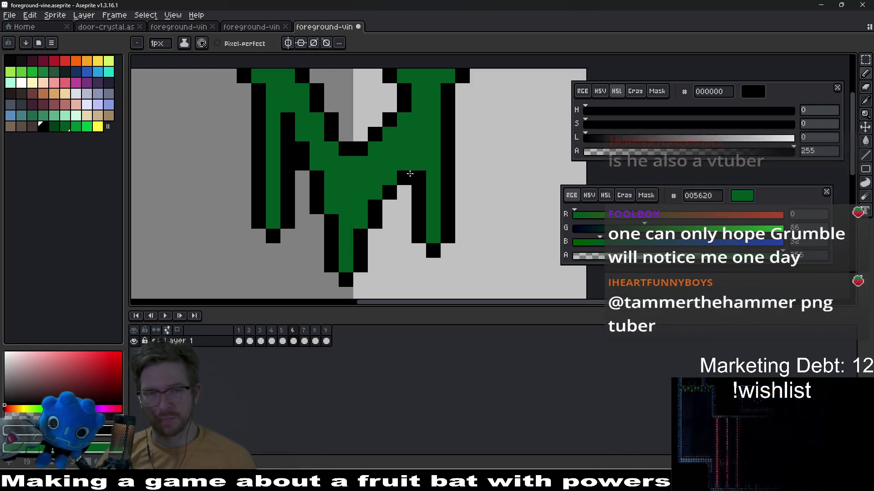
- Paint yellow tips on the right and left strands, with bright green pixels above the left tip
click(97, 127)
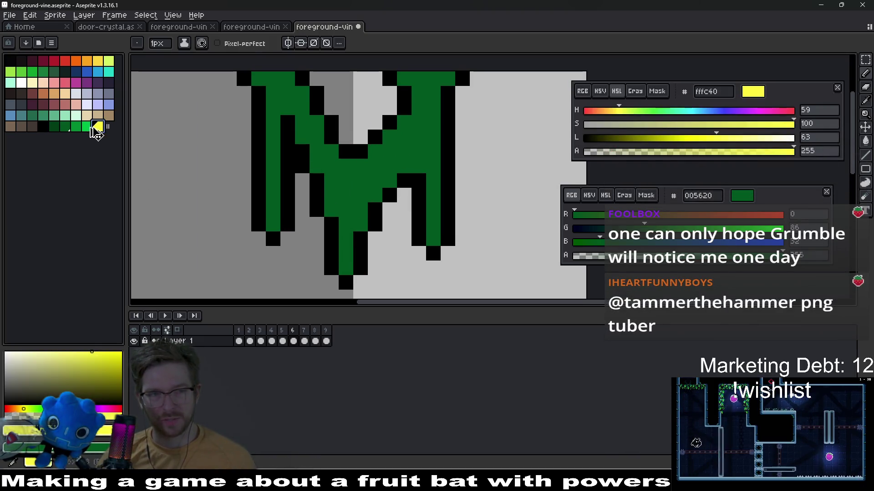
right_click(86, 127)
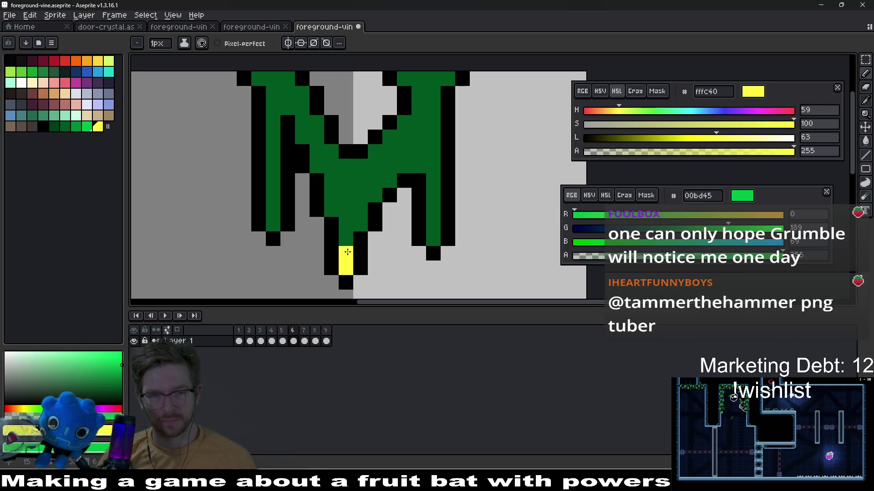
drag(433, 239, 434, 225)
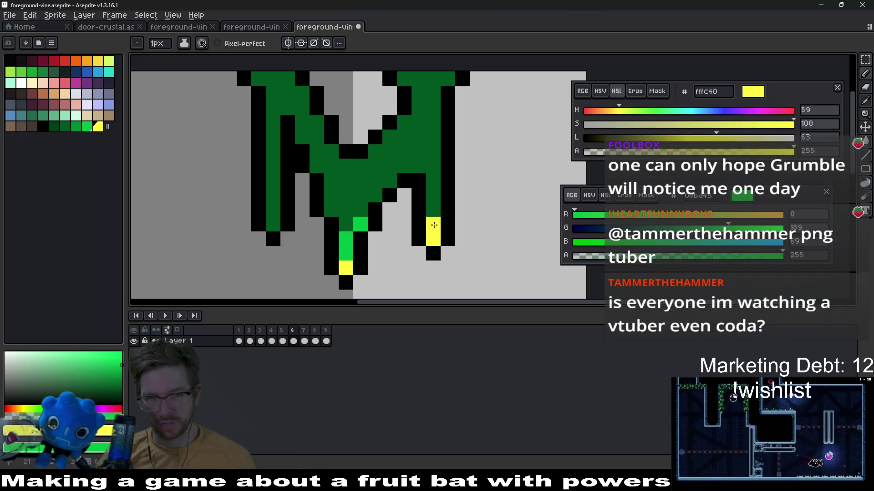
click(273, 224)
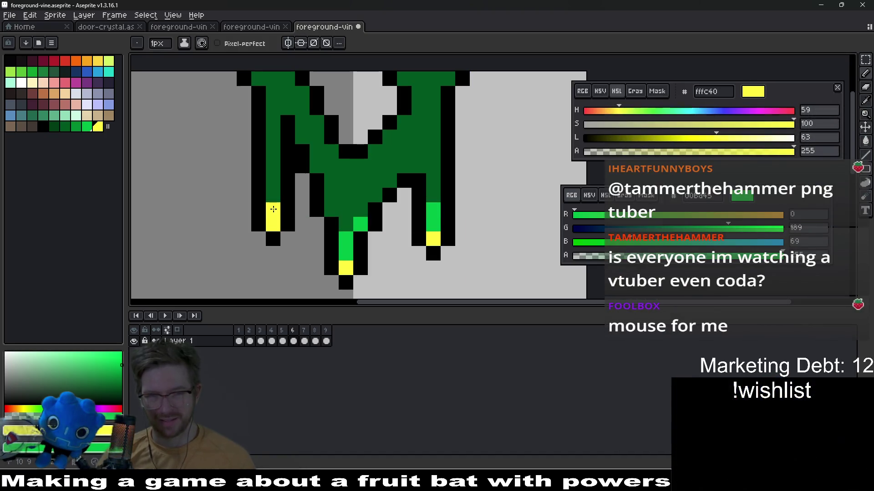
right_click(273, 195)
right_click(273, 180)
scroll(336, 214, down, 3)
scroll(337, 214, up, 2)
click(337, 215)
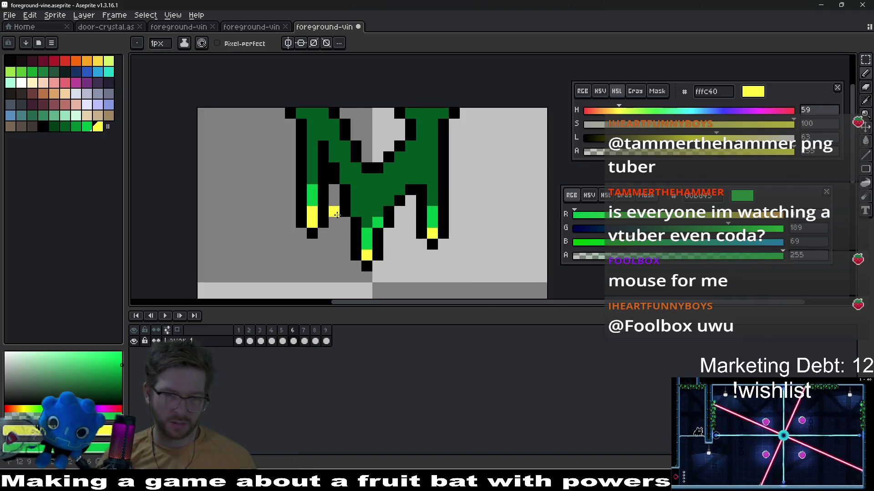
scroll(369, 211, down, 1)
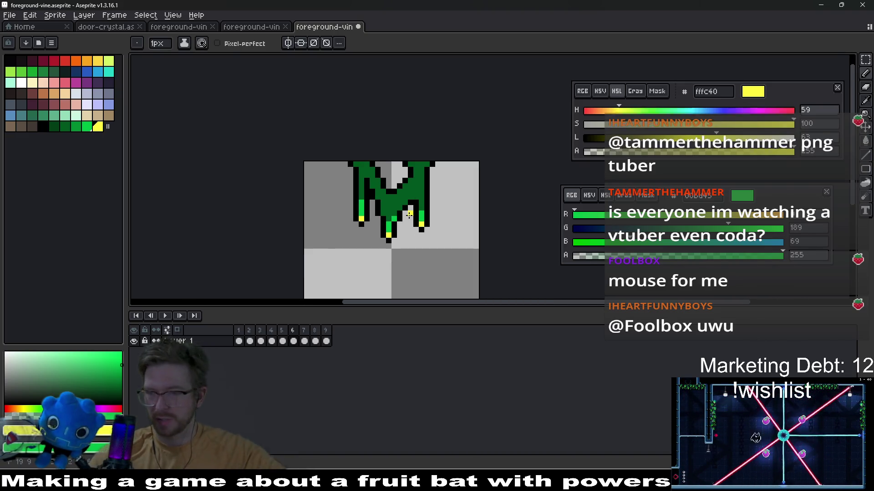
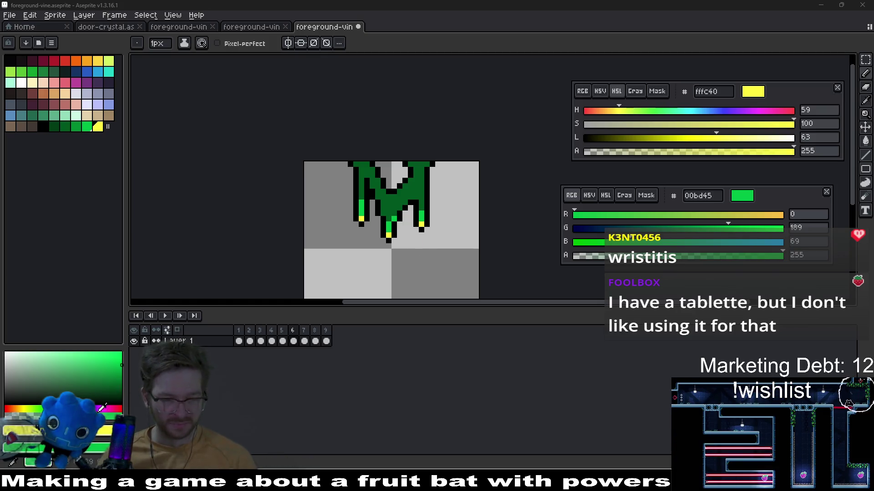
- Paint bright green 00bd45 highlight pixels along the left and right vine strands
click(86, 126)
click(75, 127)
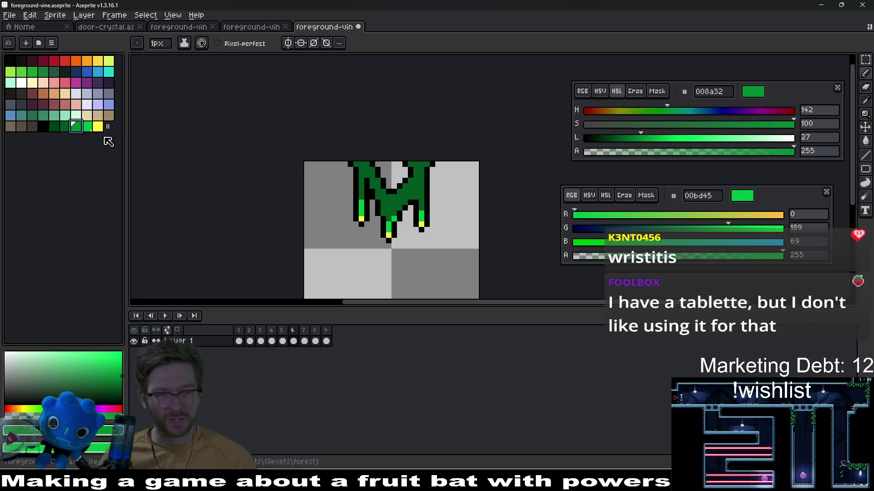
scroll(329, 198, up, 3)
right_click(349, 188)
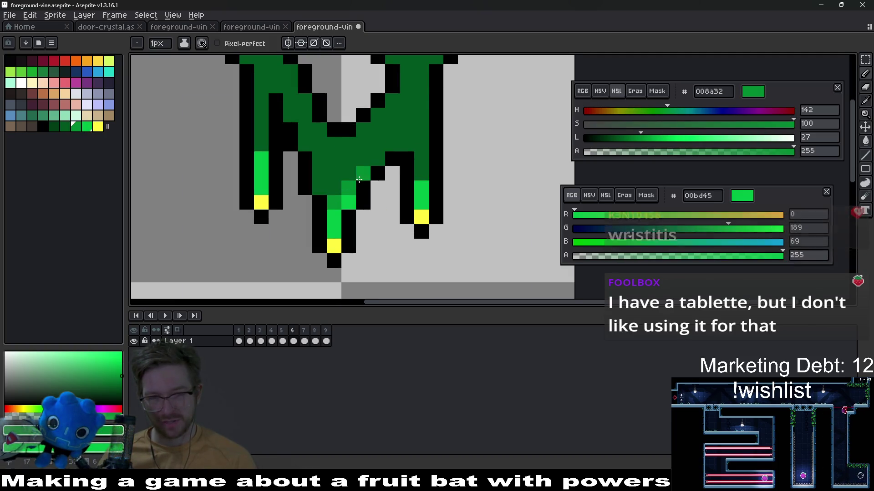
right_click(378, 159)
right_click(322, 172)
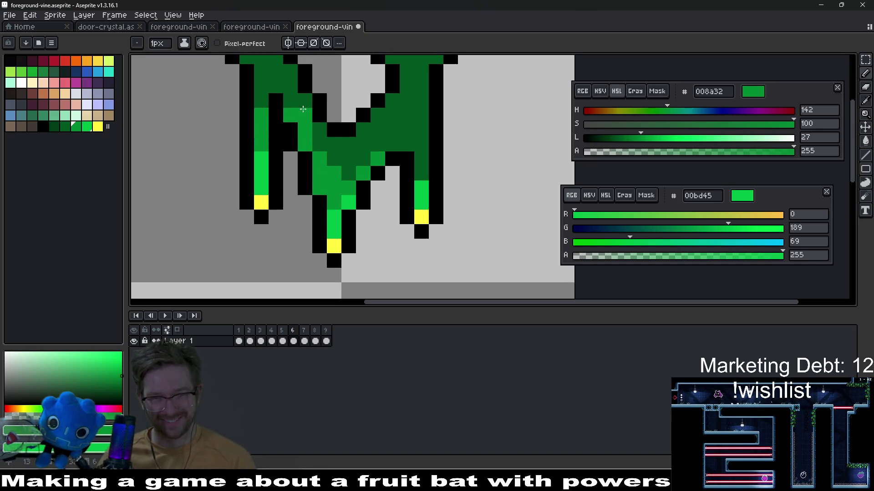
drag(303, 109, 285, 155)
right_click(398, 220)
right_click(398, 204)
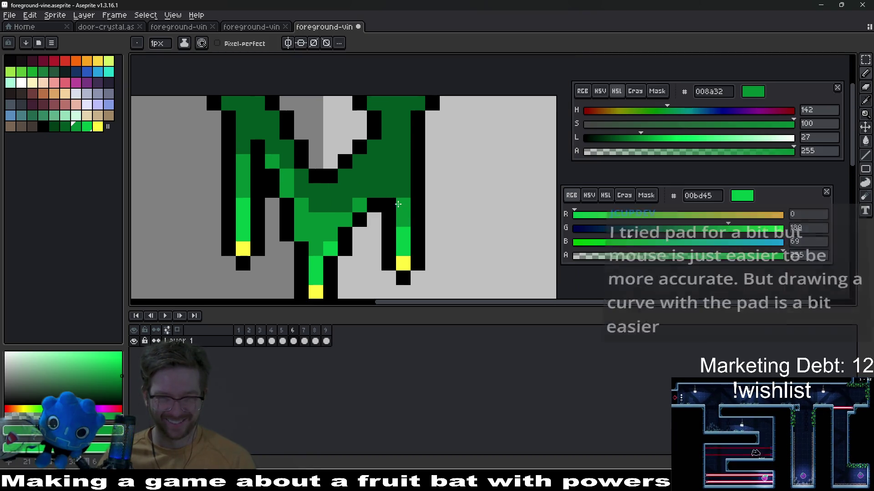
right_click(372, 190)
drag(385, 190, 372, 208)
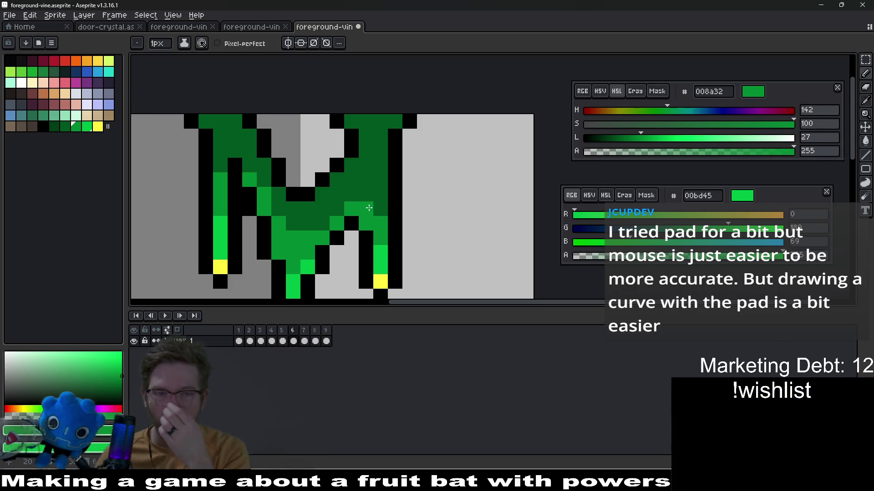
- Lighten several dark vine pixels and one outline pixel to medium green 008a32
click(358, 154)
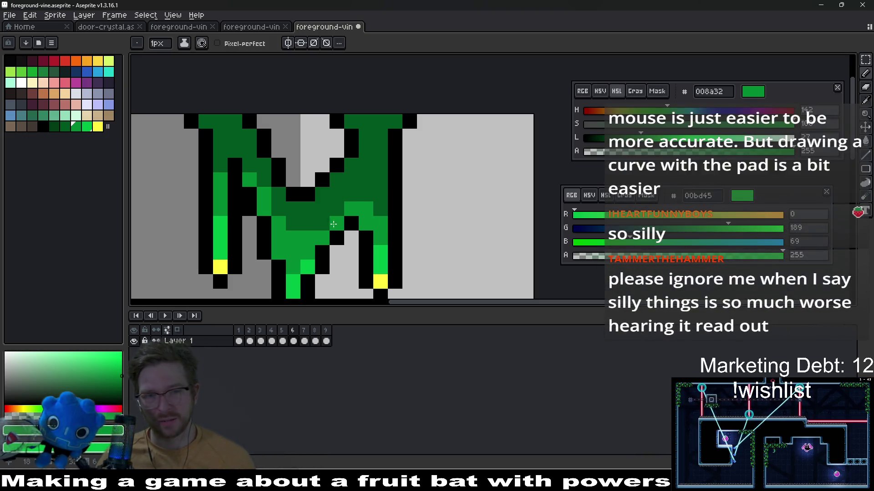
click(280, 210)
click(222, 162)
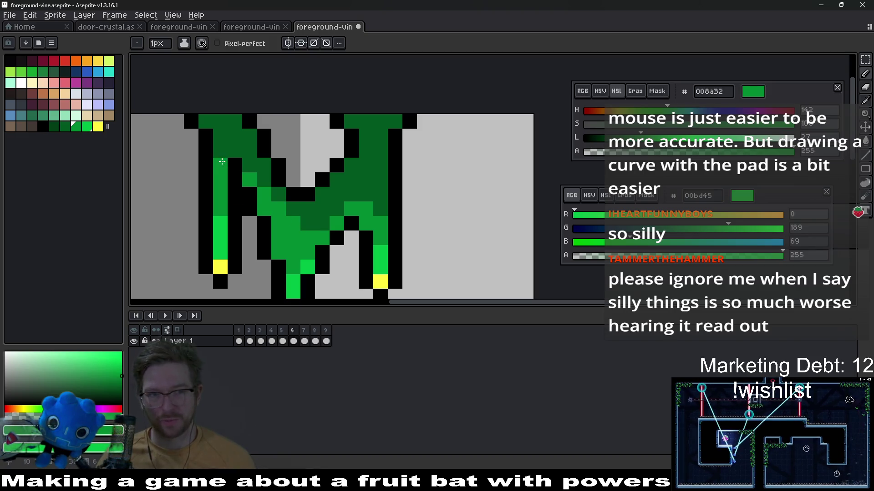
scroll(347, 212, down, 4)
scroll(359, 202, up, 4)
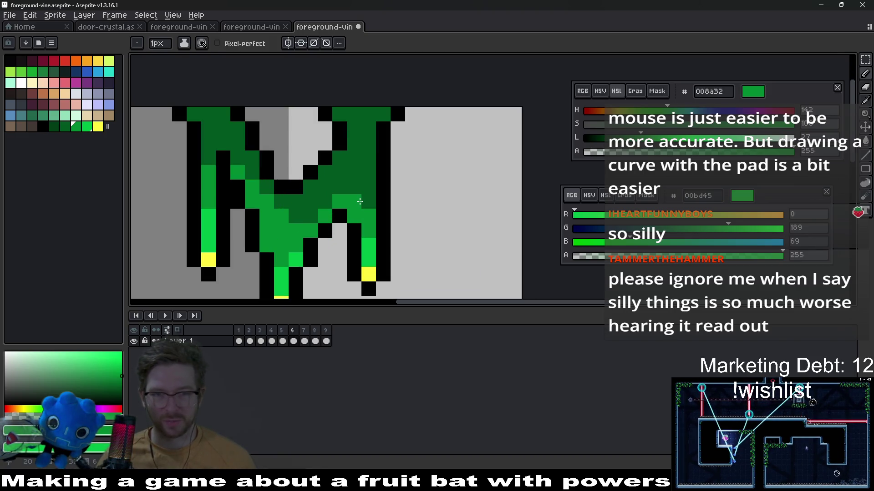
click(364, 193)
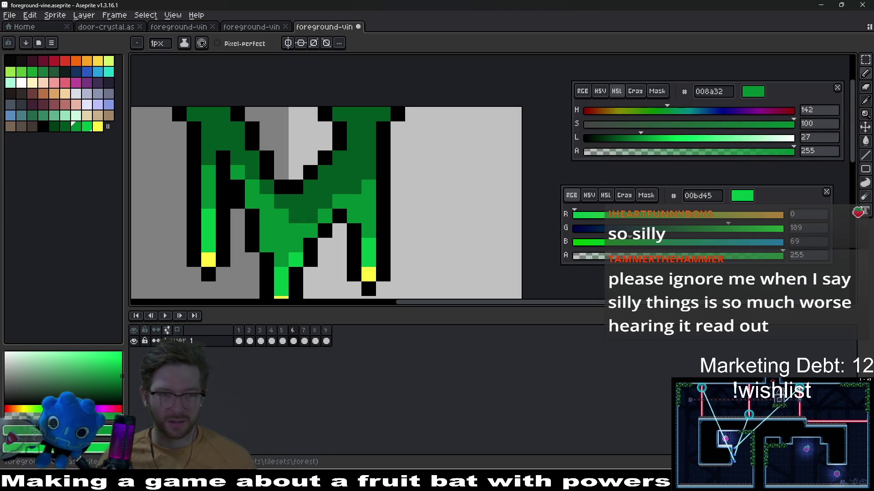
- Start darkening the vine's top row with the deepest green 003d16
click(65, 126)
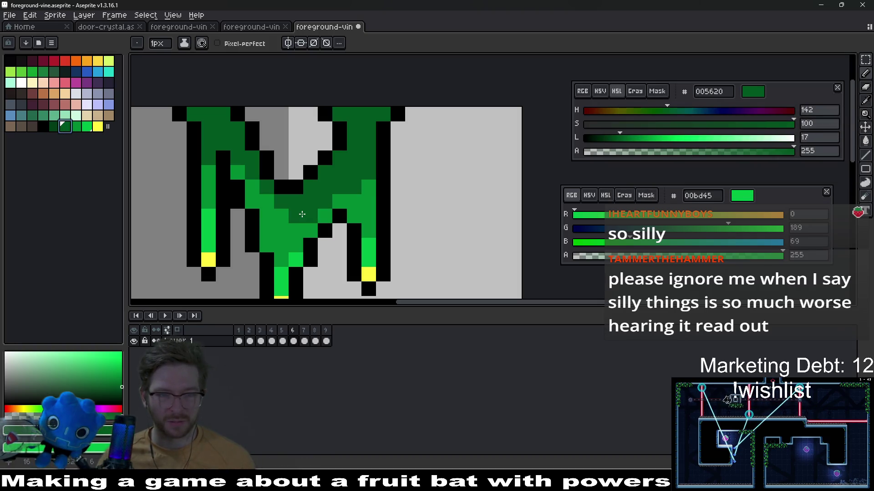
click(54, 126)
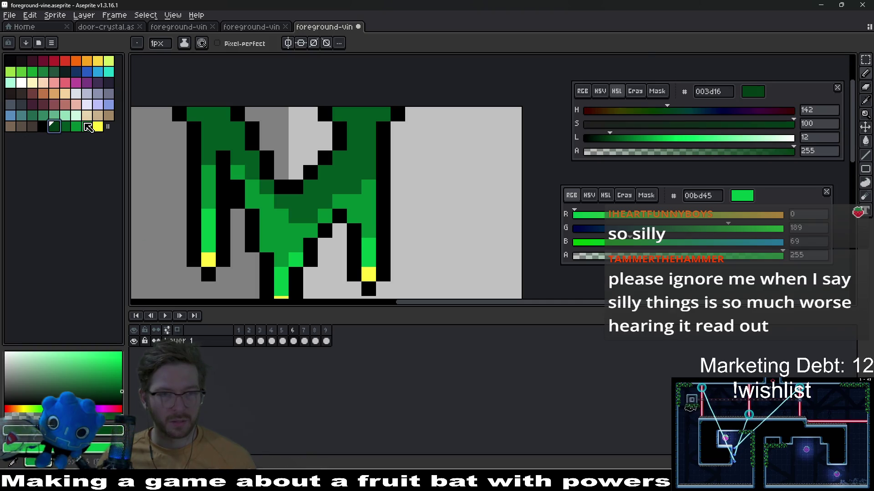
scroll(351, 119, up, 3)
click(369, 134)
mouse_move(369, 135)
mouse_down()
mouse_move(316, 121)
mouse_move(345, 152)
mouse_up()
- Finish darkening the remaining top-row vine pixels with deep green 003d16
mouse_move(334, 224)
mouse_down()
mouse_move(384, 210)
mouse_move(607, 286)
mouse_up()
mouse_move(282, 186)
mouse_down()
mouse_move(339, 186)
mouse_move(361, 213)
mouse_up()
scroll(362, 214, down, 4)
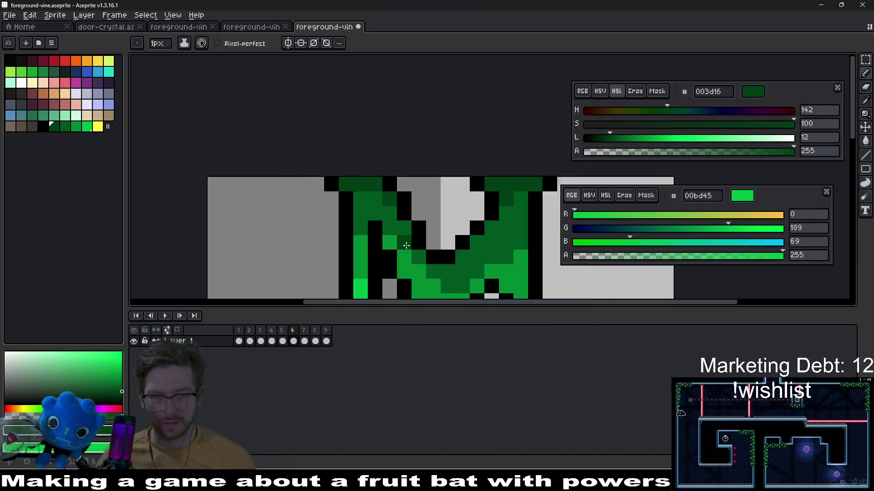
scroll(380, 189, up, 3)
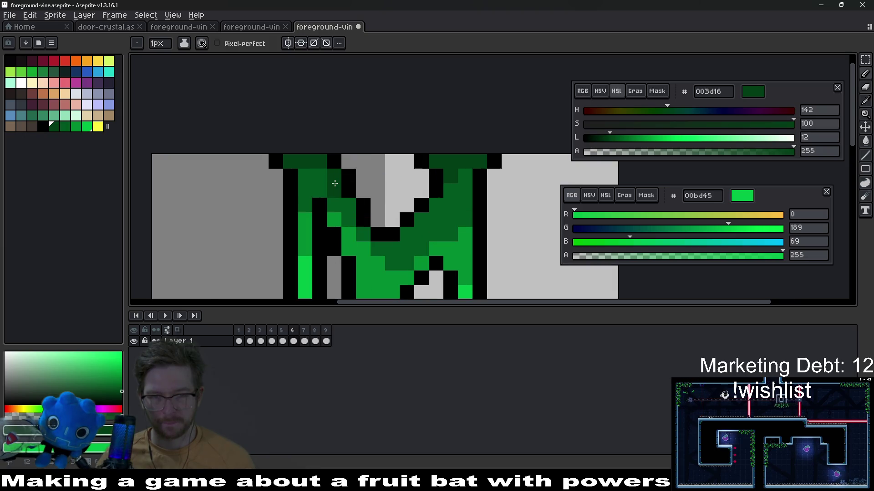
scroll(375, 210, down, 5)
scroll(423, 207, up, 2)
scroll(423, 207, up, 1)
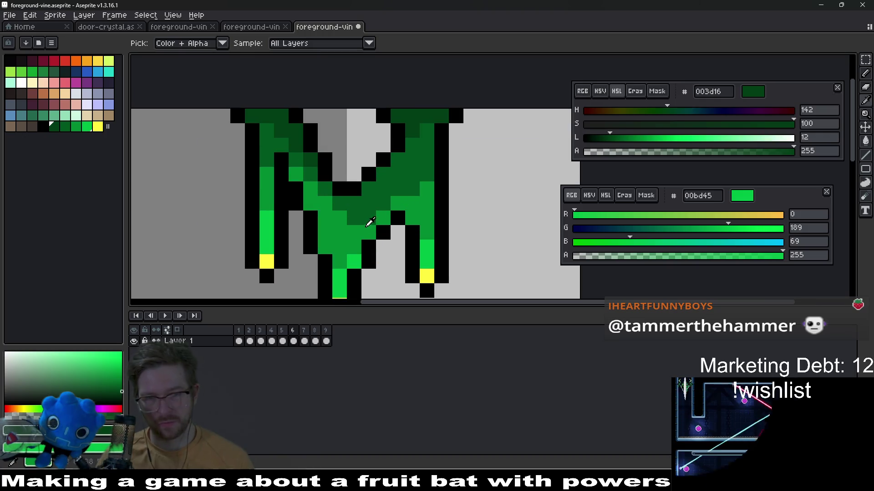
- Repaint two dark vine pixels in mid green 008a32, undoing a stray bright green pixel
alt+click(358, 216)
drag(399, 200, 425, 179)
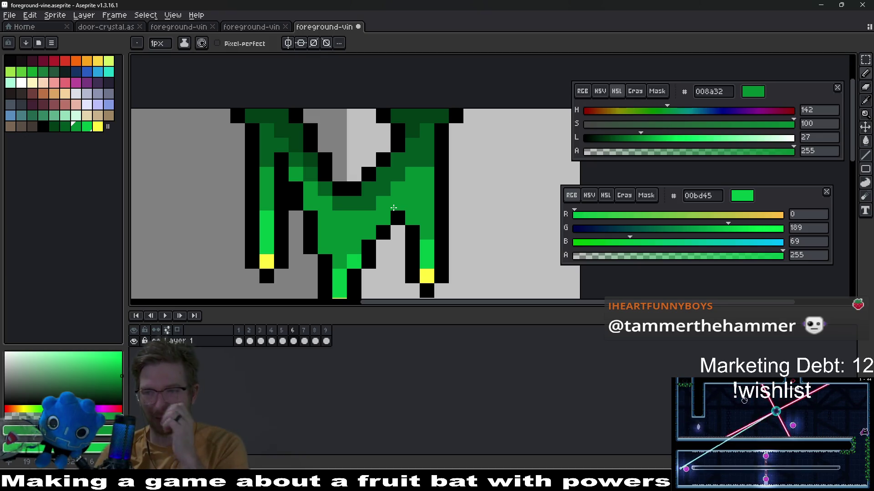
drag(394, 208, 410, 190)
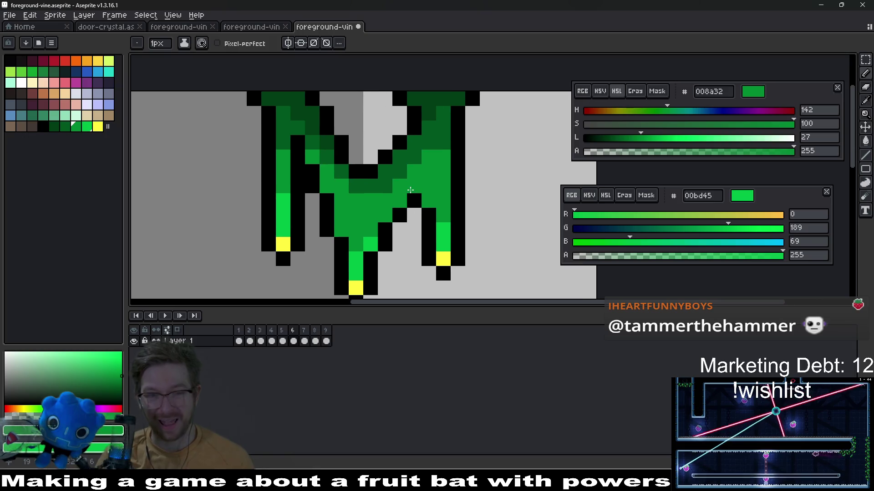
key(alt)
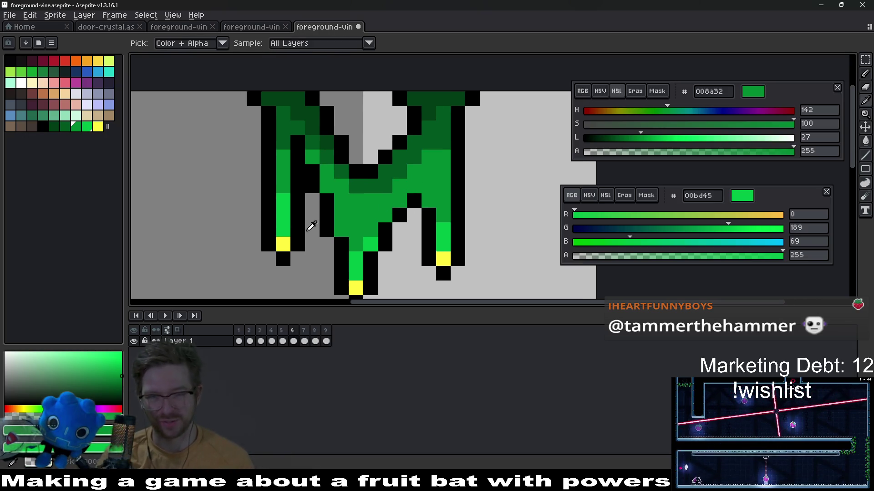
click(289, 222)
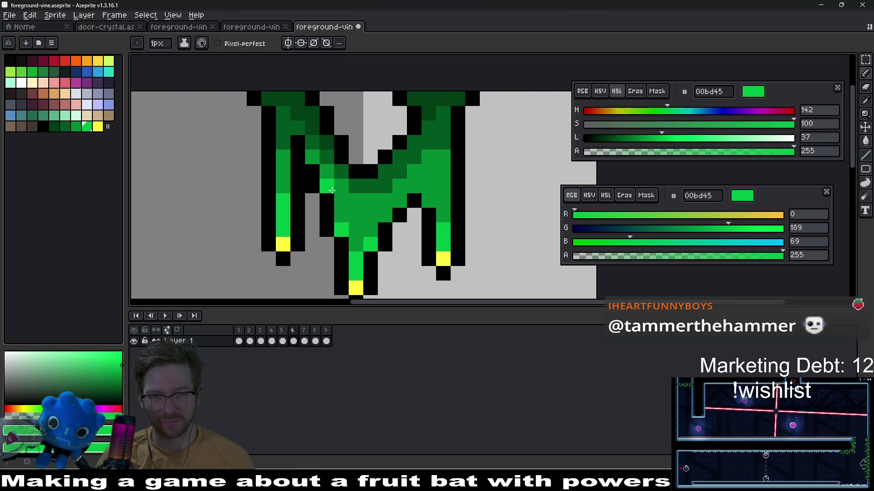
key(ctrl+z)
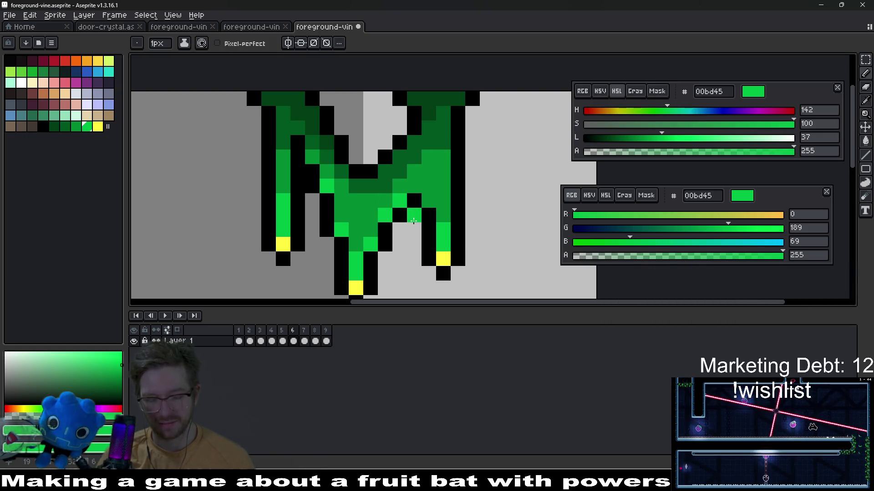
- Add bright green 00bd45 highlights to the inner strand, undoing a misplaced yellow pixel
key(alt)
alt+click(447, 258)
click(387, 219)
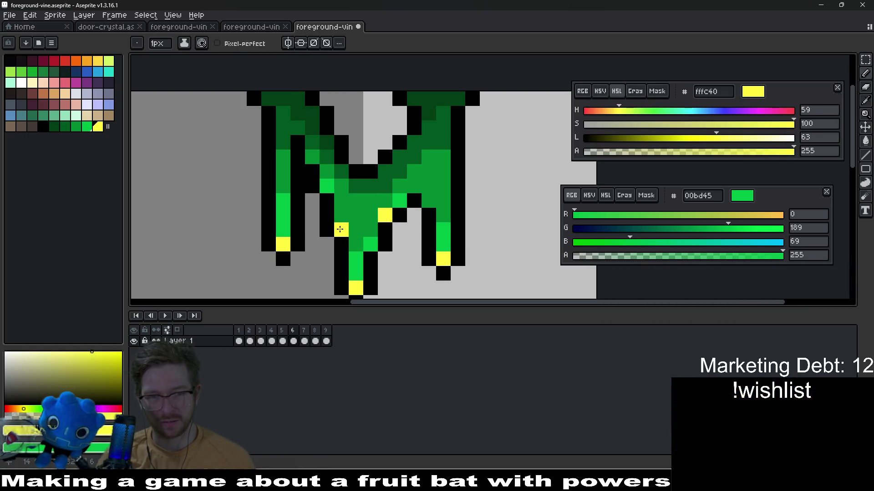
key(ctrl+z)
key(alt)
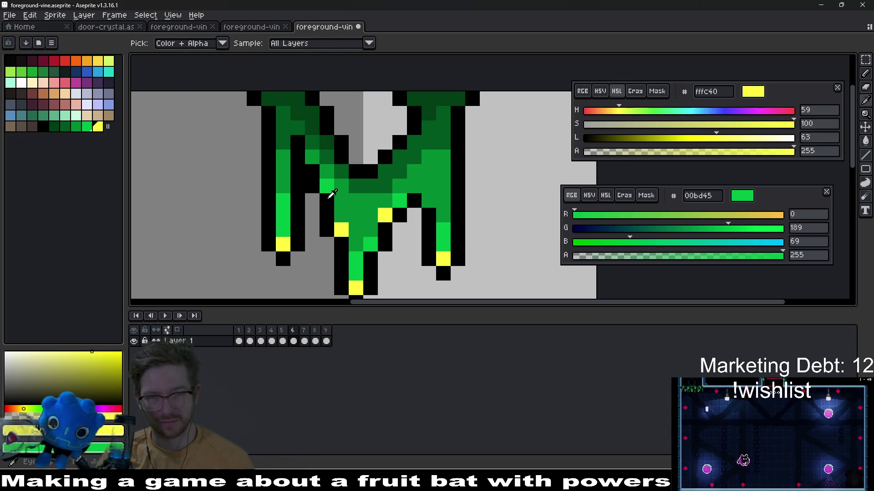
alt+click(335, 182)
click(342, 215)
click(298, 209)
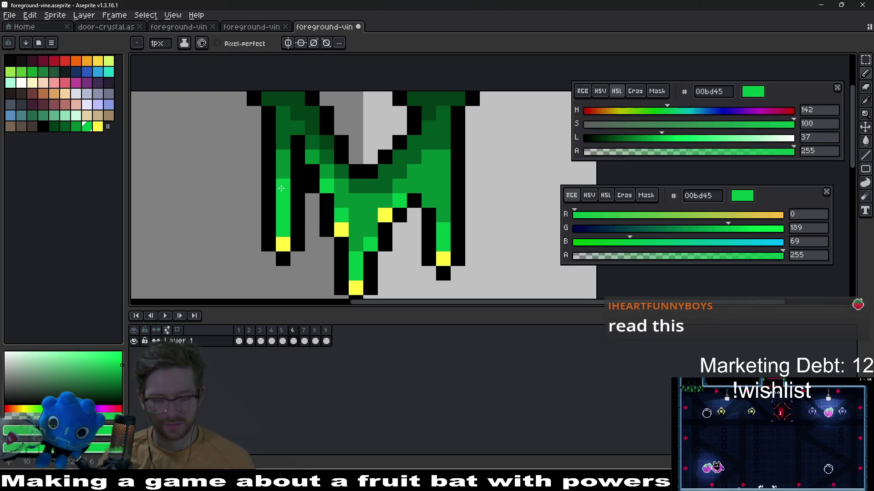
alt+click(283, 176)
scroll(370, 215, down, 5)
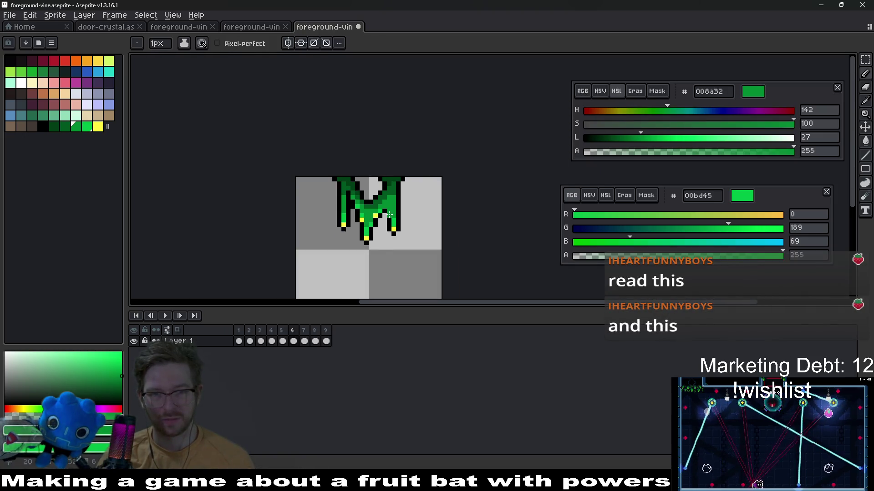
- Review the shaded vine sprite and save it with Ctrl+S
scroll(389, 214, down, 3)
scroll(404, 207, up, 3)
drag(362, 196, 397, 214)
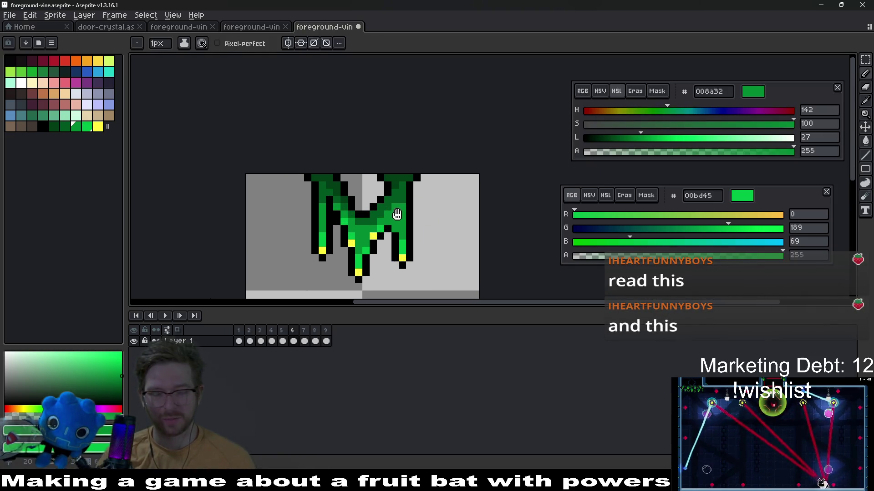
scroll(397, 214, up, 5)
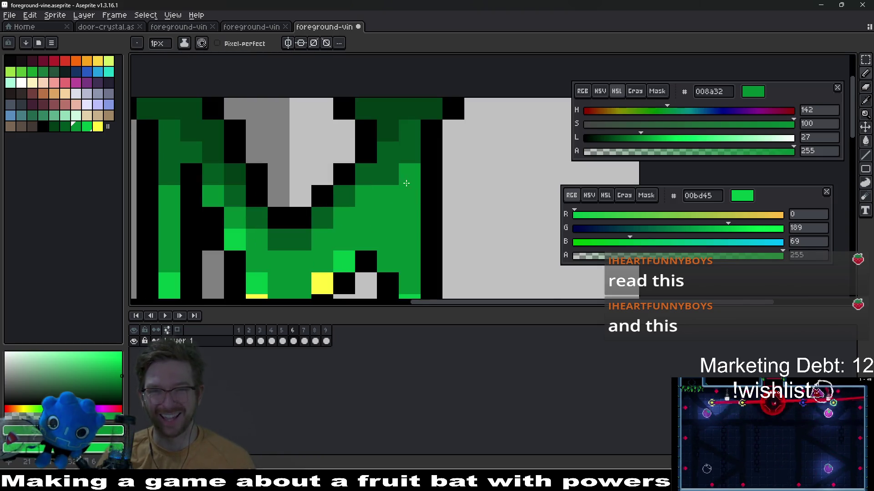
scroll(407, 179, down, 4)
key(ctrl+s)
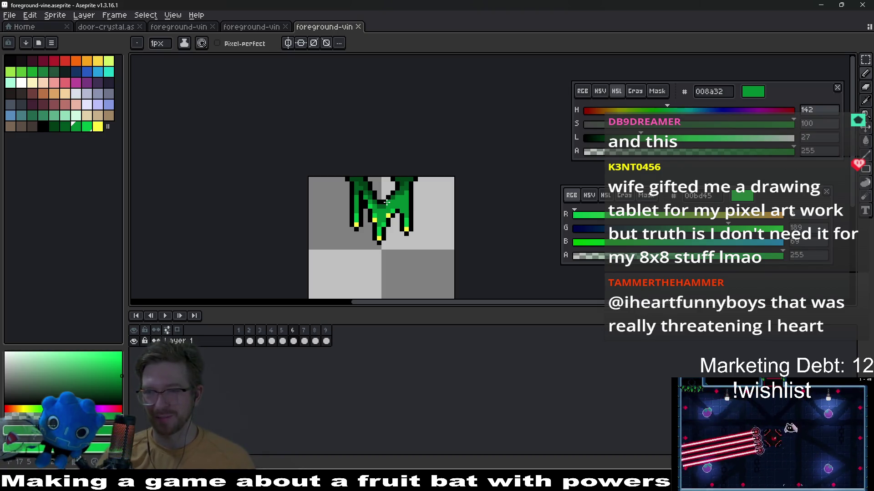
- Switch to frame 7 of the vine animation
scroll(405, 227, up, 1)
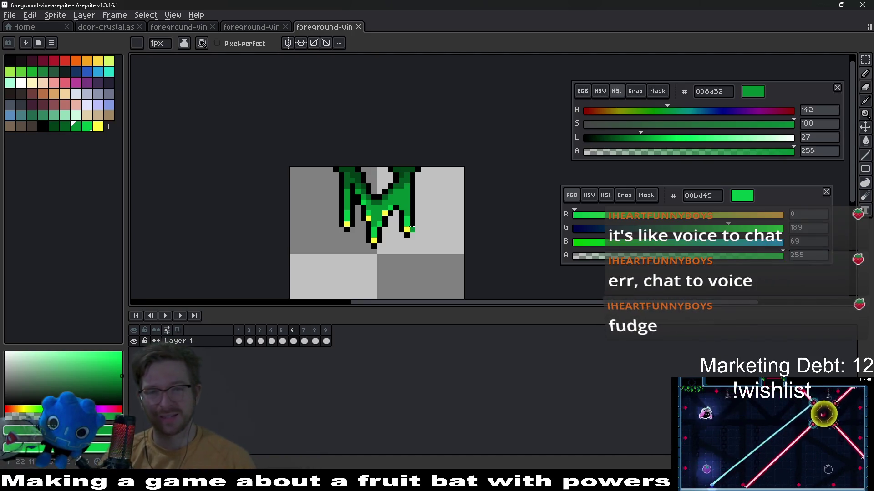
scroll(426, 201, up, 3)
scroll(427, 201, down, 4)
scroll(427, 201, down, 1)
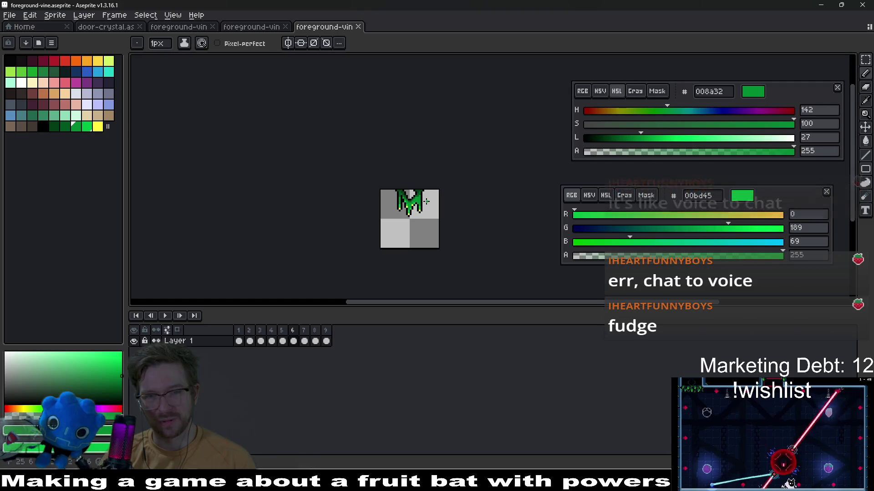
click(304, 341)
scroll(409, 215, up, 3)
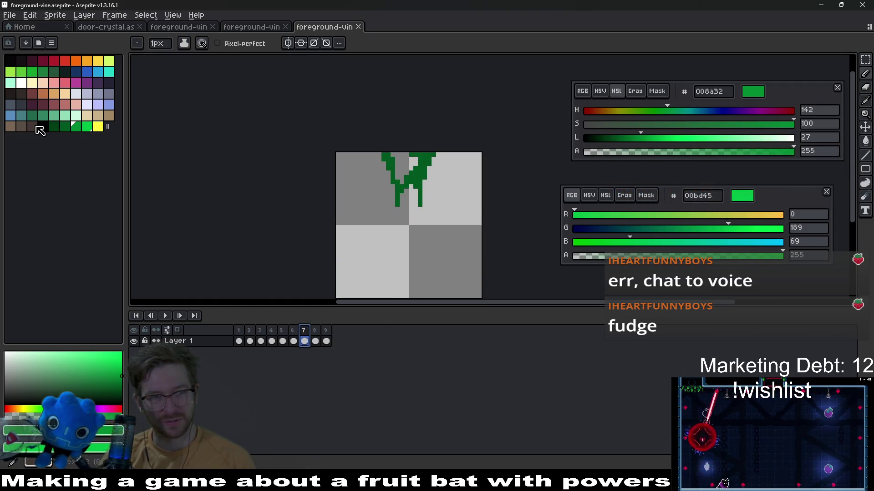
- Extend the right vine strand two pixels down in dark green
click(53, 128)
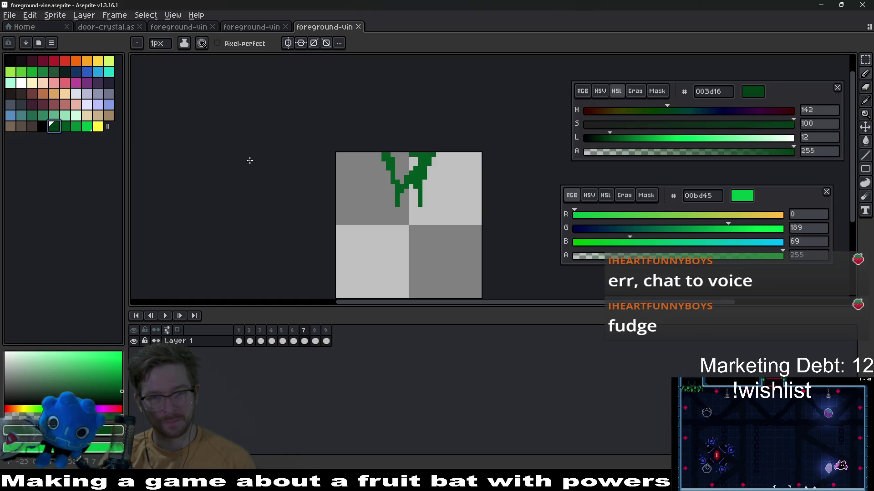
scroll(465, 201, up, 2)
click(64, 127)
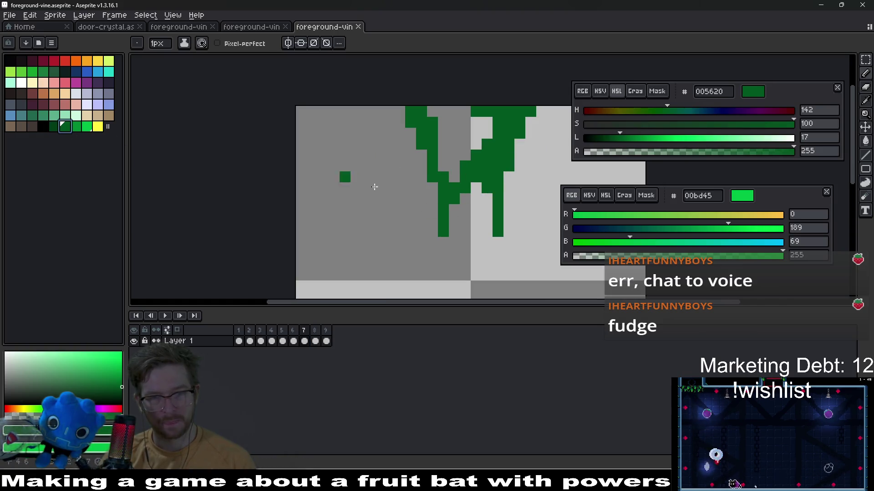
scroll(498, 249, up, 2)
drag(502, 266, 503, 288)
scroll(506, 245, down, 1)
scroll(506, 245, down, 5)
drag(506, 245, 457, 242)
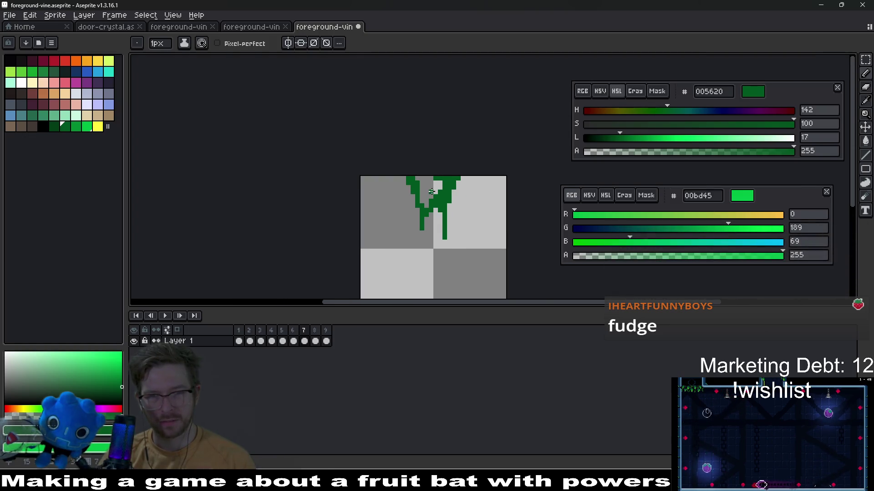
scroll(441, 191, up, 4)
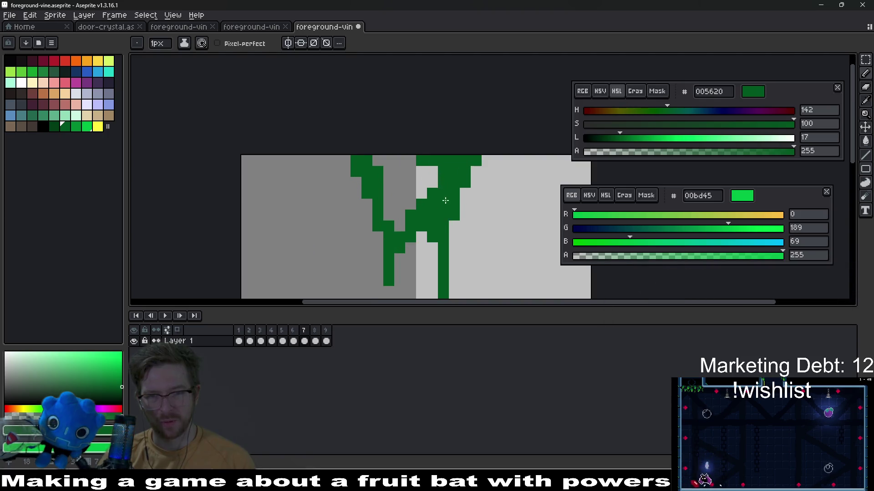
- Outline the vine's top-left edge in black, continuing diagonally down the strand
click(43, 127)
key(l)
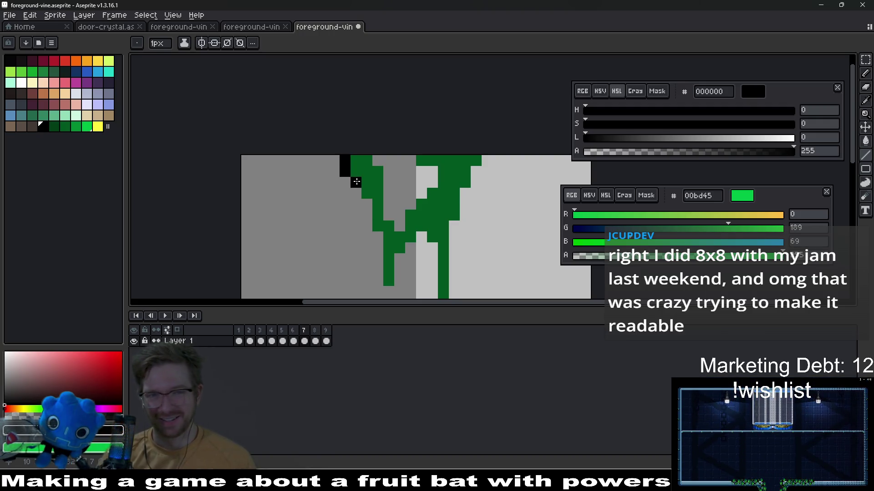
click(356, 182)
click(357, 195)
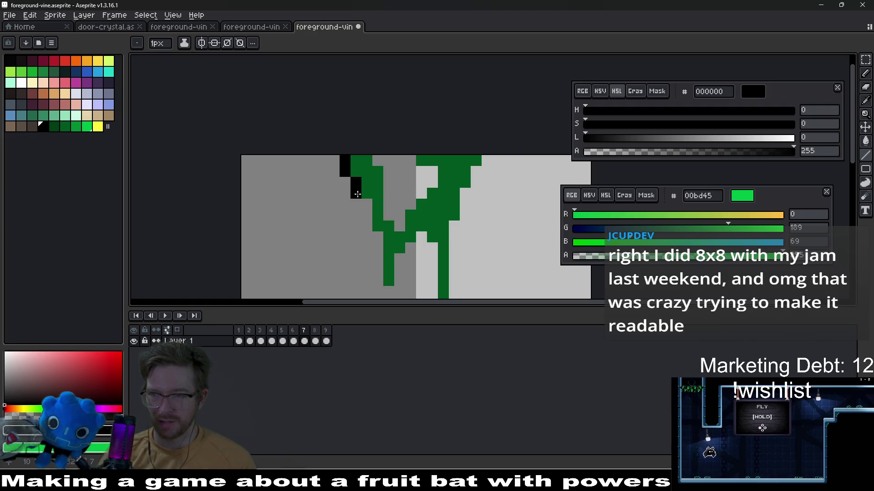
scroll(361, 170, down, 2)
click(361, 170)
click(362, 179)
click(372, 204)
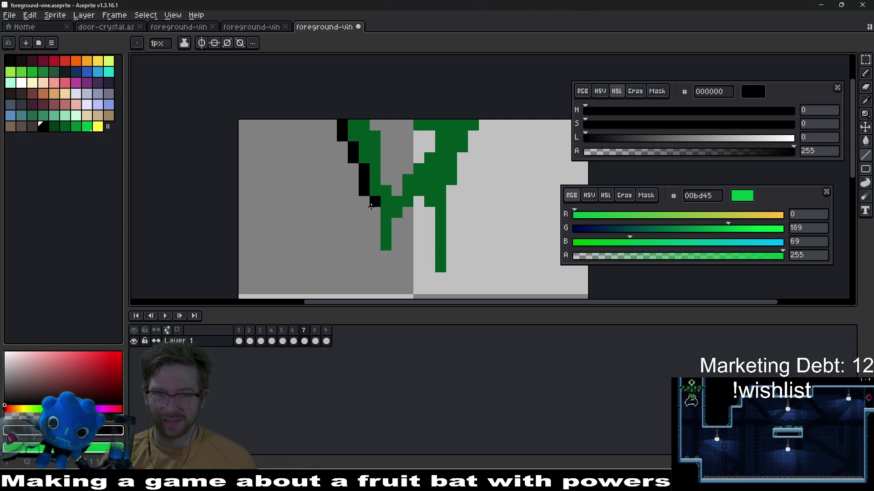
- Outline the left strand's lower edge and the right strand's tip and side in black
click(396, 246)
click(396, 235)
click(396, 224)
click(408, 213)
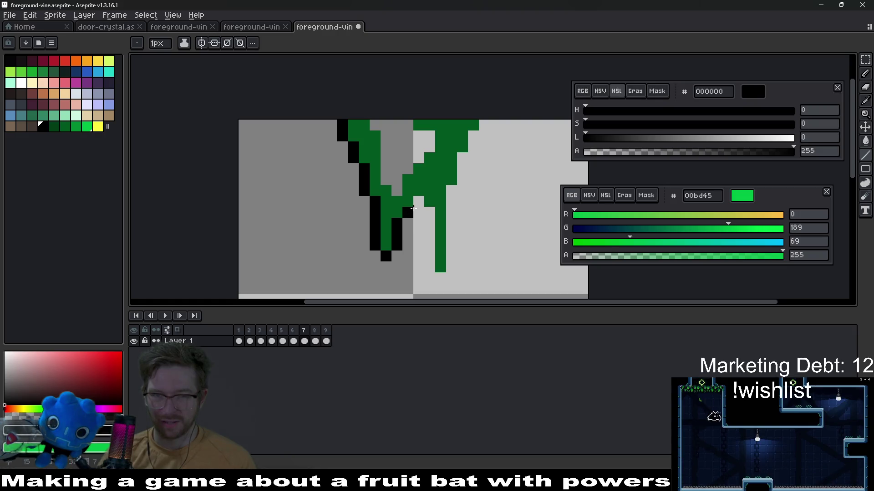
drag(428, 250, 433, 269)
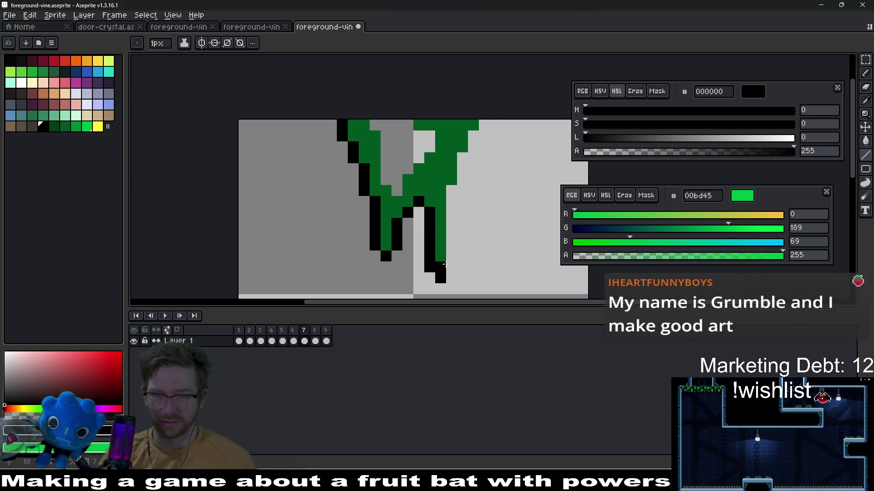
drag(446, 221, 451, 191)
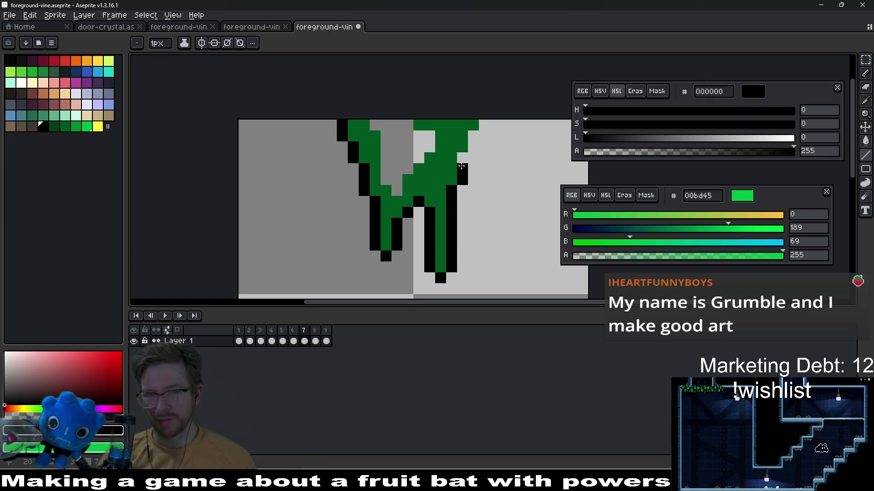
- Add black outline pixels at the vine's corners and along the inner gap, closing it at the top
click(484, 124)
click(386, 180)
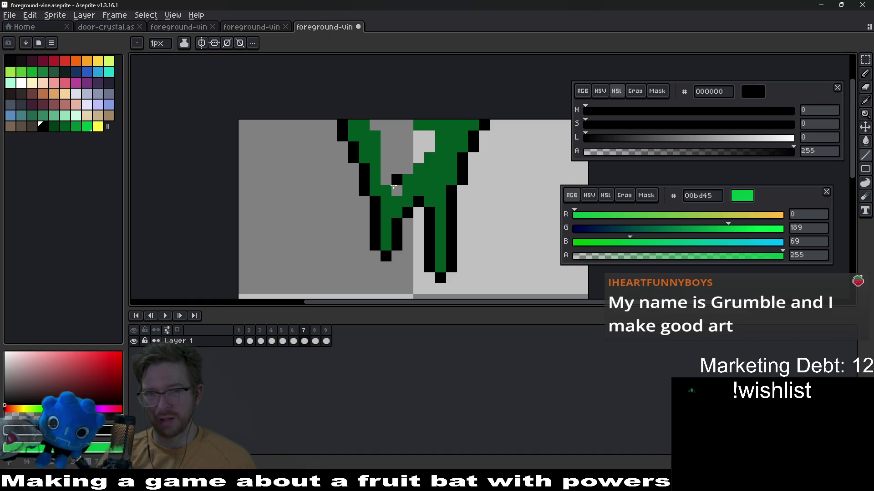
click(397, 190)
click(393, 179)
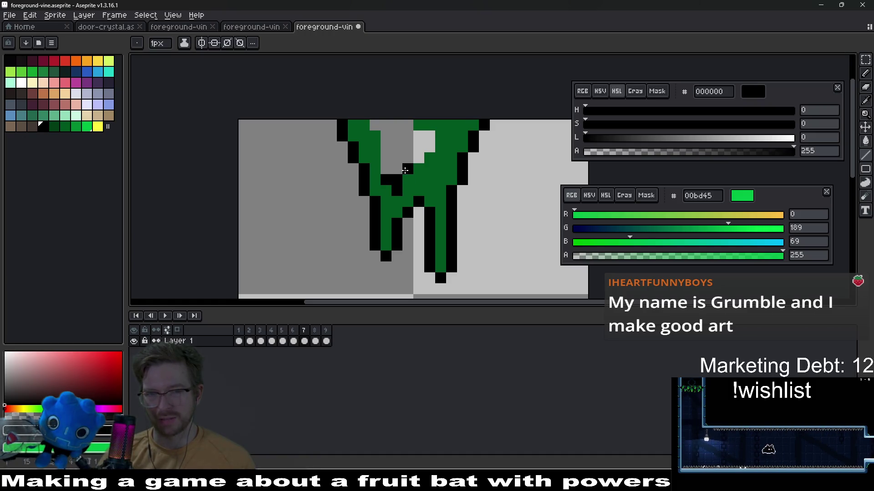
drag(386, 169, 386, 135)
click(418, 136)
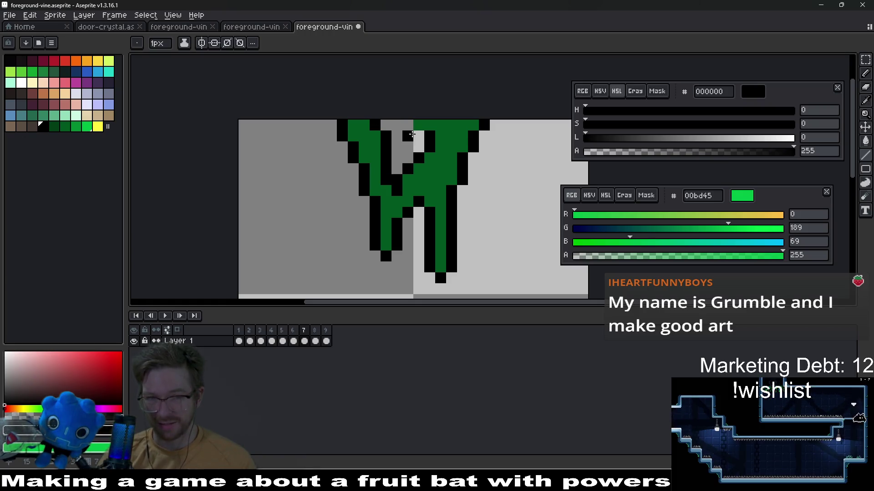
click(407, 125)
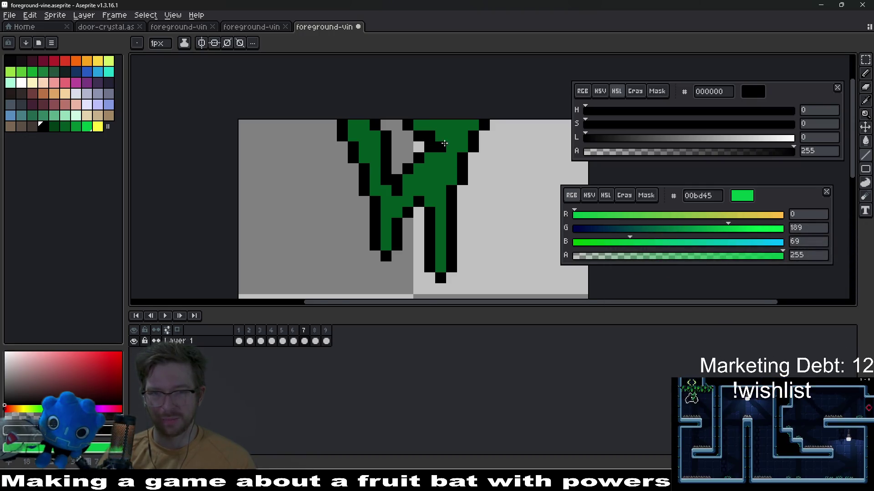
scroll(451, 144, down, 3)
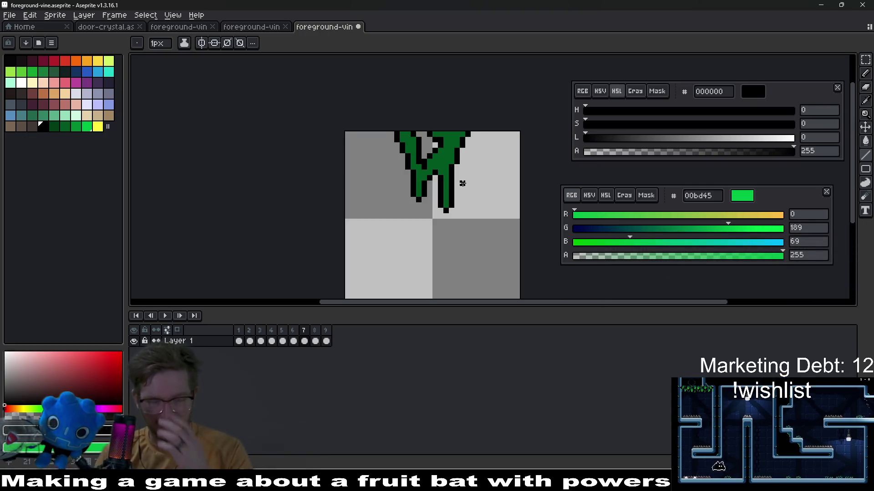
- Paint yellow highlights at a vine tip with bright green pixels above them
click(97, 126)
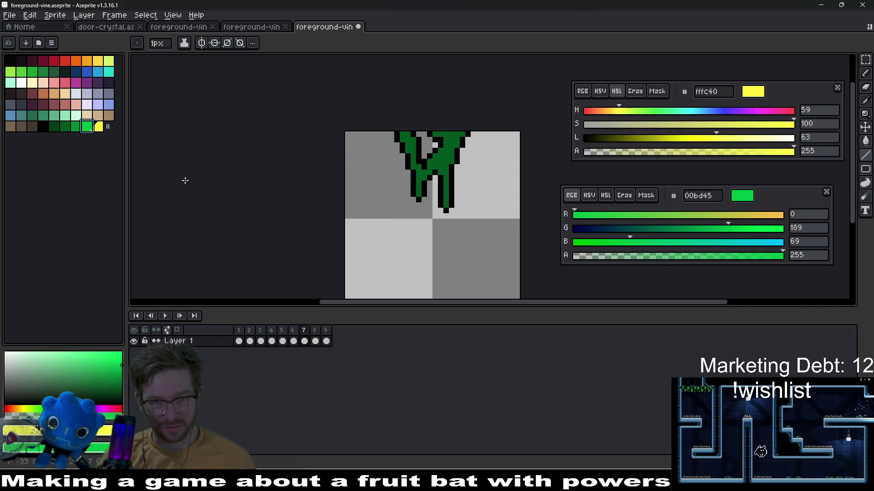
scroll(439, 197, up, 2)
key(b)
drag(457, 219, 458, 207)
right_click(457, 205)
right_click(457, 189)
- Add more yellow tip highlights with bright green above, undoing one misplaced yellow pixel
click(384, 190)
right_click(384, 175)
right_click(385, 160)
click(471, 189)
key(ctrl+z)
scroll(470, 191, down, 3)
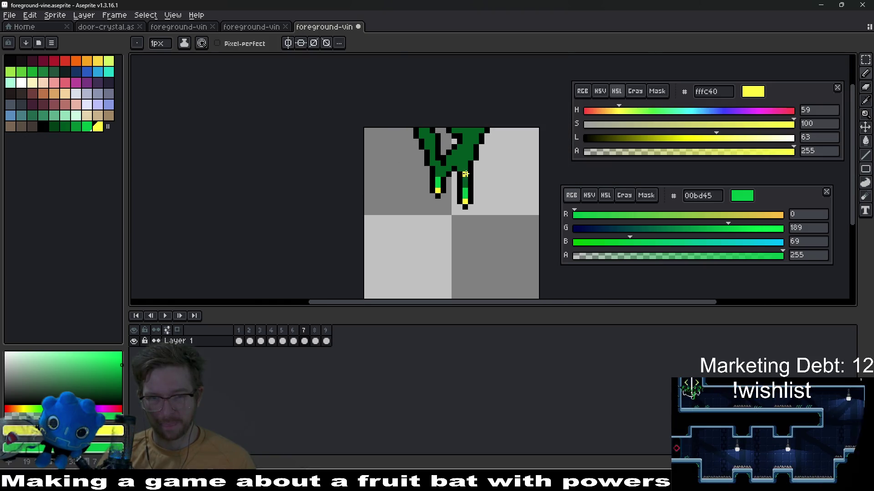
scroll(404, 198, up, 3)
click(399, 170)
drag(491, 172, 455, 217)
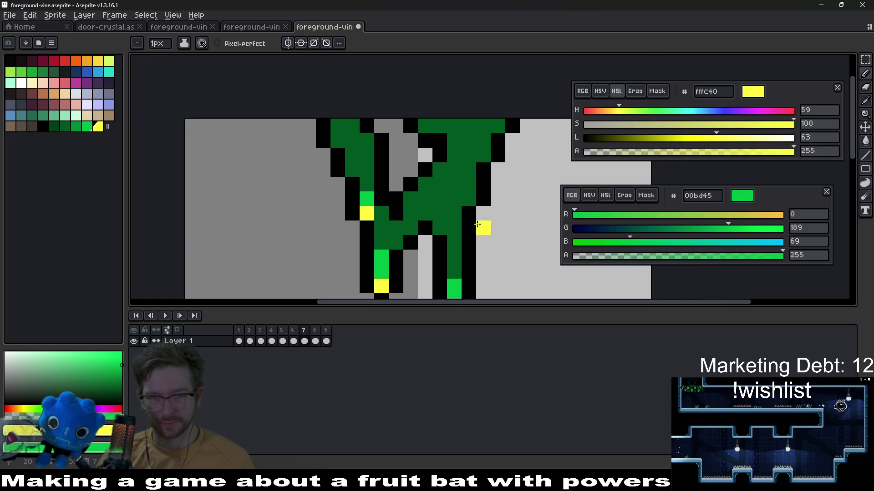
right_click(469, 186)
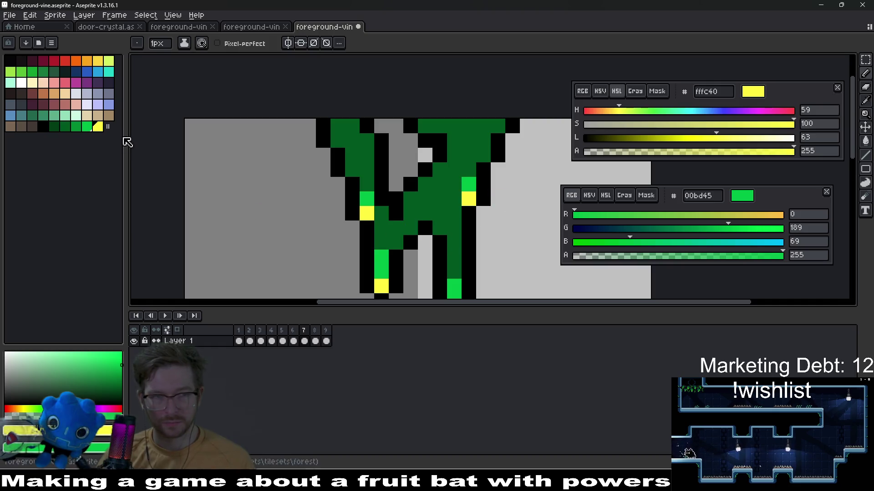
- Lighten dark vine pixels left of centre with mid green 008a32
click(76, 126)
mouse_move(396, 241)
mouse_down()
mouse_move(380, 212)
mouse_move(421, 214)
mouse_move(455, 257)
mouse_move(453, 209)
mouse_move(436, 204)
mouse_up()
click(372, 198)
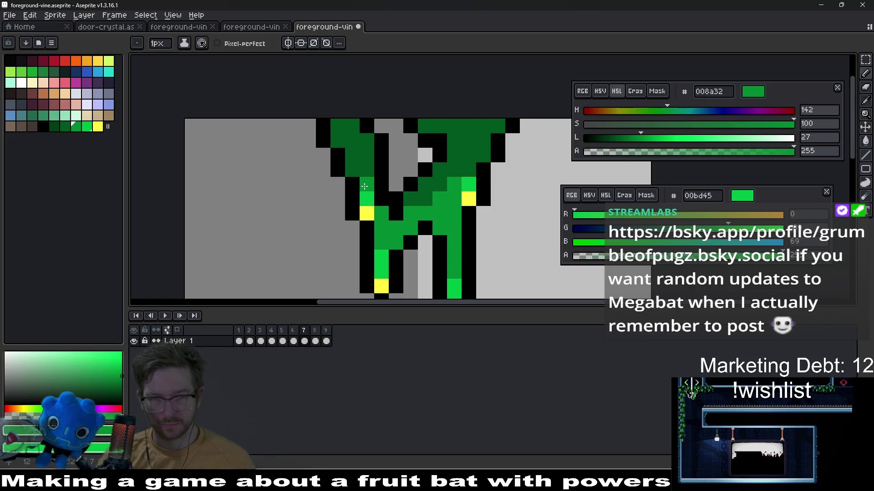
scroll(352, 171, down, 3)
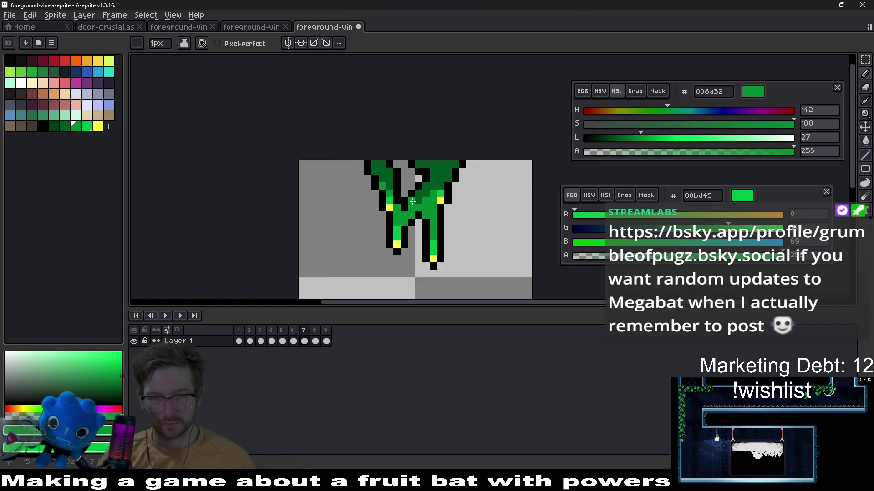
scroll(356, 168, up, 3)
- Shade the vine's top row with darkest green 003d16 and save the sprite
click(54, 127)
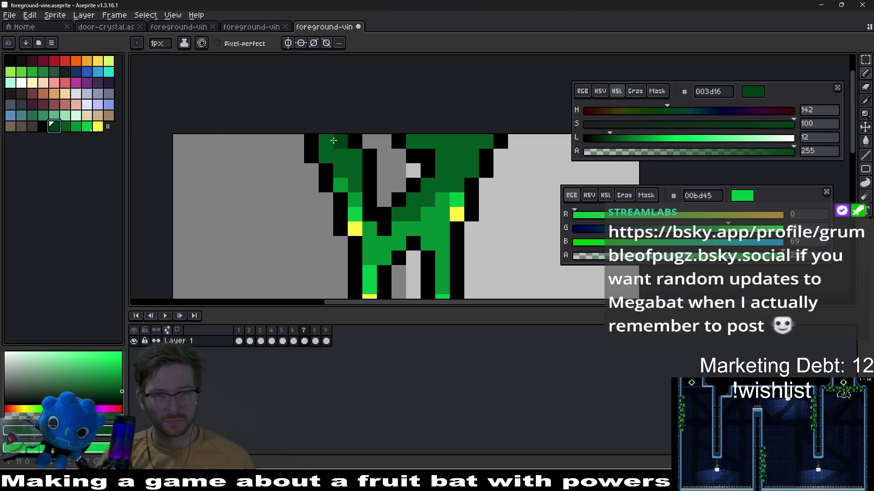
scroll(323, 150, up, 2)
mouse_move(322, 140)
mouse_down()
mouse_move(344, 163)
mouse_move(314, 159)
mouse_up()
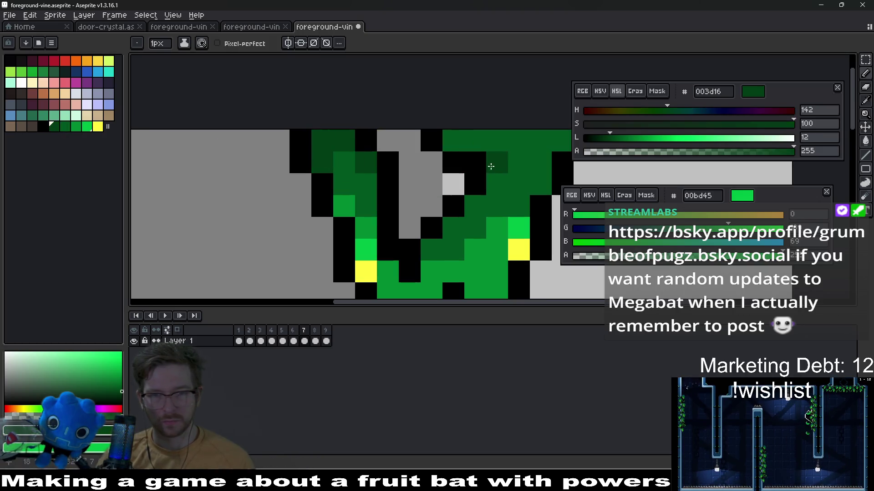
drag(453, 140, 534, 142)
scroll(534, 171, down, 5)
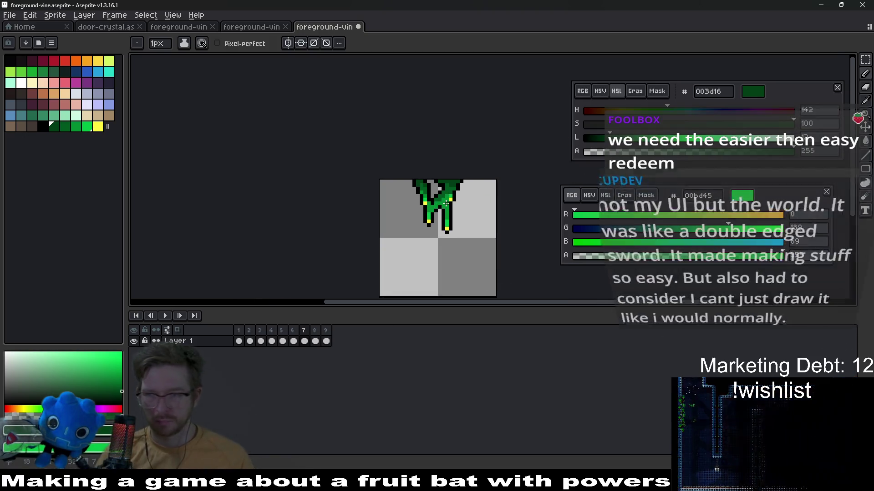
key(ctrl+s)
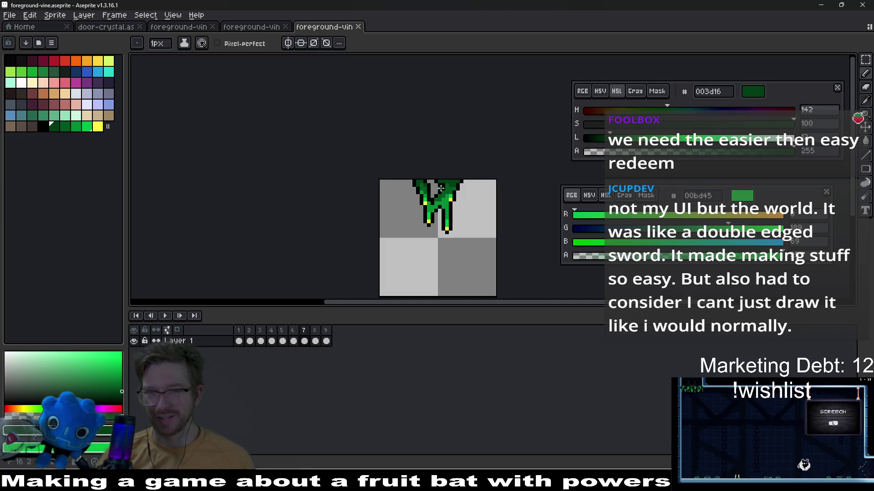
- Eyedrop the mid green from the vine and paint one more green pixel
scroll(469, 189, up, 1)
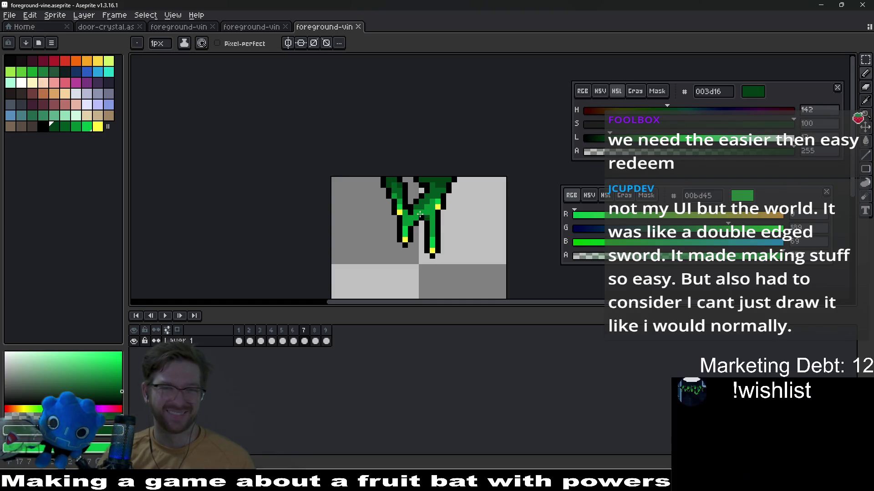
scroll(460, 228, up, 3)
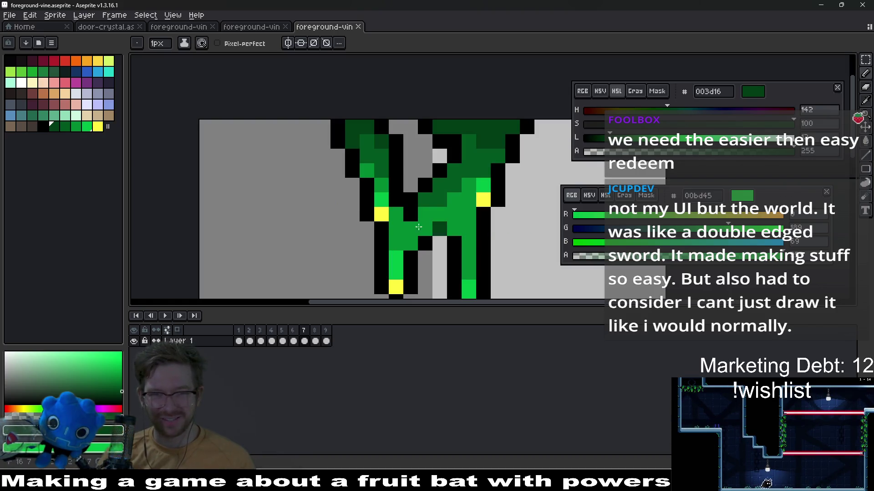
key(i)
click(454, 207)
key(b)
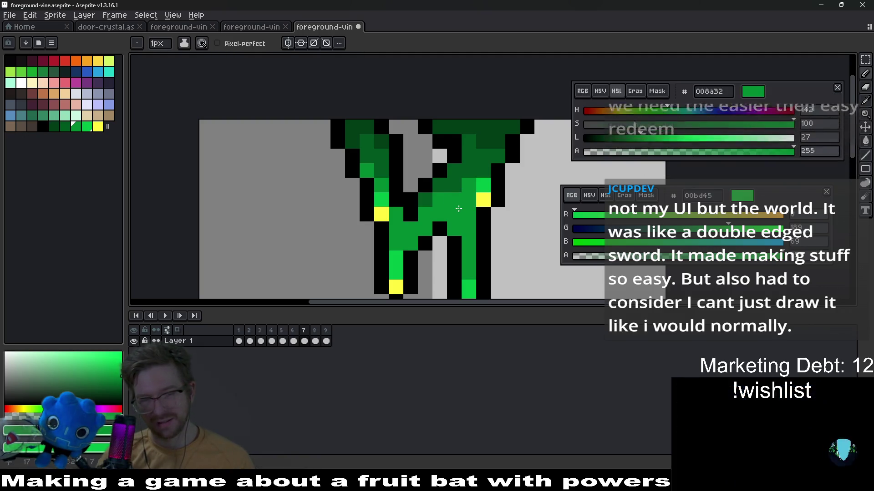
click(453, 183)
scroll(470, 207, down, 5)
scroll(470, 208, up, 4)
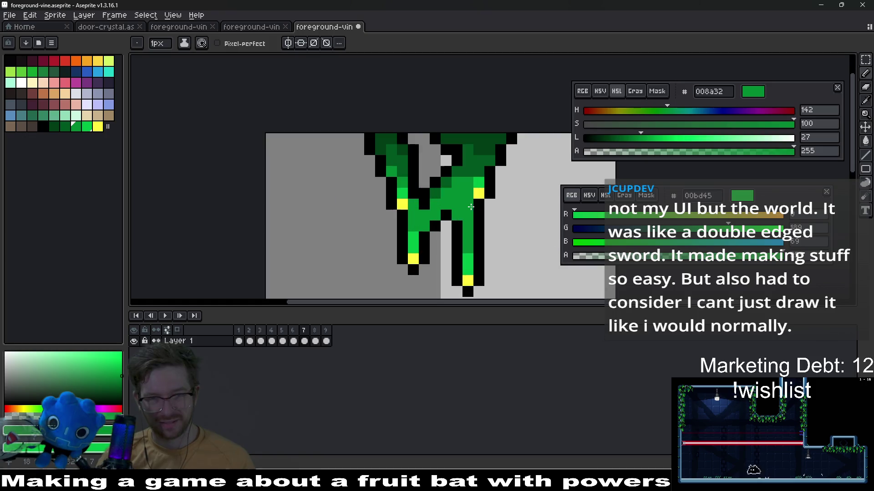
- Sample the darker green, save the sprite, and go to frame 8
alt+click(463, 182)
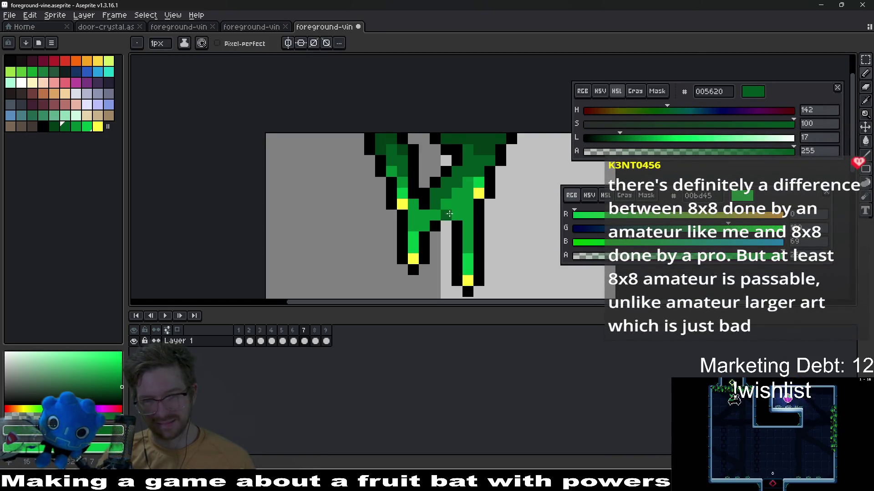
scroll(484, 235, down, 3)
key(ctrl+s)
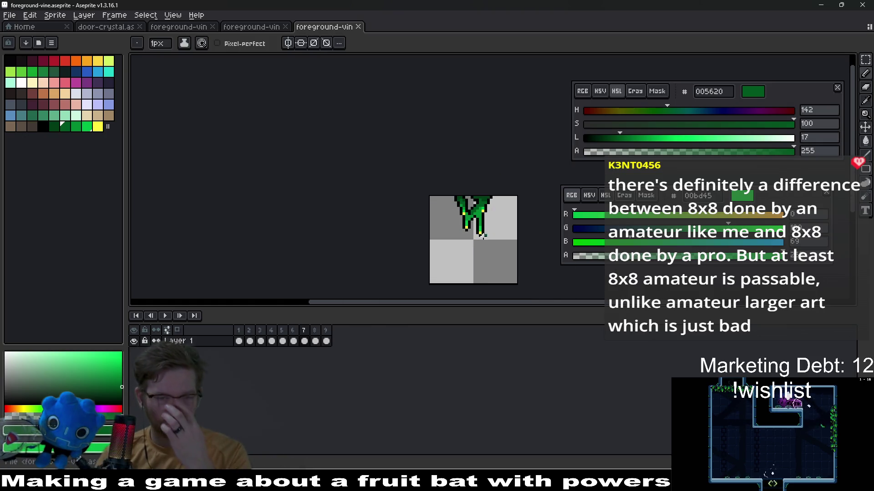
click(316, 331)
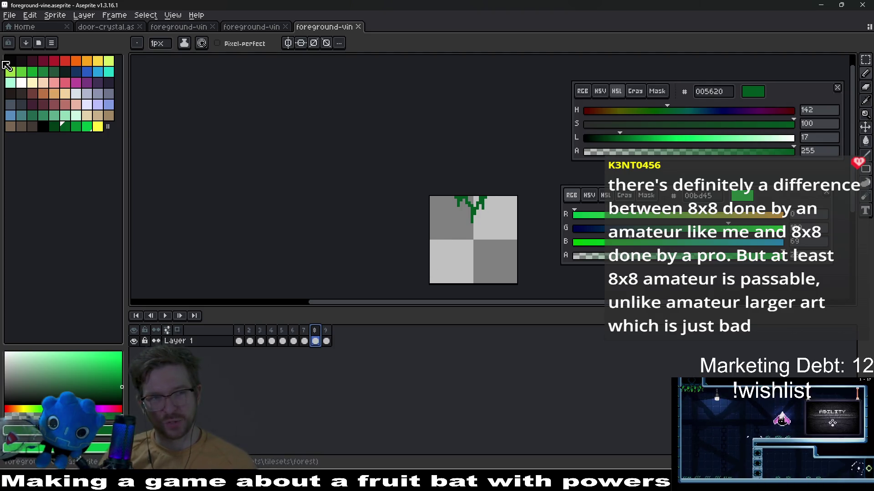
- Outline the vine's top edge and left stem with black pixels
click(49, 129)
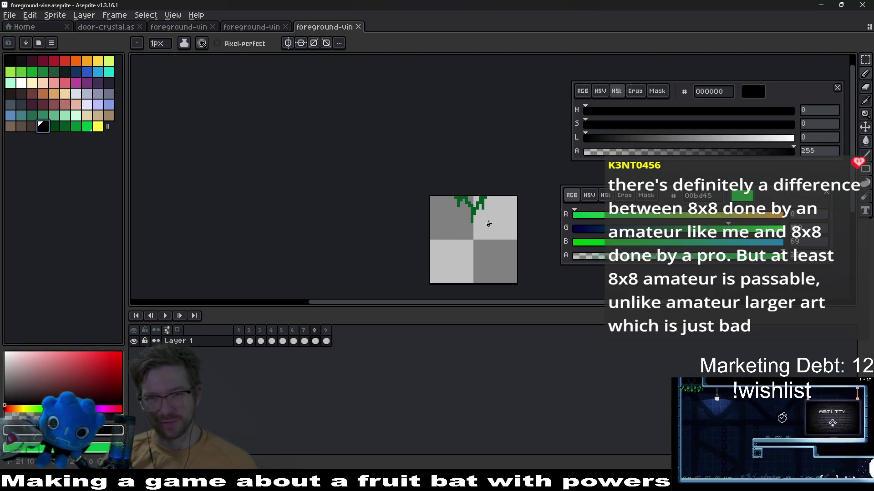
scroll(453, 214, up, 2)
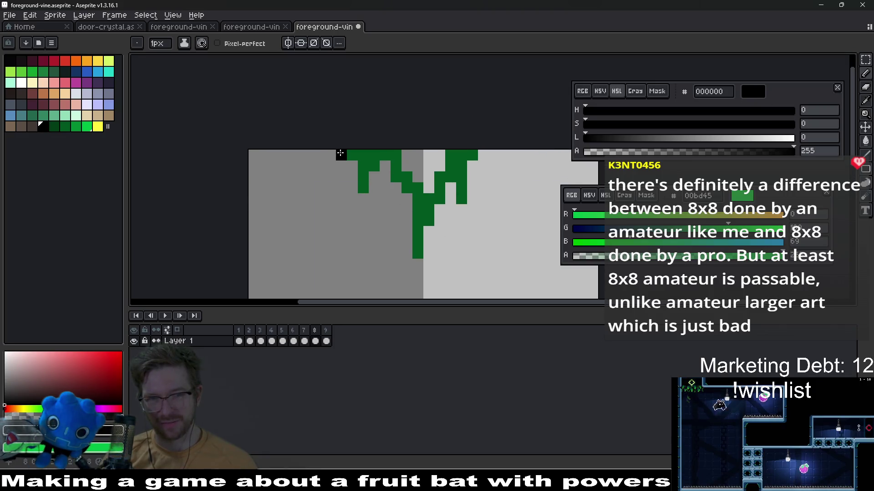
drag(374, 177, 385, 166)
click(398, 190)
mouse_move(404, 210)
mouse_down()
mouse_move(407, 255)
mouse_move(441, 219)
mouse_up()
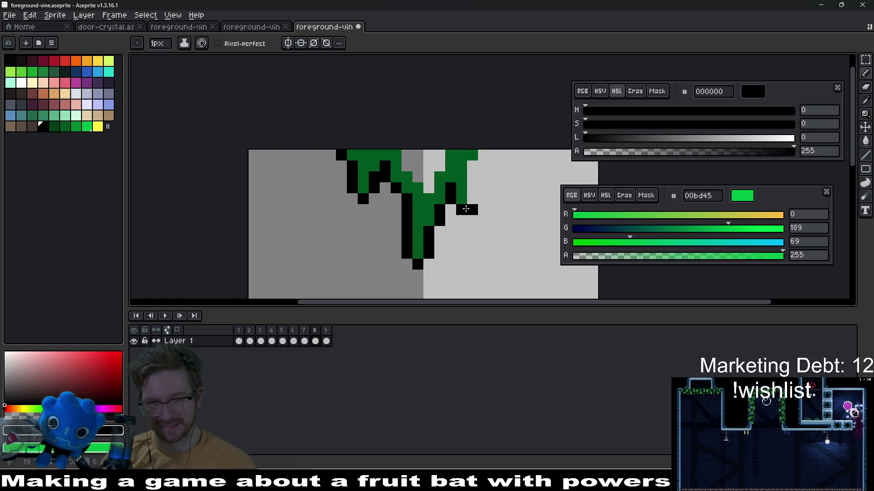
- Sample the vine's dark green and extend the right stem downward
key(i)
click(464, 201)
key(b)
drag(461, 208, 461, 220)
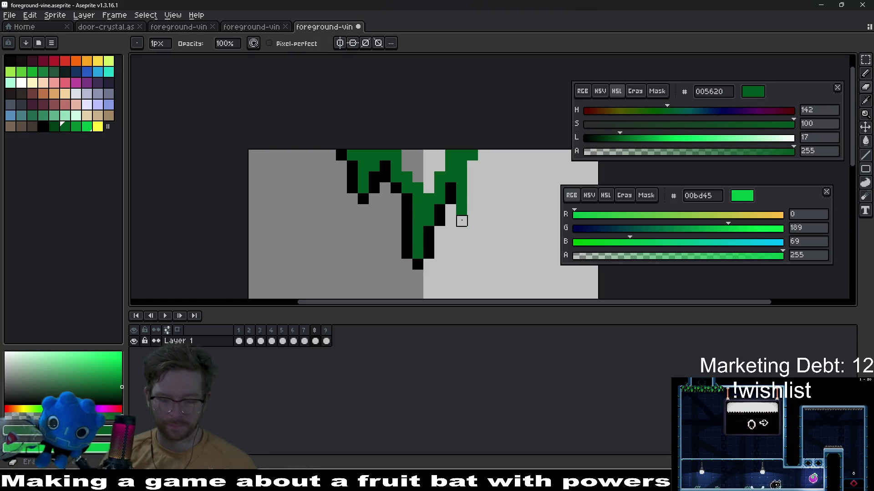
- Outline the right stem, top-right corner, top edge and middle gap in black
key(i)
click(452, 195)
key(b)
click(462, 222)
drag(472, 209, 472, 166)
click(483, 155)
click(438, 157)
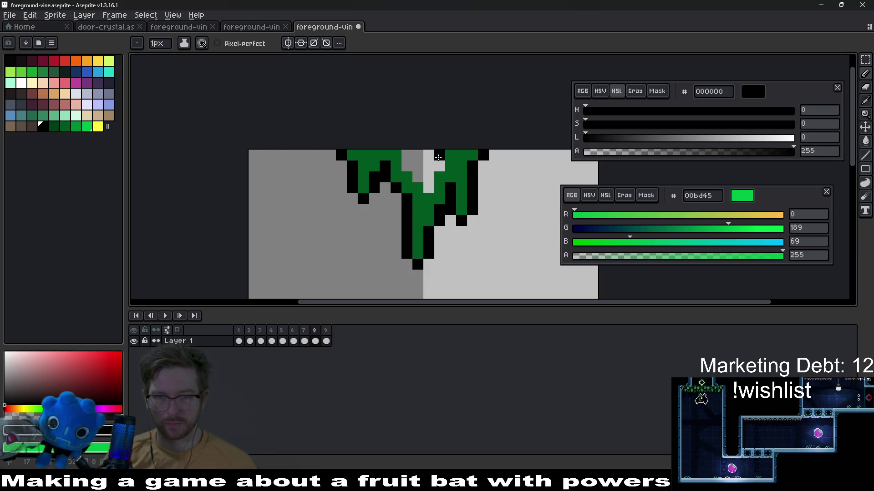
click(429, 178)
click(408, 156)
scroll(409, 157, down, 8)
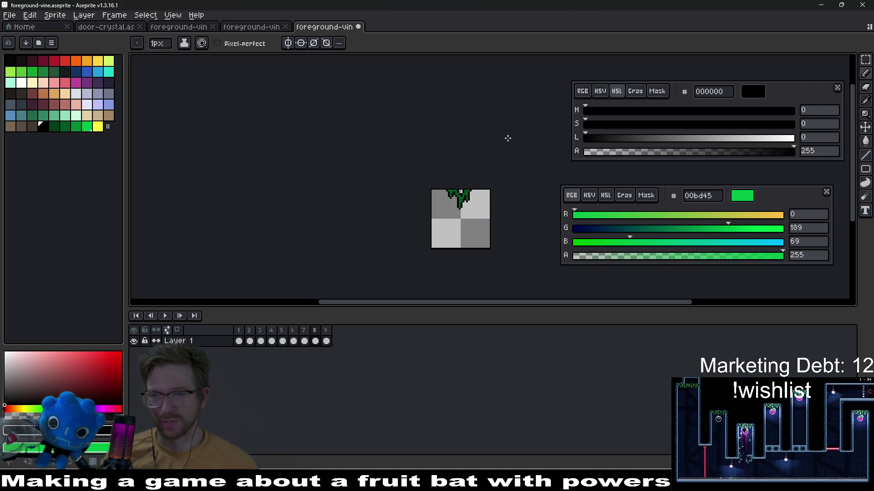
scroll(452, 201, up, 3)
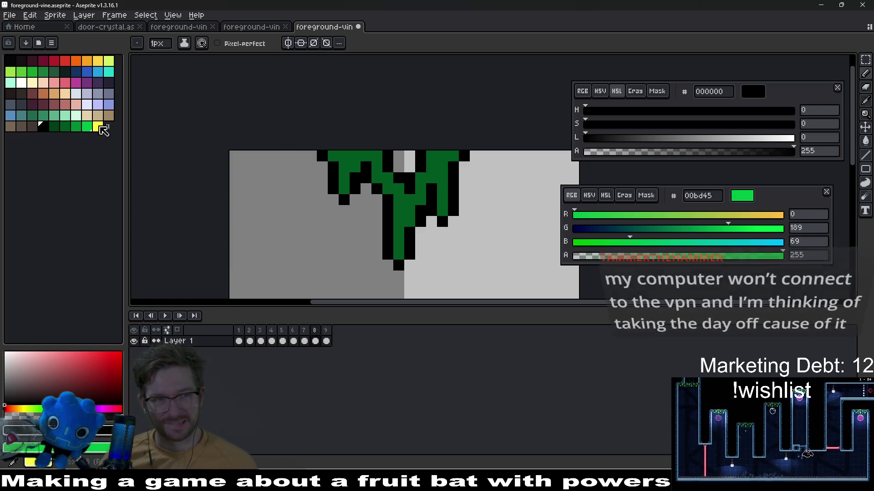
- Place yellow highlights on the vine's leaf tips
click(98, 127)
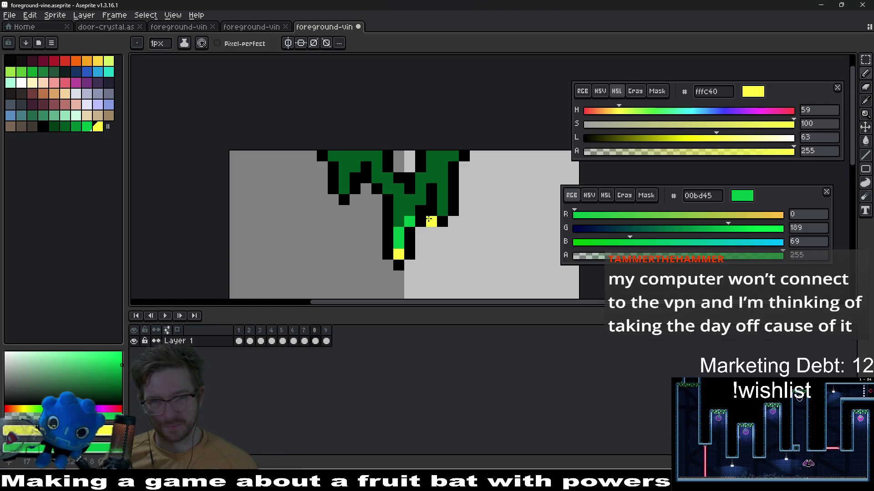
click(443, 210)
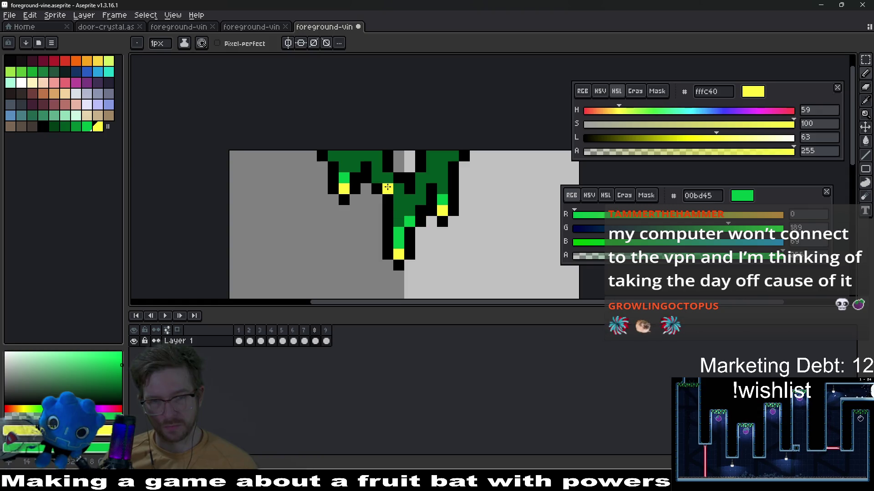
scroll(400, 222, down, 6)
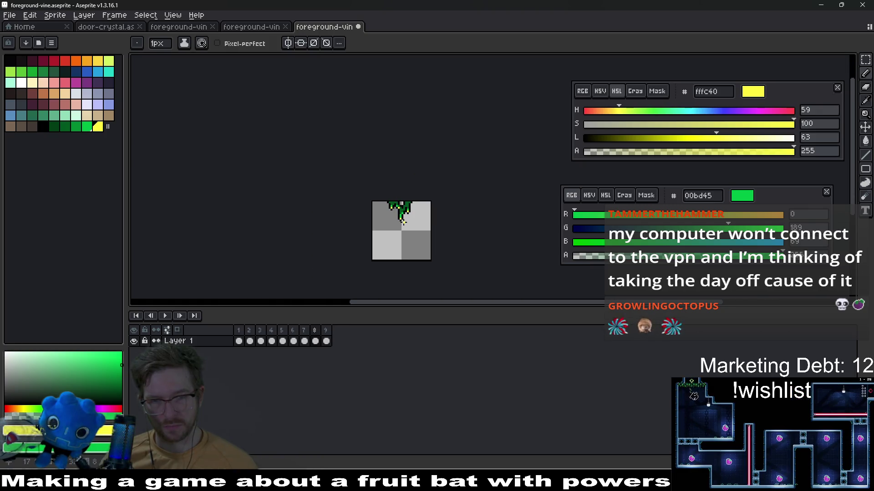
scroll(403, 221, up, 3)
- Shade a diagonal run of the stem in mid green
click(87, 127)
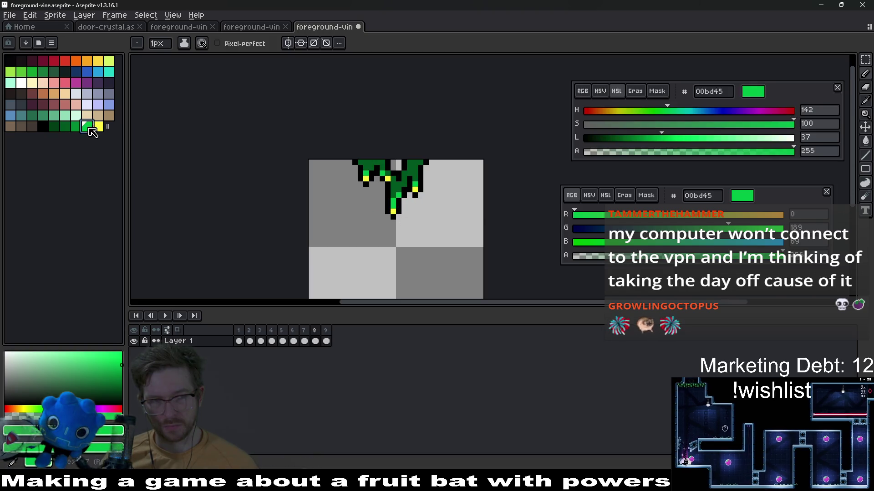
click(76, 127)
scroll(343, 177, up, 3)
scroll(343, 178, up, 2)
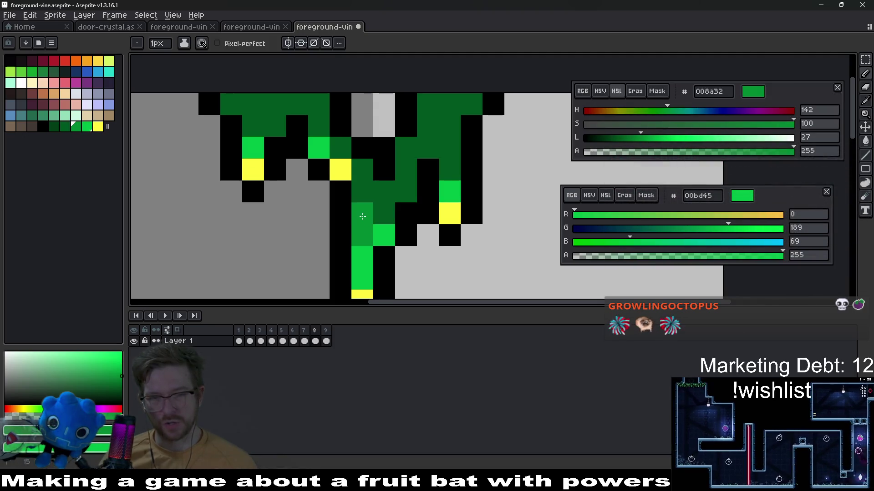
mouse_move(379, 203)
mouse_down()
mouse_move(361, 192)
mouse_move(351, 155)
mouse_up()
scroll(351, 155, down, 3)
scroll(389, 174, up, 2)
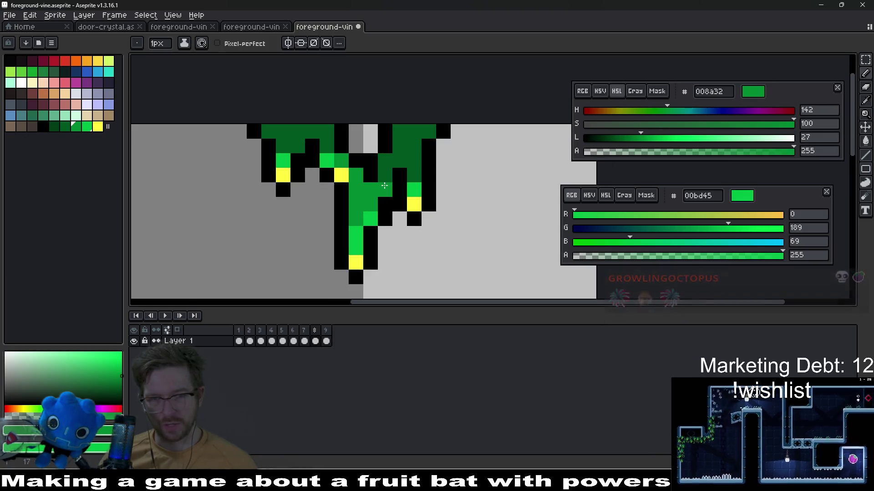
drag(429, 175, 412, 212)
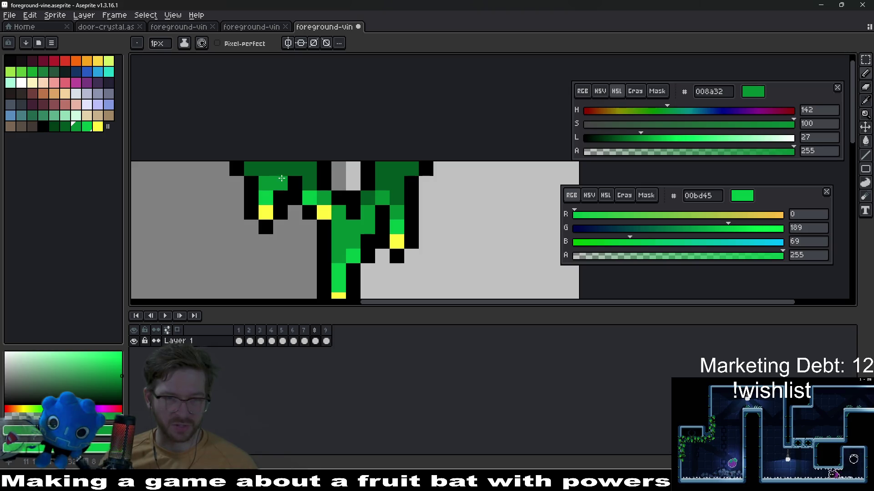
scroll(319, 194, down, 4)
scroll(392, 192, up, 2)
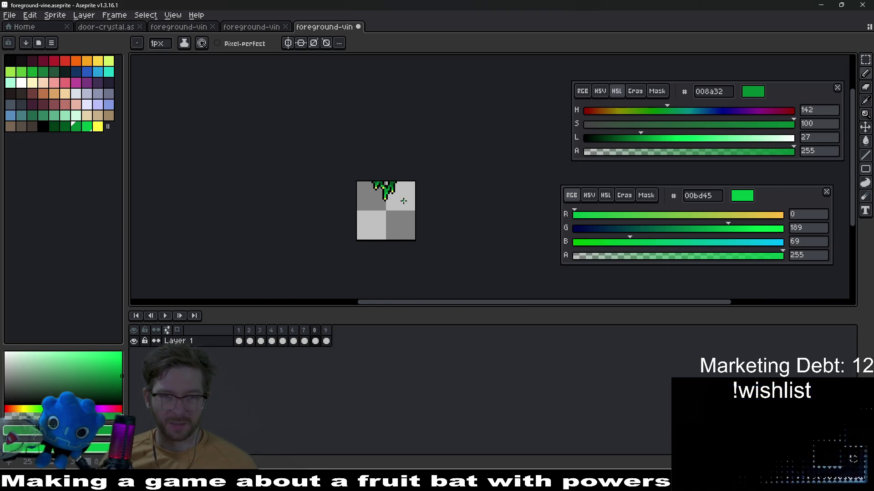
- Add dark-green shadow pixels near the vine tip and outline, then save the sprite
click(58, 126)
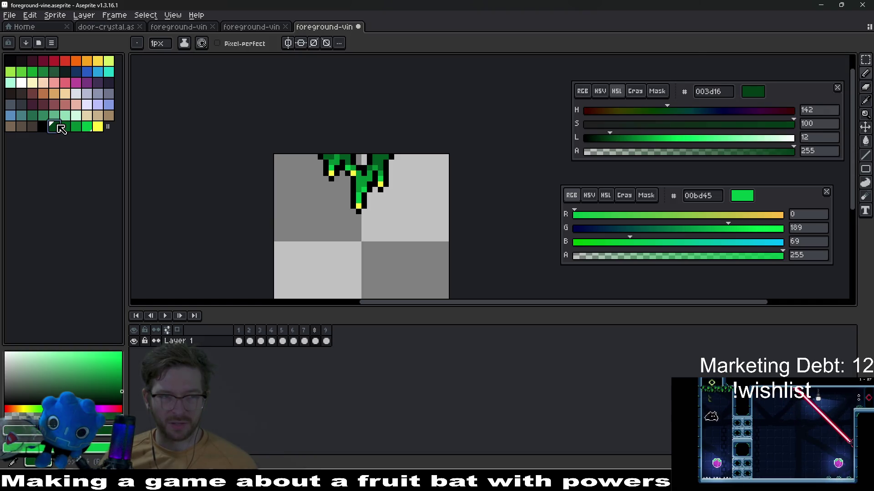
scroll(408, 174, up, 2)
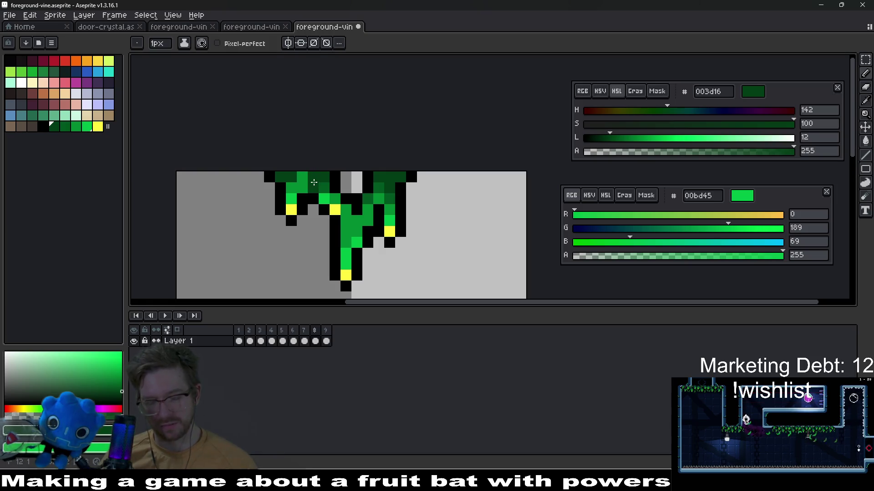
alt+click(302, 178)
click(359, 199)
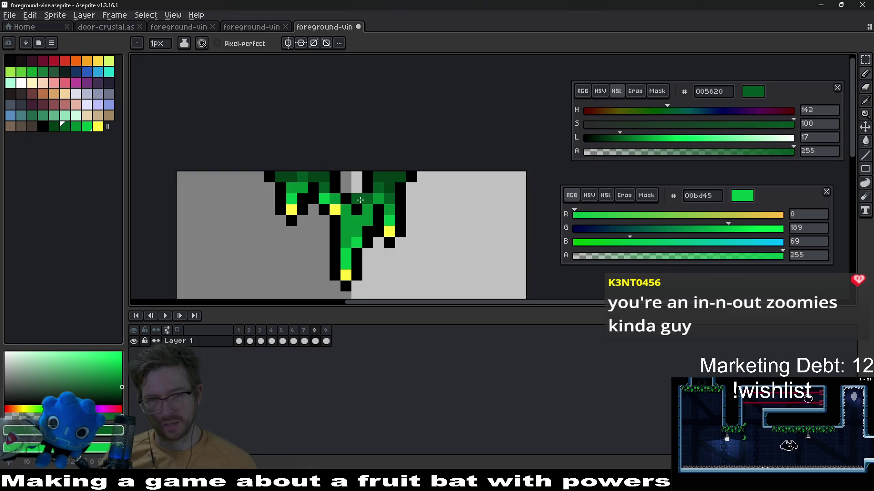
scroll(359, 198, down, 5)
scroll(377, 222, up, 2)
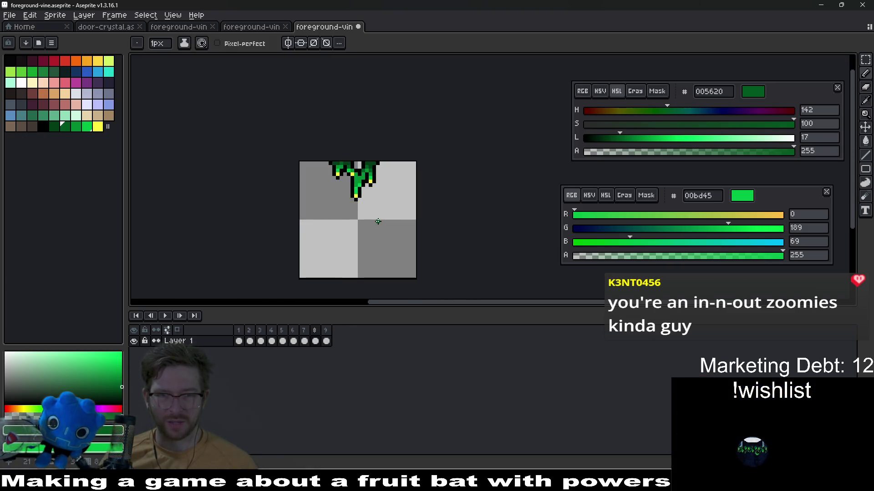
scroll(355, 187, up, 2)
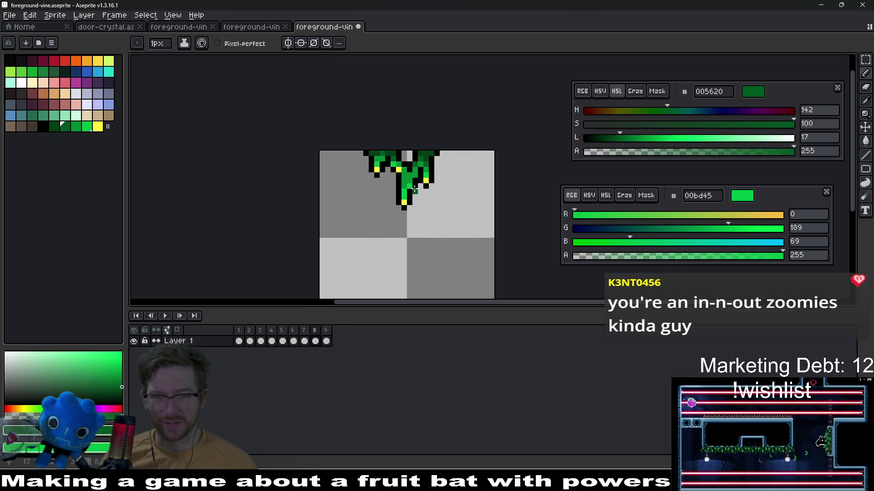
click(419, 216)
scroll(419, 216, up, 2)
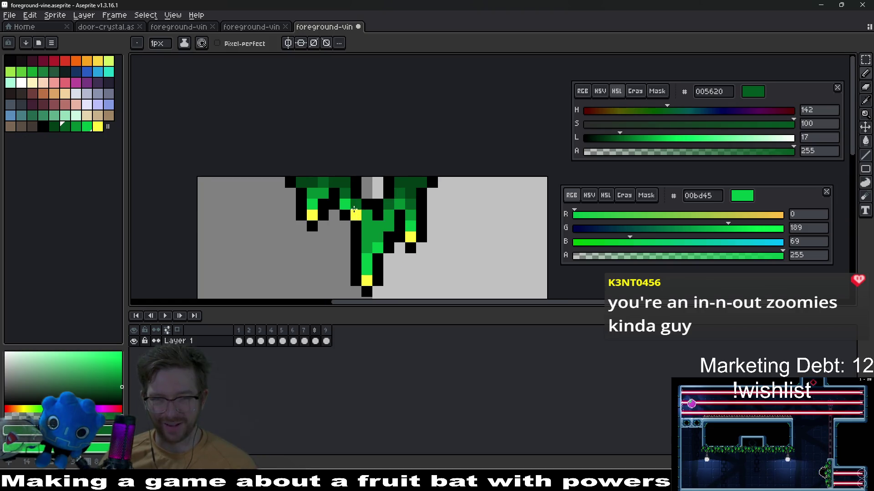
scroll(355, 205, up, 1)
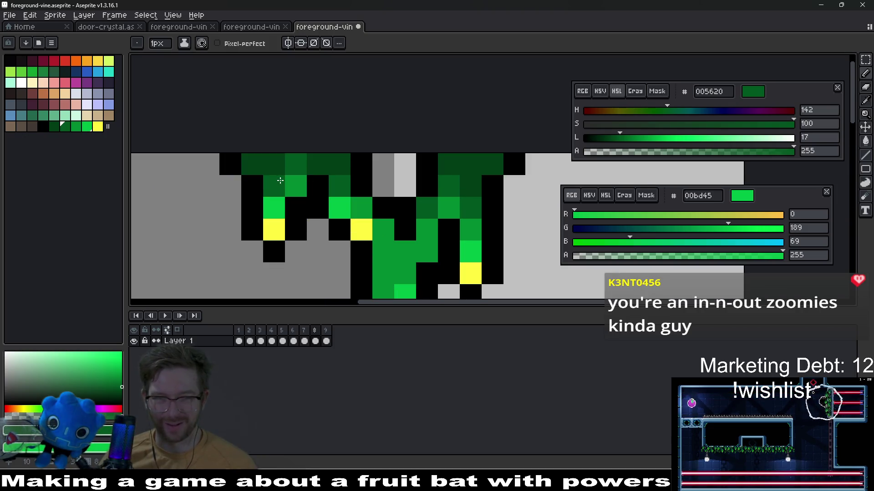
scroll(323, 197, down, 5)
scroll(325, 198, down, 2)
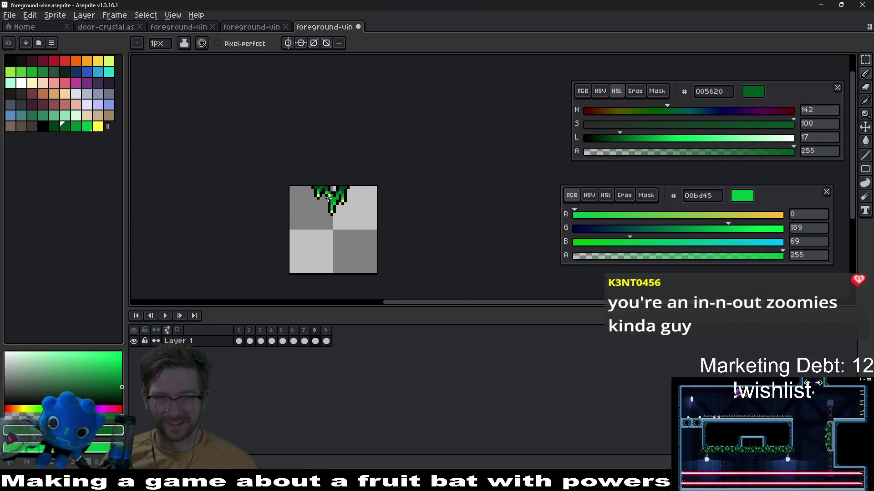
key(ctrl+s)
- Switch to frame 9 and pick black from the palette
click(326, 330)
scroll(336, 200, up, 2)
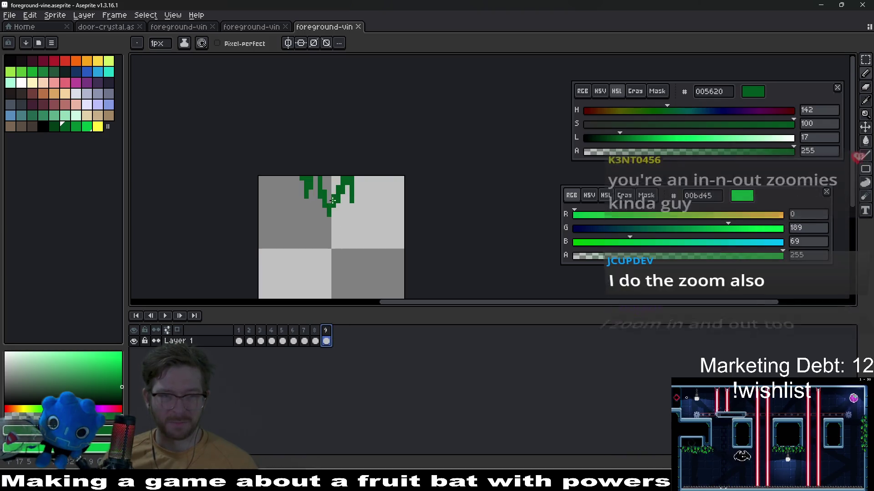
click(44, 129)
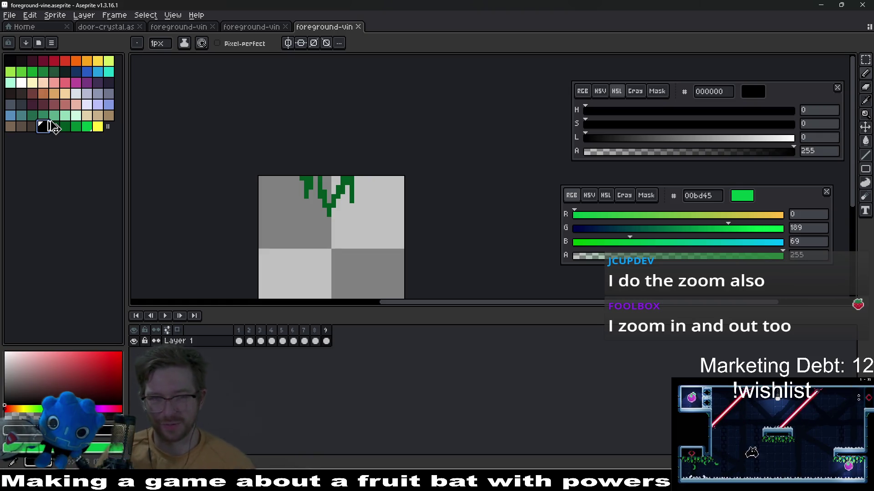
- Box-select the vine's right-hand branches and nudge them one pixel right
scroll(383, 206, up, 2)
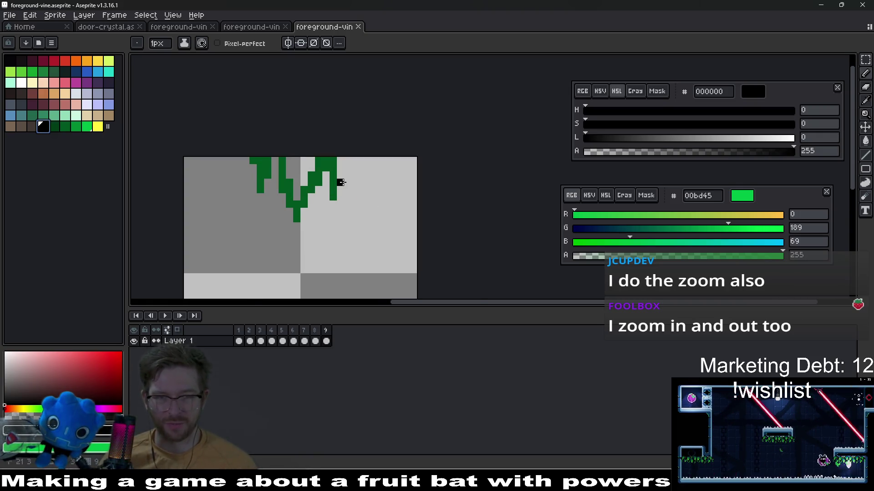
scroll(341, 182, up, 1)
key(m)
drag(276, 147, 369, 241)
key(Right)
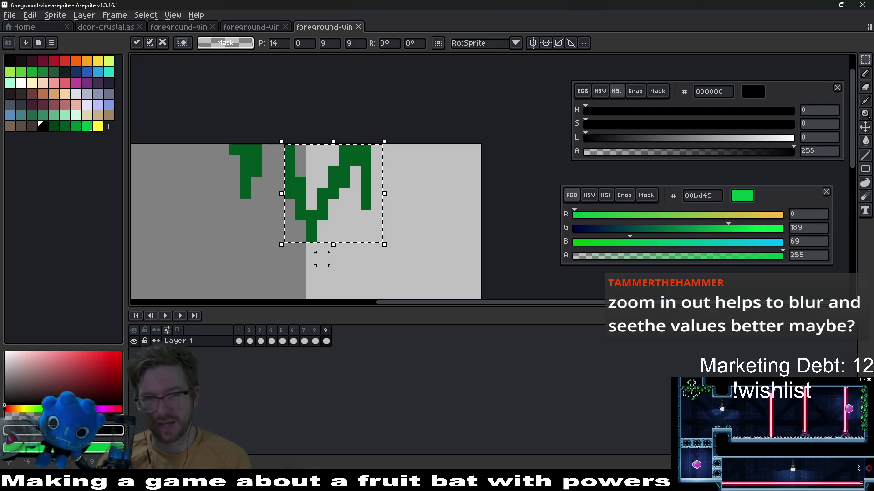
- Drop the selection and lengthen the vine ends with dark green 005620 pixels
key(ctrl+d)
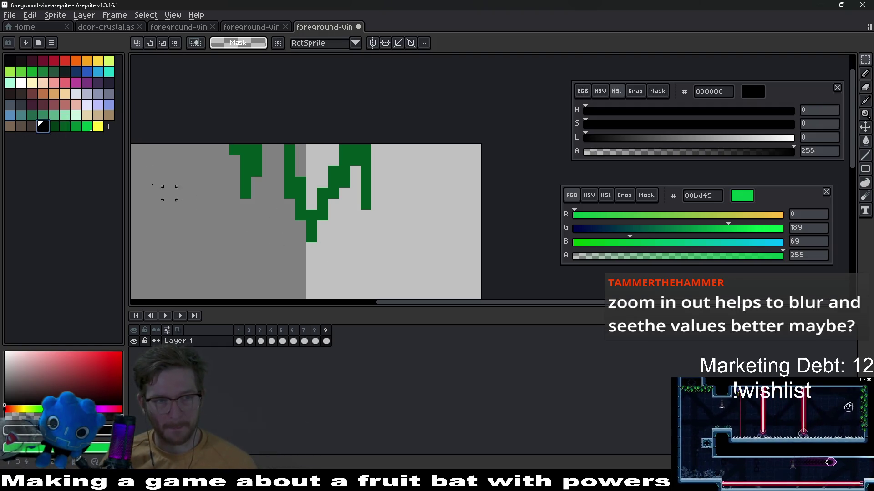
click(65, 129)
key(b)
click(311, 247)
click(366, 215)
click(246, 203)
click(354, 237)
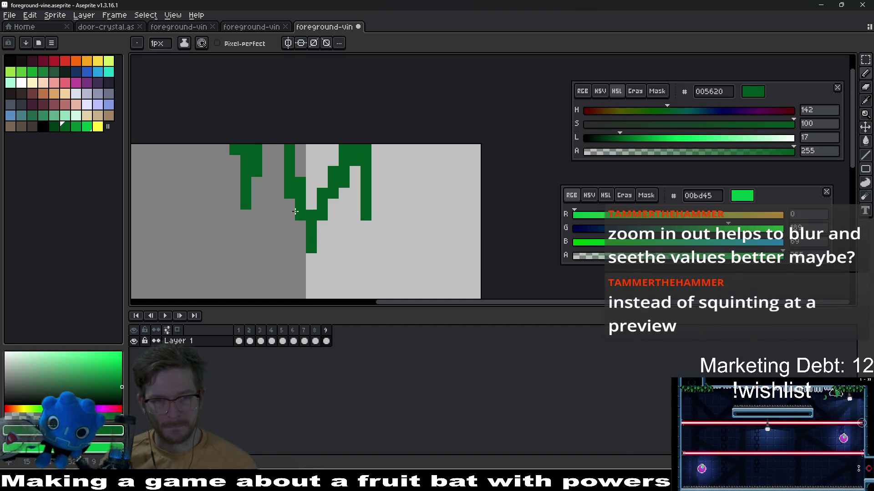
- Outline the vine's diagonal and right edges in black and fill the gap between strands
click(46, 127)
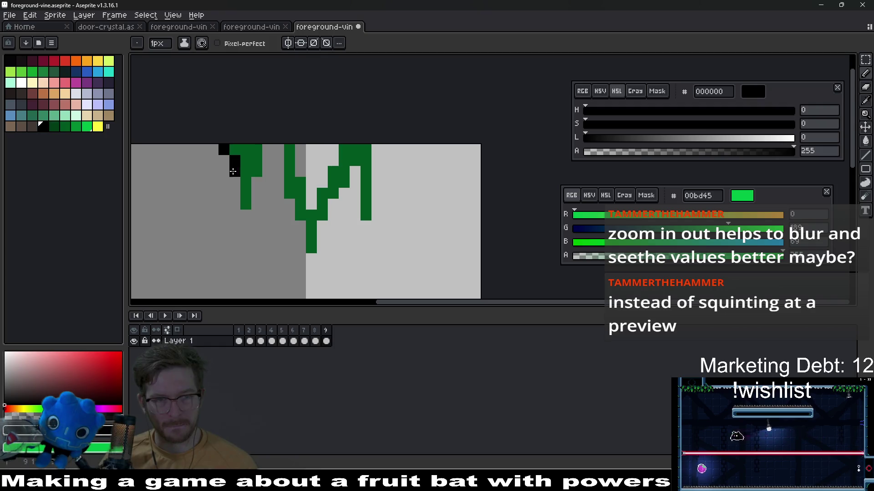
mouse_move(255, 204)
mouse_down()
mouse_move(267, 161)
mouse_move(277, 180)
mouse_up()
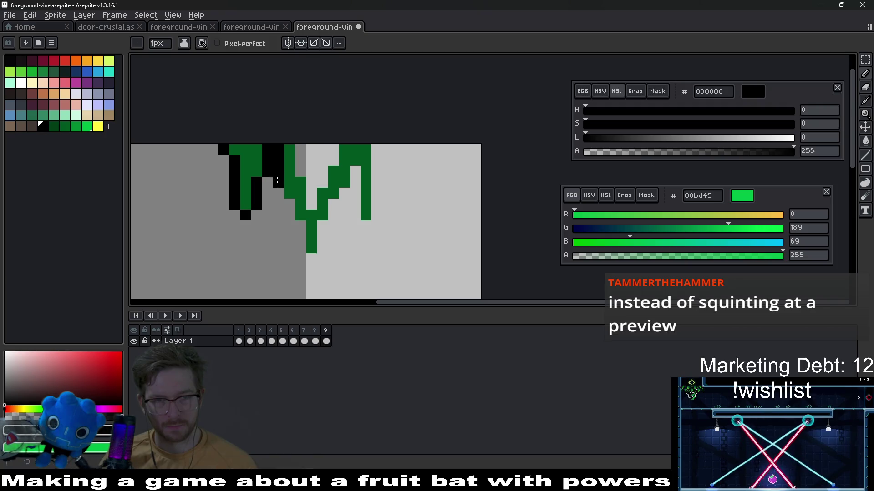
click(300, 226)
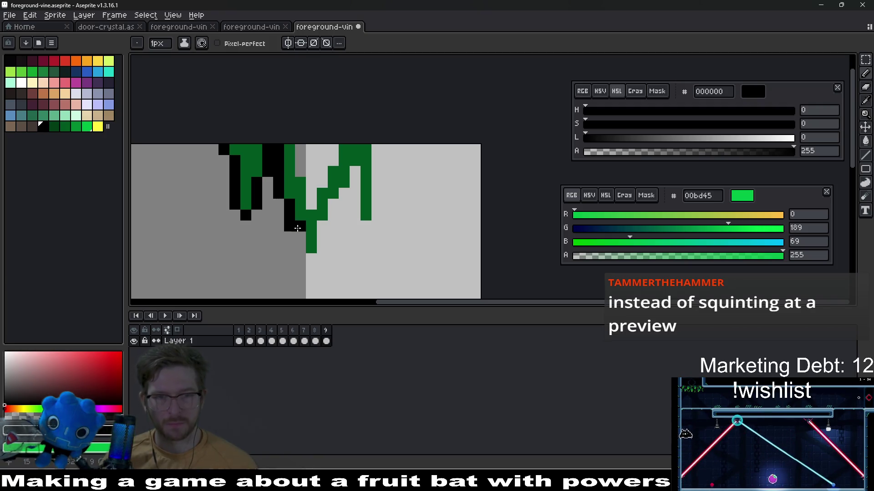
key(l)
drag(302, 228, 299, 256)
key(ctrl+z)
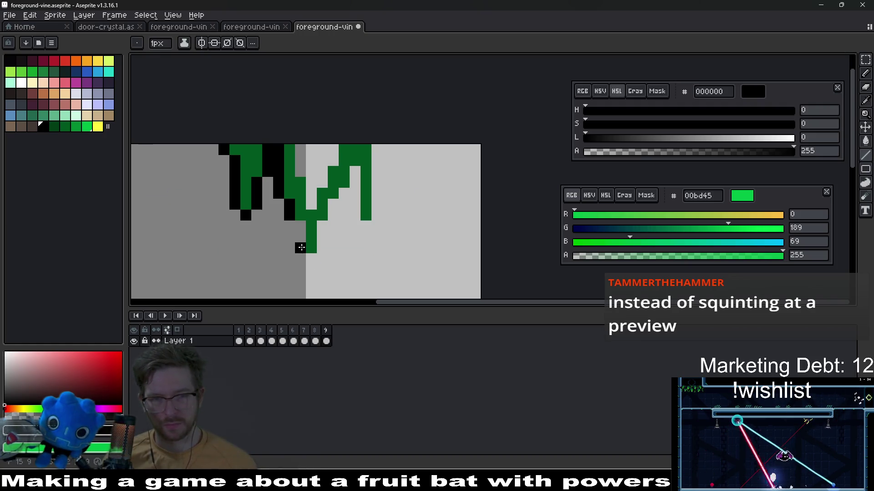
drag(321, 232, 352, 186)
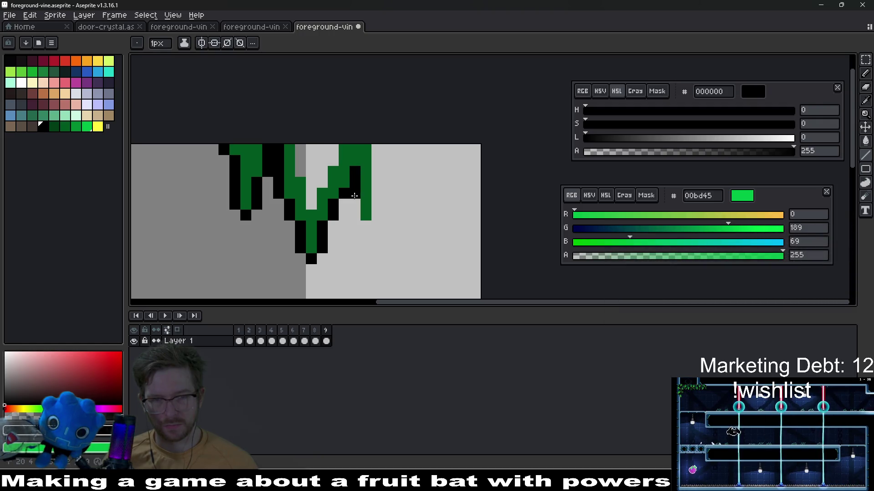
drag(374, 218, 377, 161)
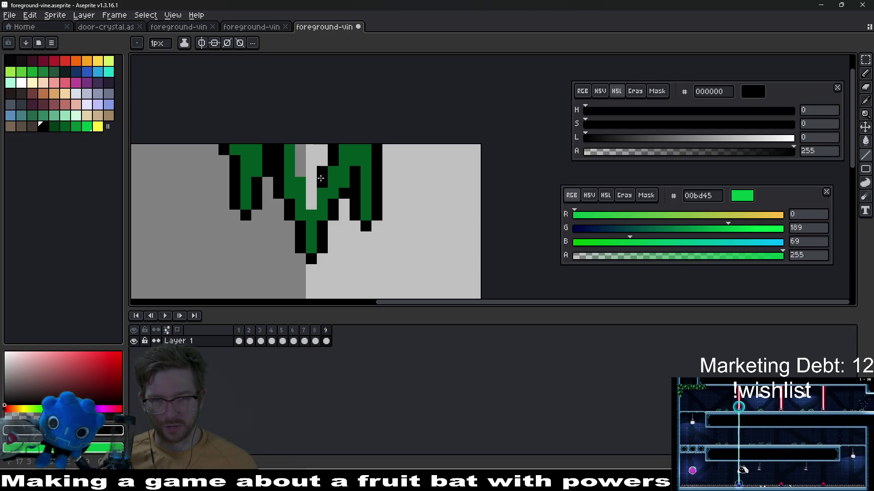
click(310, 195)
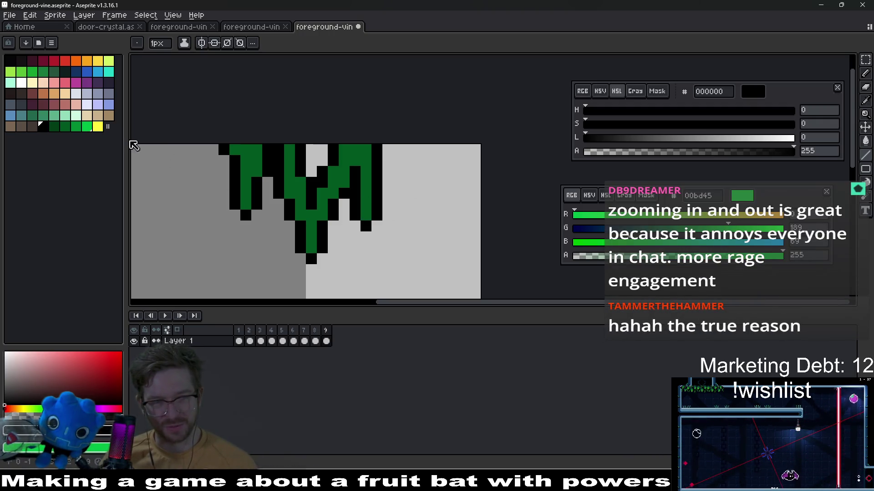
click(97, 126)
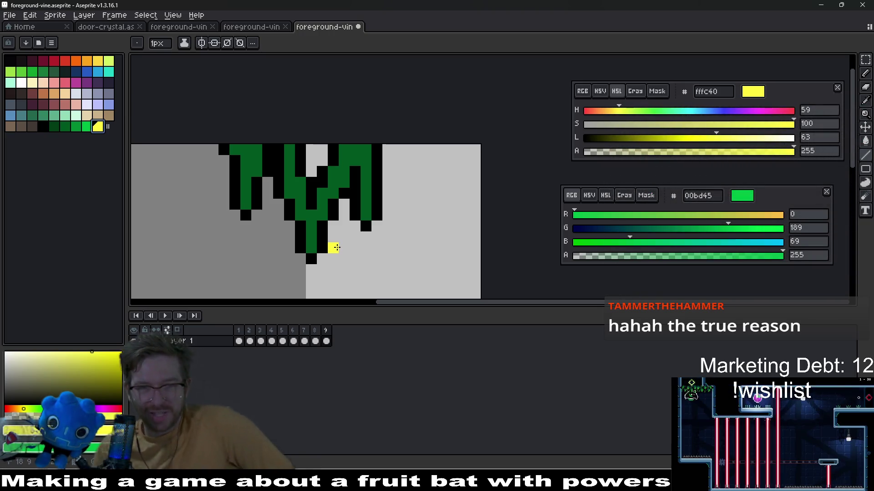
- Dot a yellow fffc40 tip highlight and brighten nearby leaf pixels with 00bd45
click(308, 250)
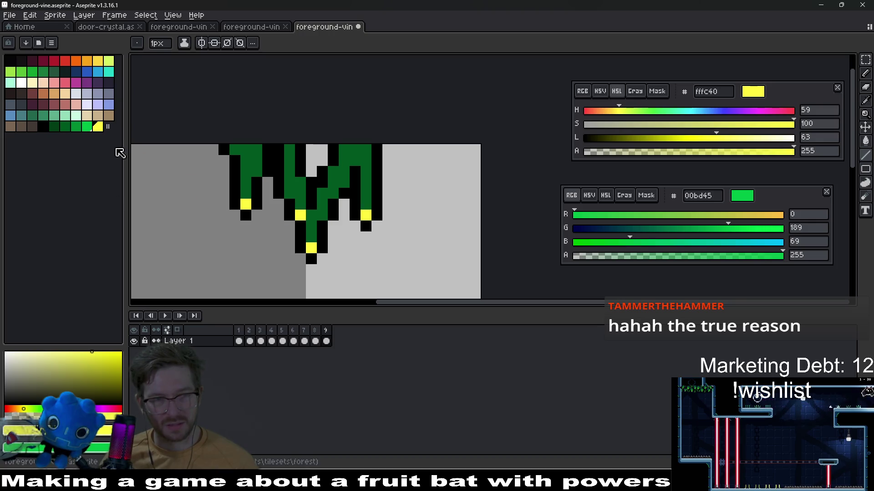
click(87, 126)
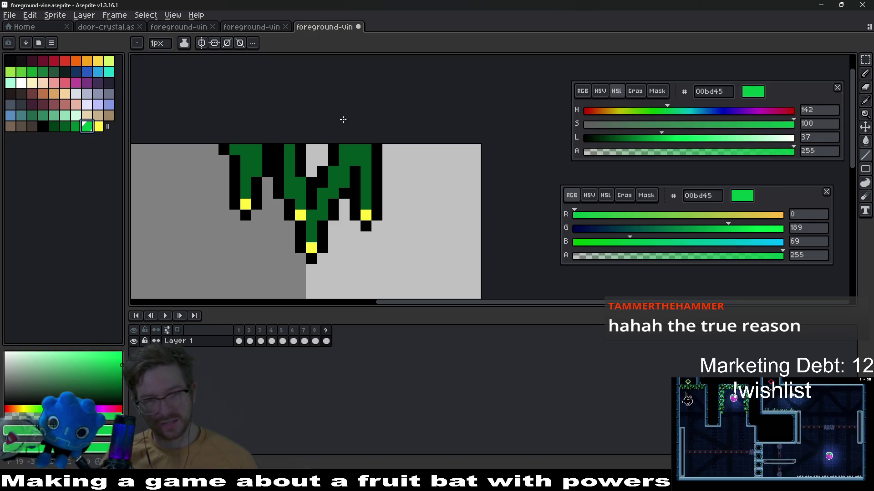
drag(308, 237, 305, 224)
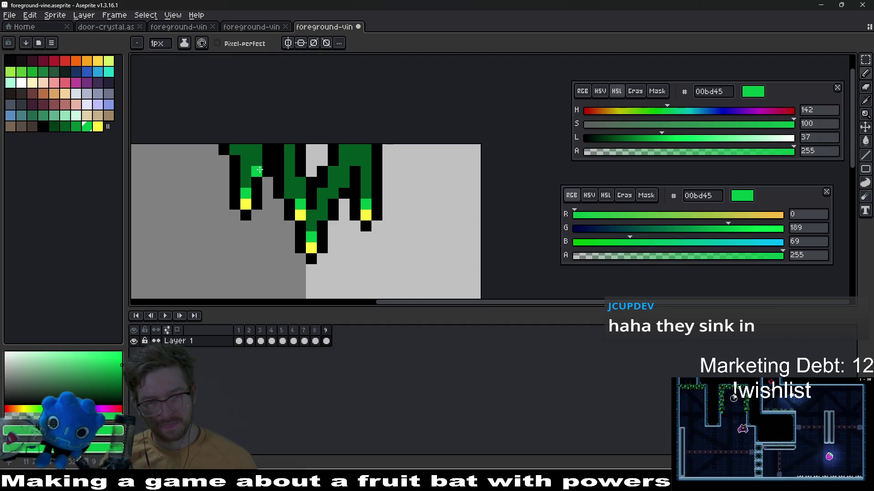
click(332, 194)
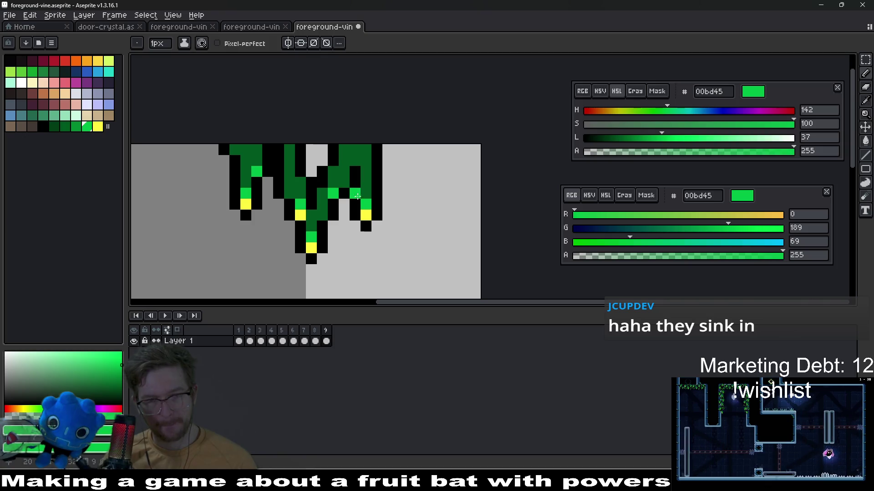
scroll(356, 196, down, 5)
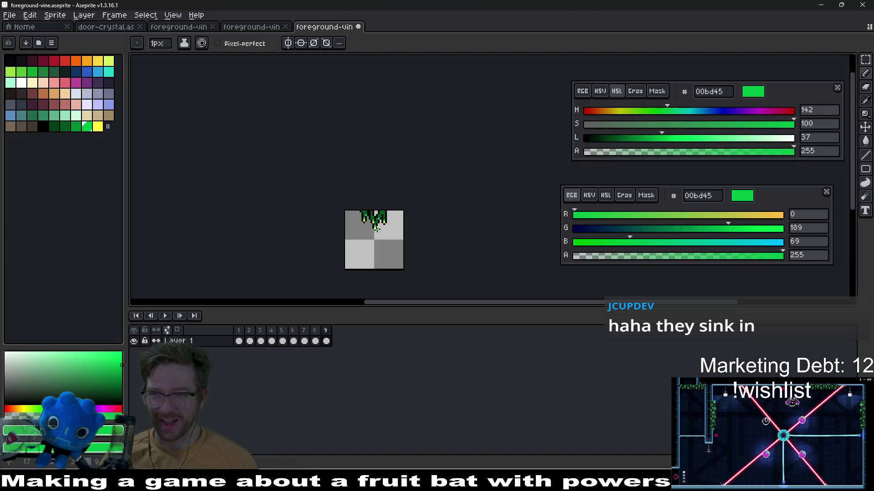
scroll(372, 236, up, 4)
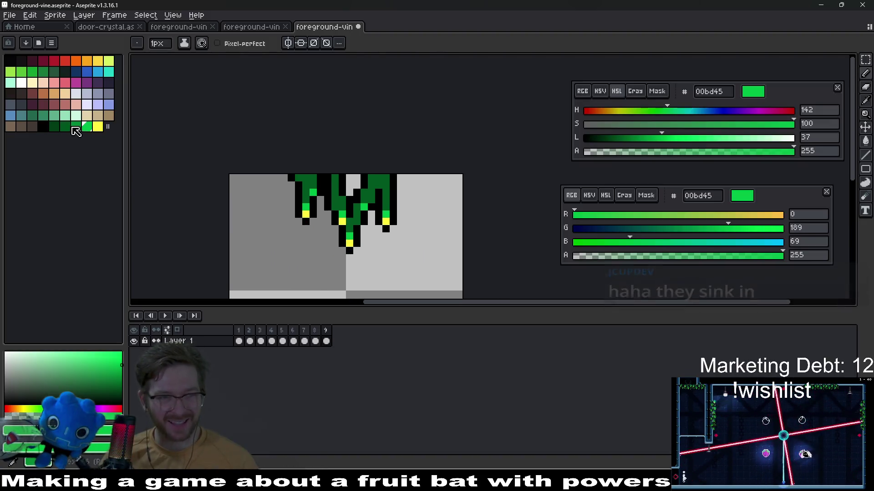
- Shade the leaf clusters across the vine with mid green 008a32
click(76, 126)
scroll(346, 202, up, 2)
click(378, 236)
drag(356, 258, 371, 257)
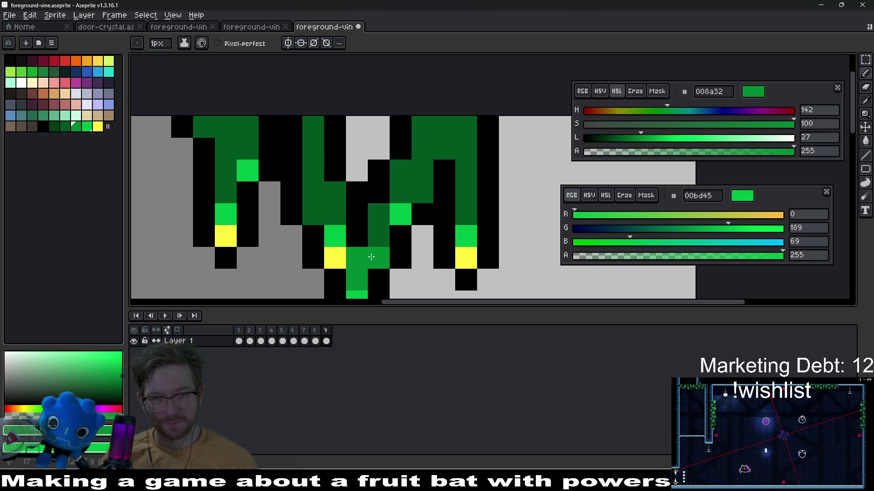
click(379, 214)
click(335, 215)
drag(313, 214, 313, 194)
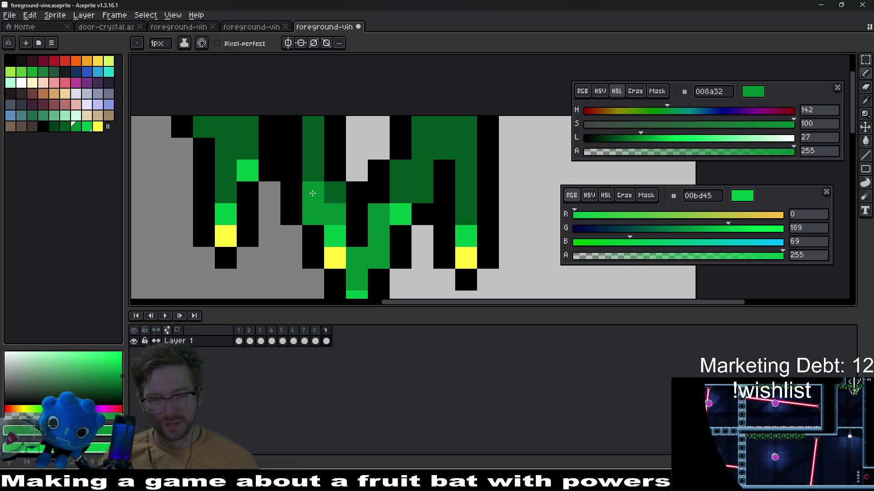
click(423, 170)
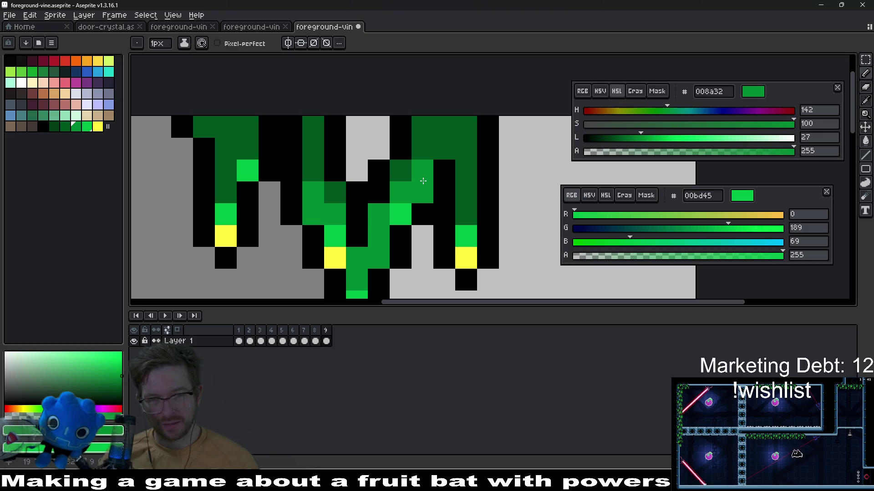
click(466, 215)
click(466, 193)
- Darken the top row of the left and right leaf clusters with 003d16
scroll(473, 197, down, 2)
scroll(473, 197, down, 2)
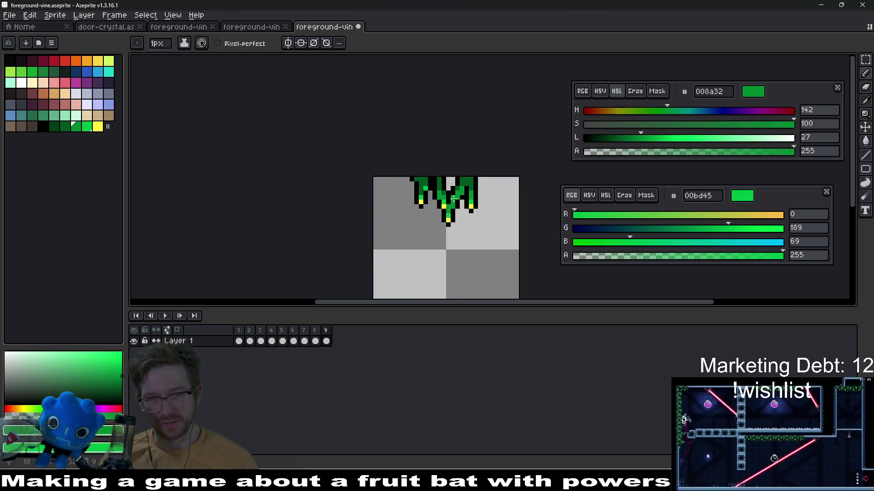
scroll(433, 192, up, 5)
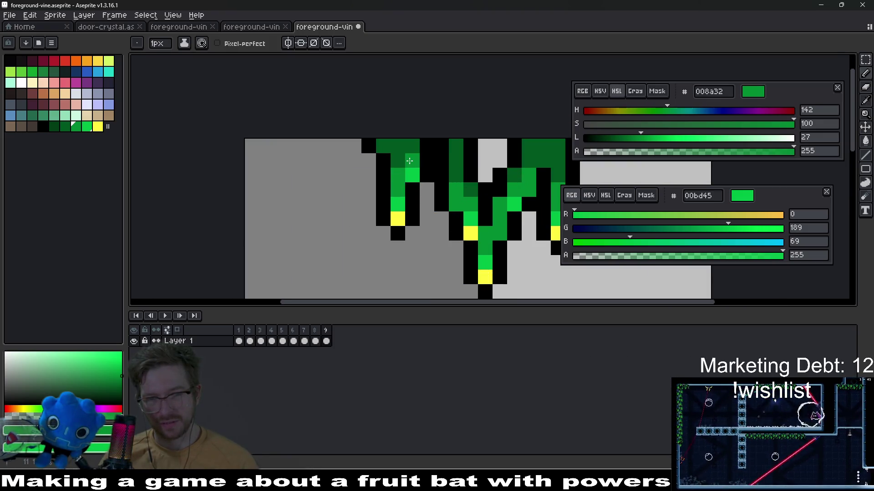
scroll(439, 219, down, 3)
scroll(437, 230, right, 2)
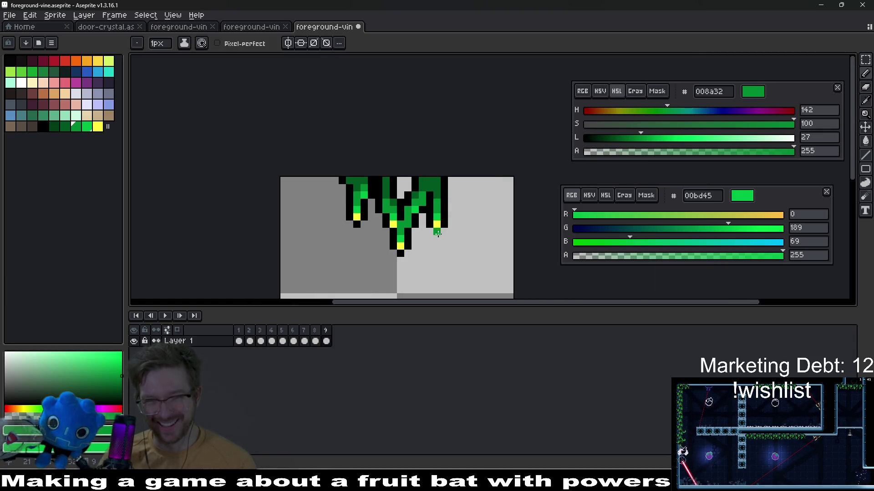
scroll(422, 222, right, 1)
scroll(357, 202, up, 3)
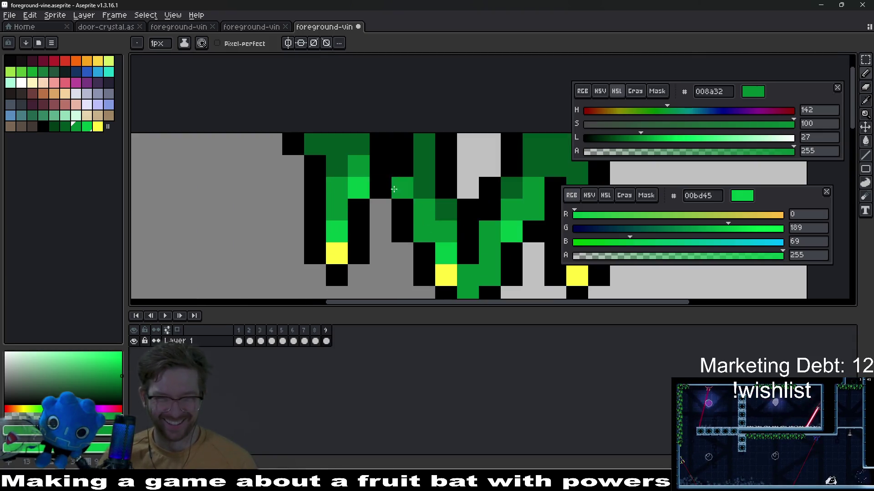
click(58, 127)
drag(315, 144, 358, 144)
click(426, 144)
mouse_move(533, 145)
mouse_down()
mouse_move(567, 152)
mouse_move(477, 161)
mouse_up()
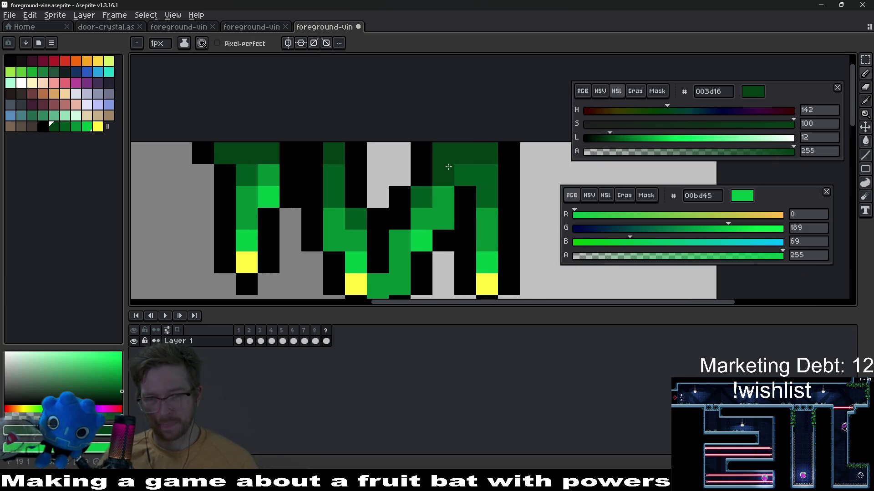
scroll(490, 184, down, 3)
scroll(489, 188, down, 2)
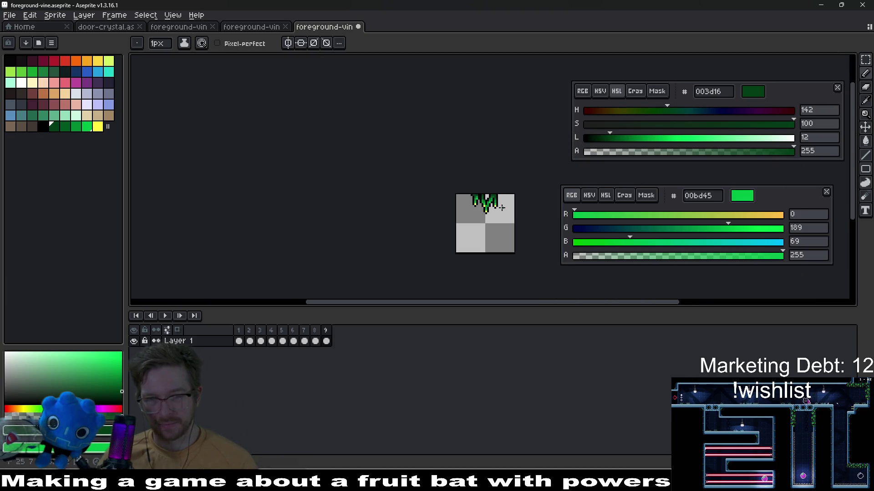
- Save the vine sprite and export its animation as separate numbered PNG files
key(ctrl)
key(ctrl+s)
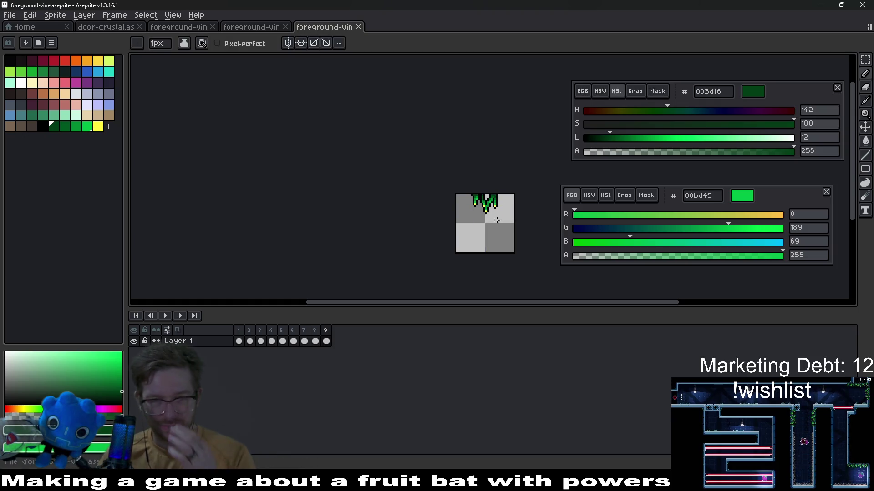
key(alt)
key(ctrl+alt+shift+s)
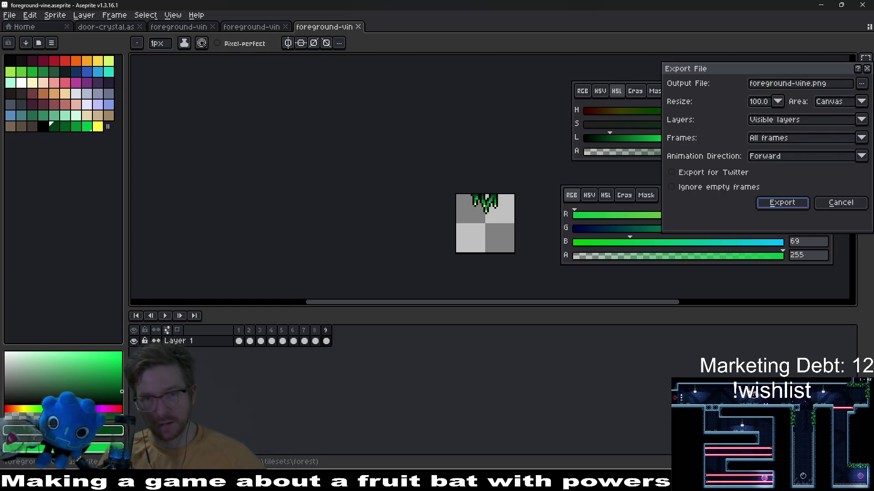
key(Return)
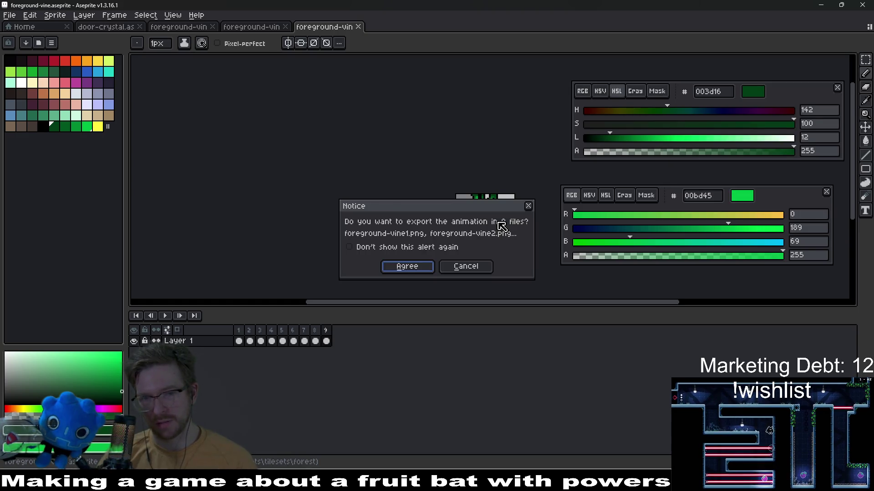
key(Return)
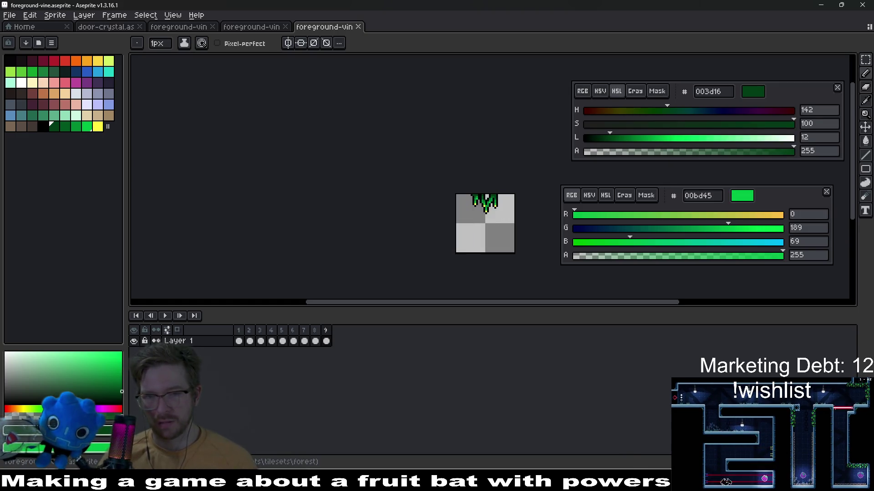
key(alt+Tab)
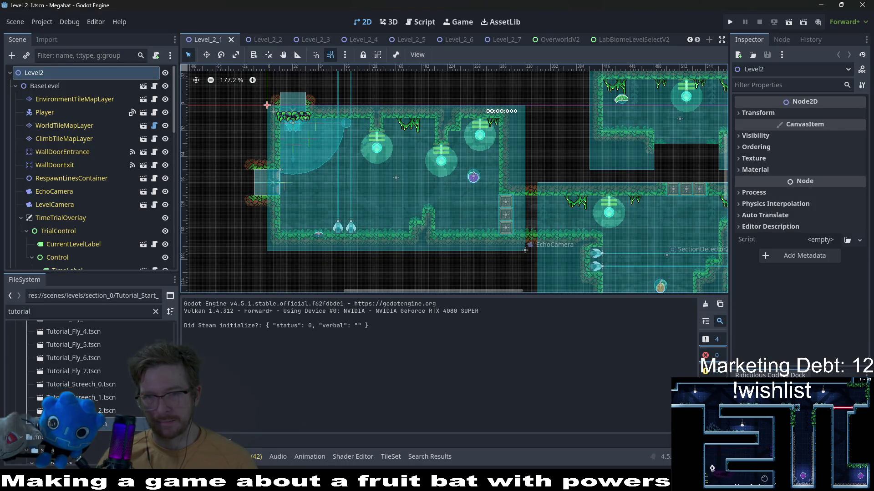
- On EnvironmentTileMapLayer, pick ForestForegroundVineSmall from the CeilingOvergrowth tile source
mouse_move(667, 199)
mouse_down()
mouse_move(529, 188)
mouse_move(548, 170)
mouse_move(521, 142)
mouse_move(688, 200)
mouse_up()
click(114, 102)
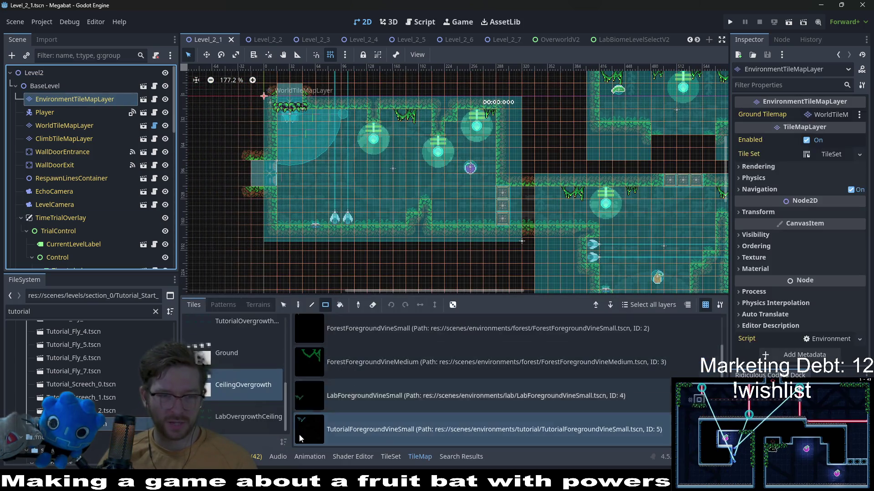
click(251, 427)
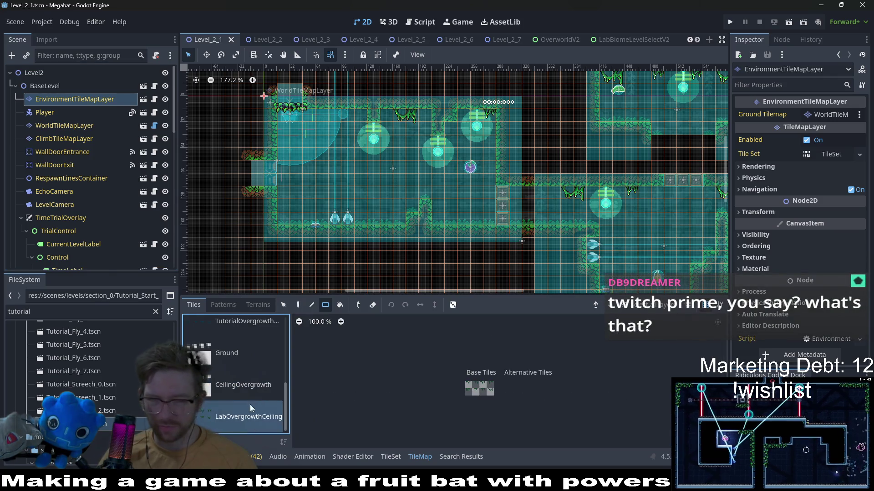
scroll(245, 409, up, 2)
scroll(243, 400, down, 2)
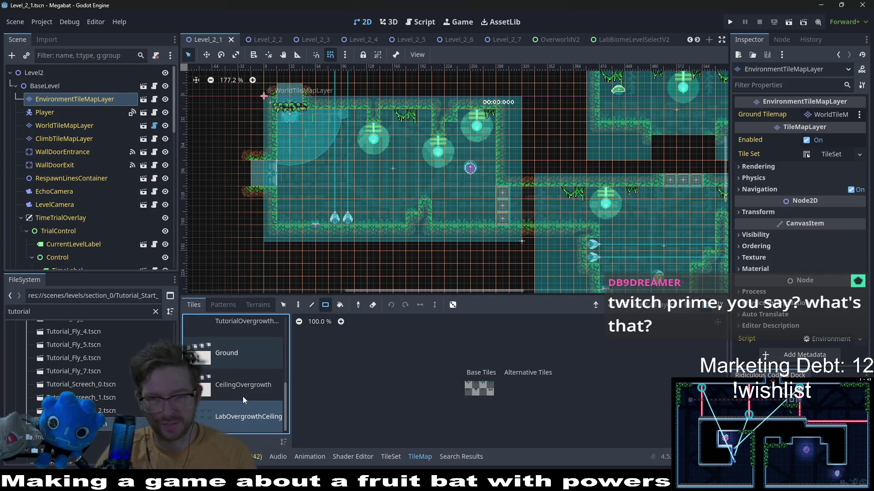
click(218, 393)
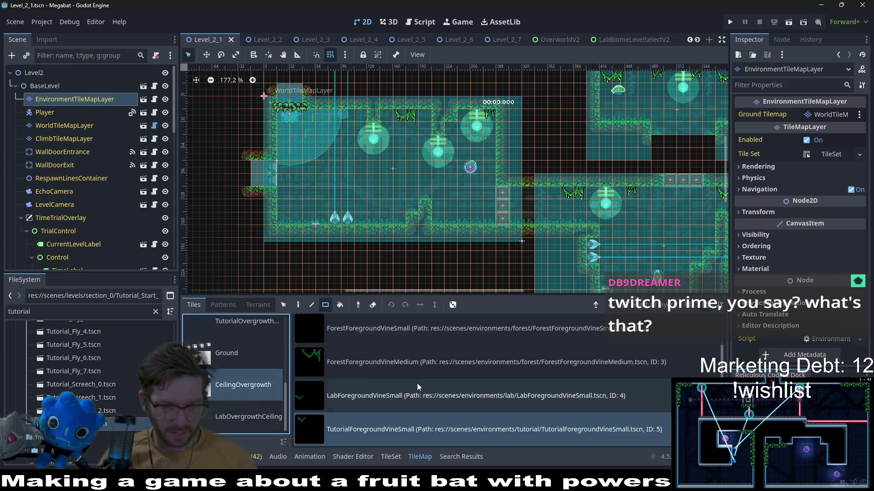
click(371, 407)
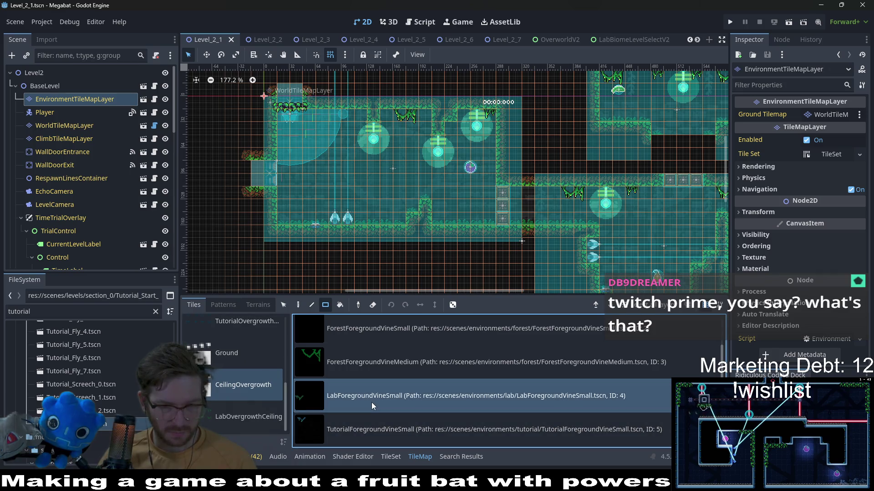
click(405, 330)
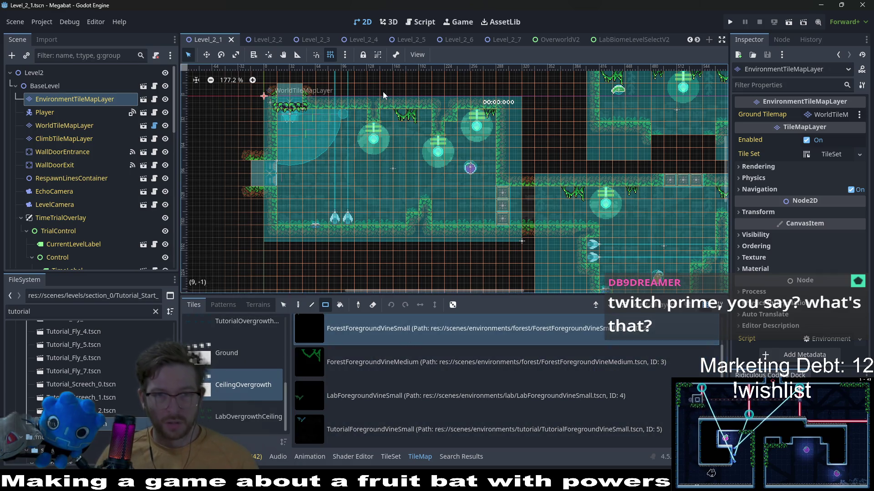
scroll(384, 95, up, 3)
- Place the small forest vine on the level ceiling and run the current scene
click(294, 128)
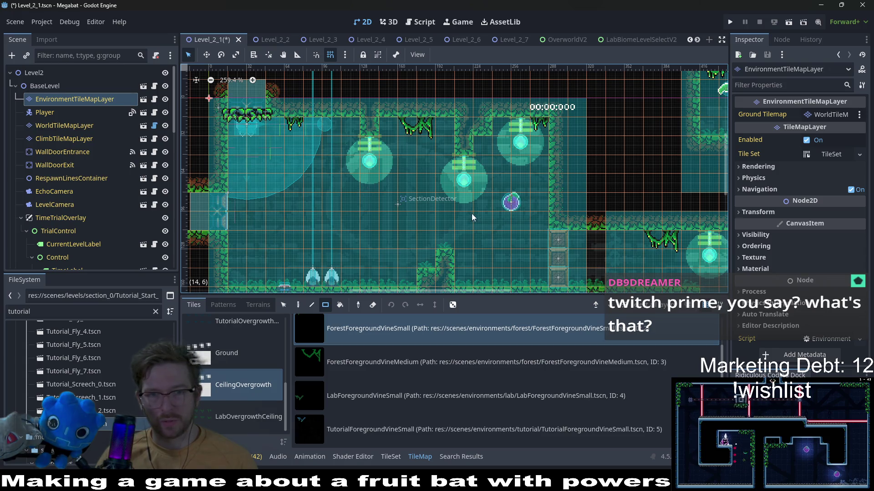
scroll(524, 237, down, 2)
scroll(523, 237, right, 6)
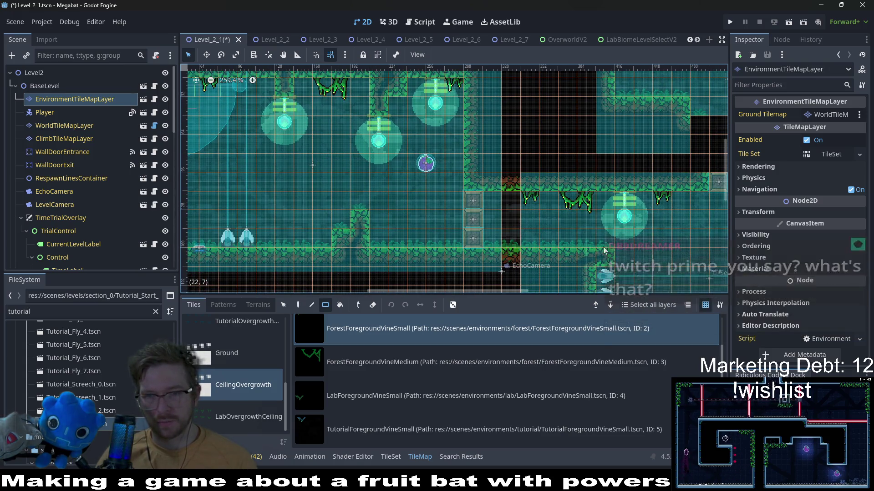
scroll(634, 193, right, 3)
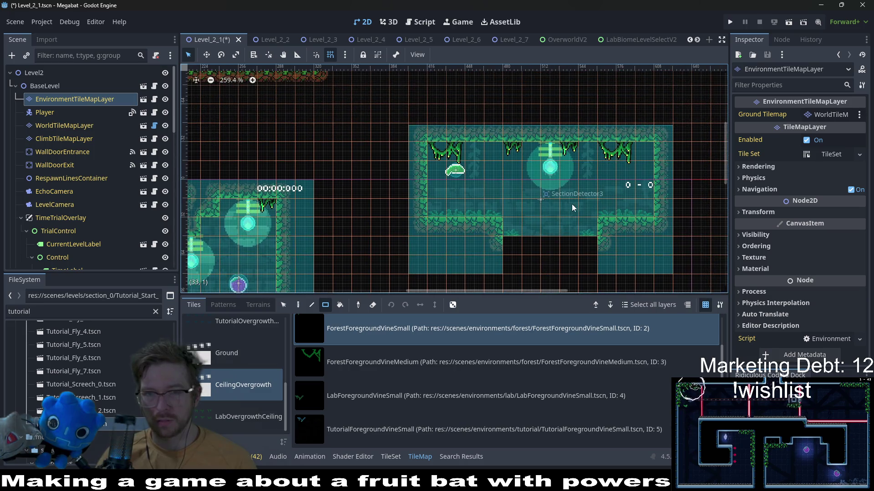
scroll(581, 217, down, 1)
scroll(487, 237, left, 11)
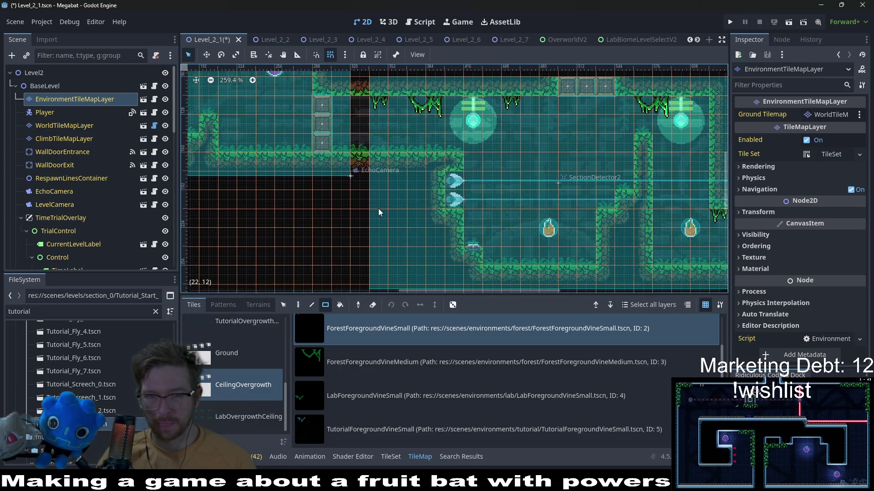
scroll(488, 239, up, 2)
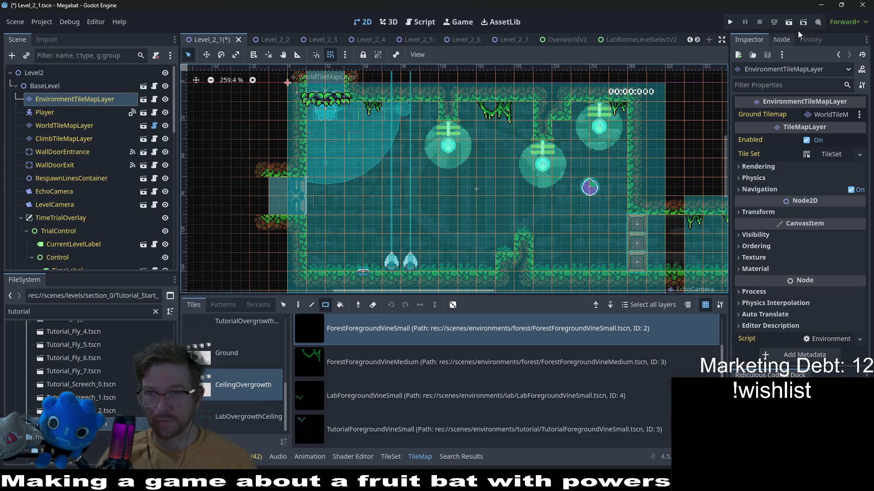
click(783, 27)
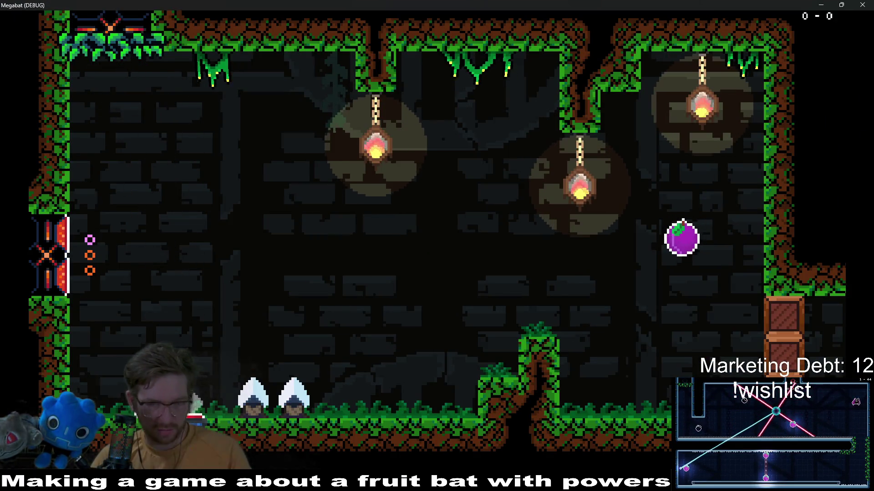
key(space)
key(space)
key(space)
key(Right)
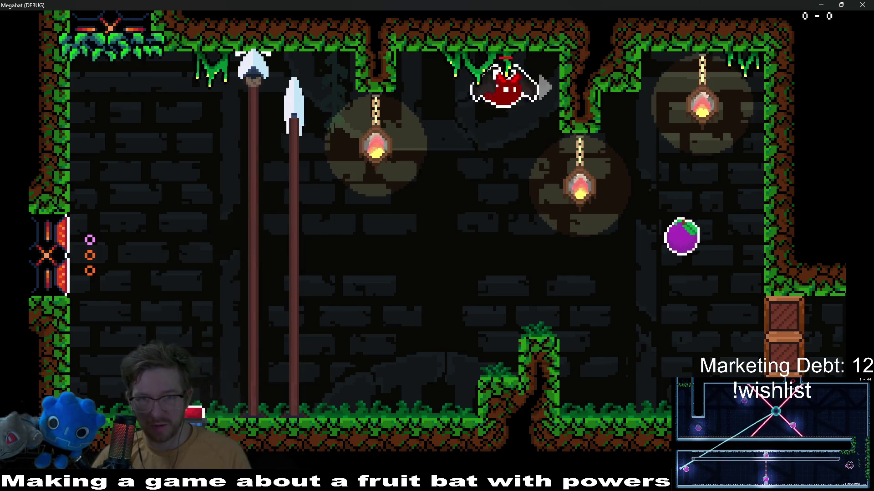
key(Right)
key(space)
key(space)
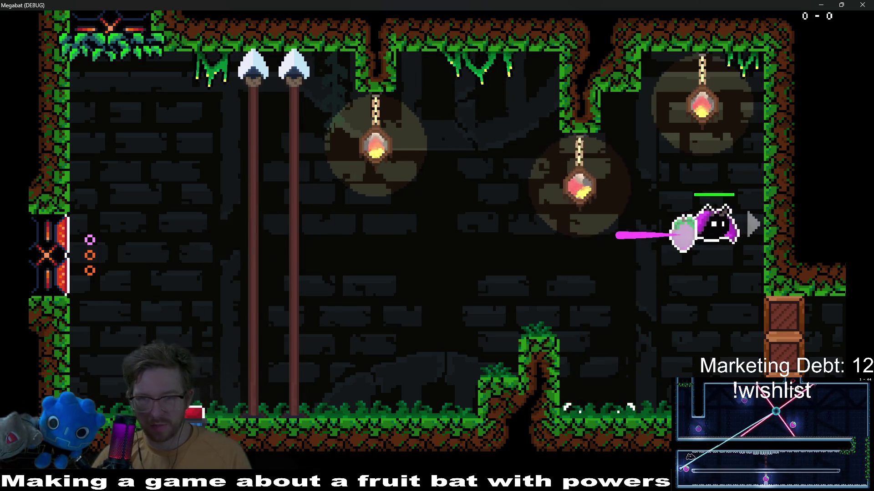
key(Right)
key(space)
key(space)
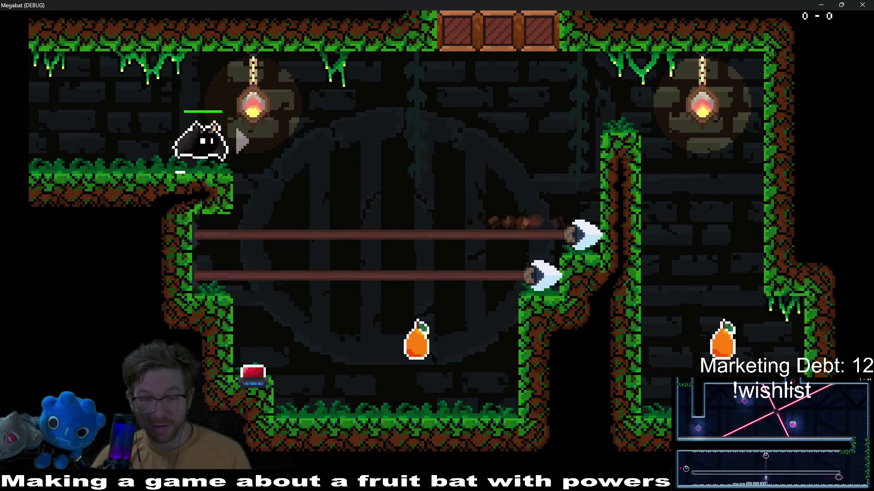
key(space)
key(space)
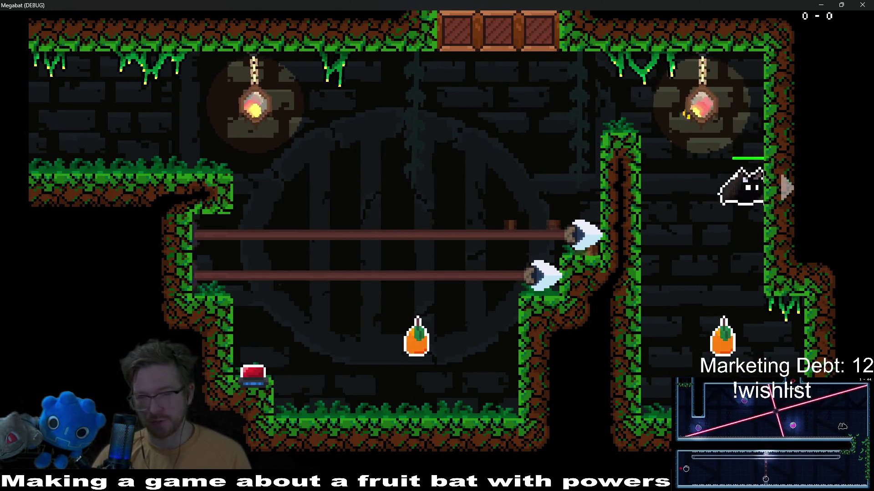
key(Left)
key(Left)
key(space)
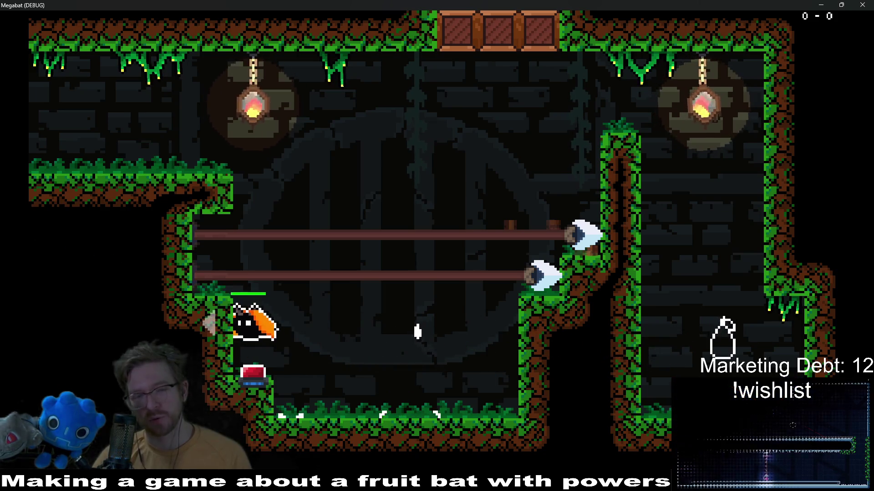
key(Right)
key(space)
key(Left)
key(space)
key(Right)
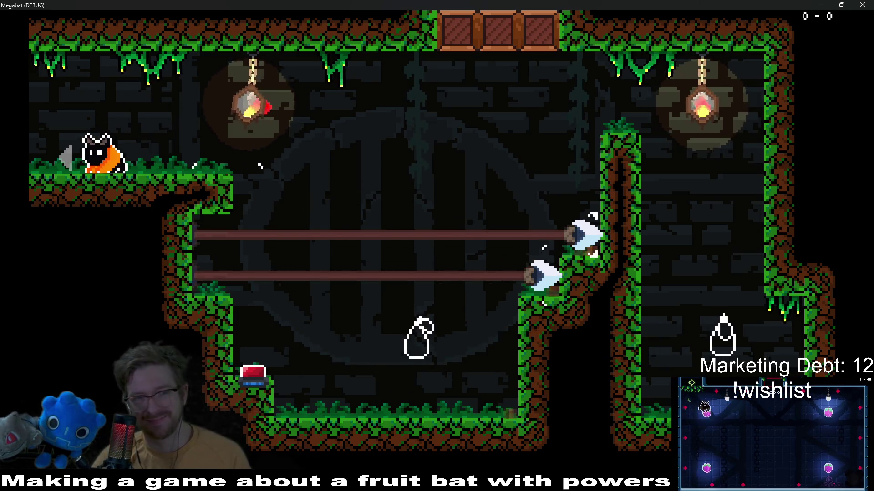
key(Left)
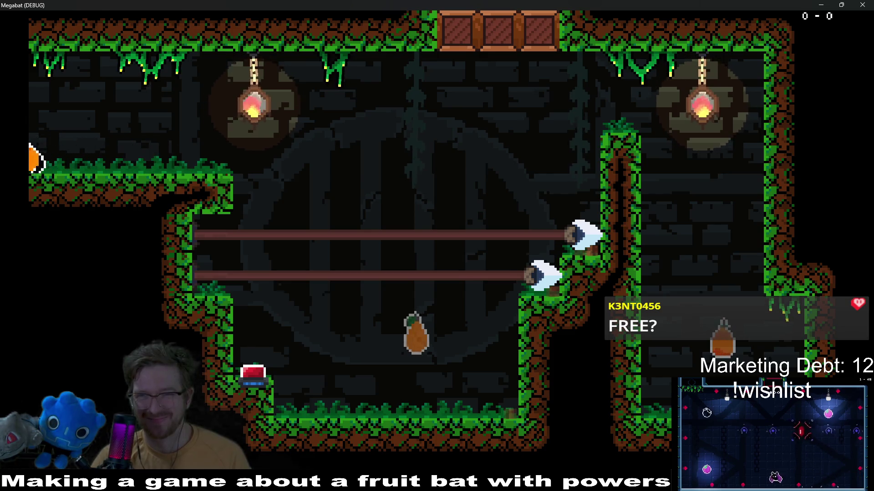
key(space)
key(Right)
key(Right)
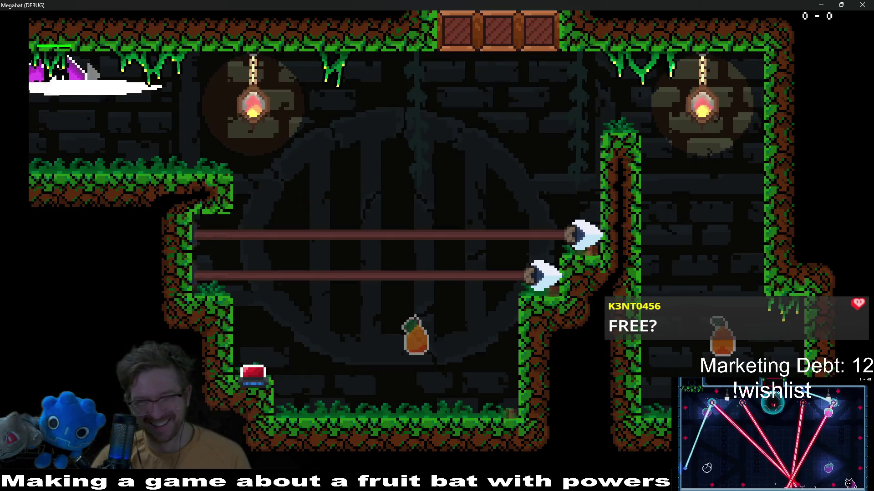
key(space)
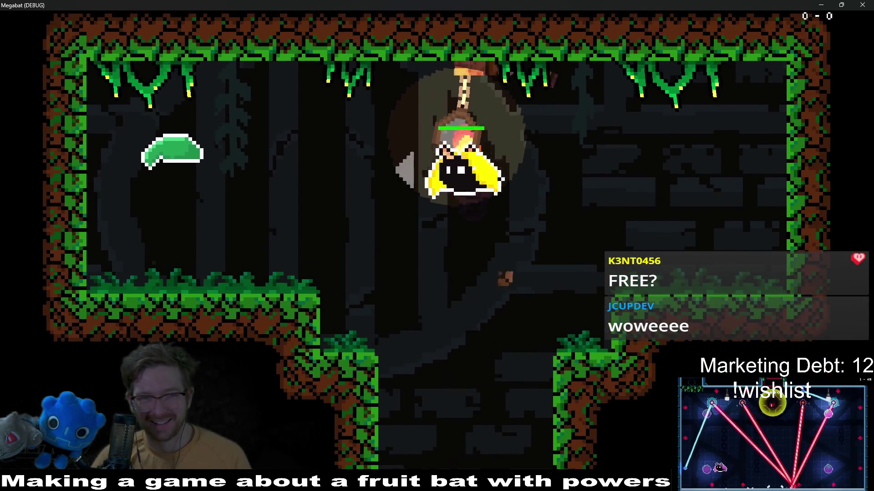
key(Left)
key(Right)
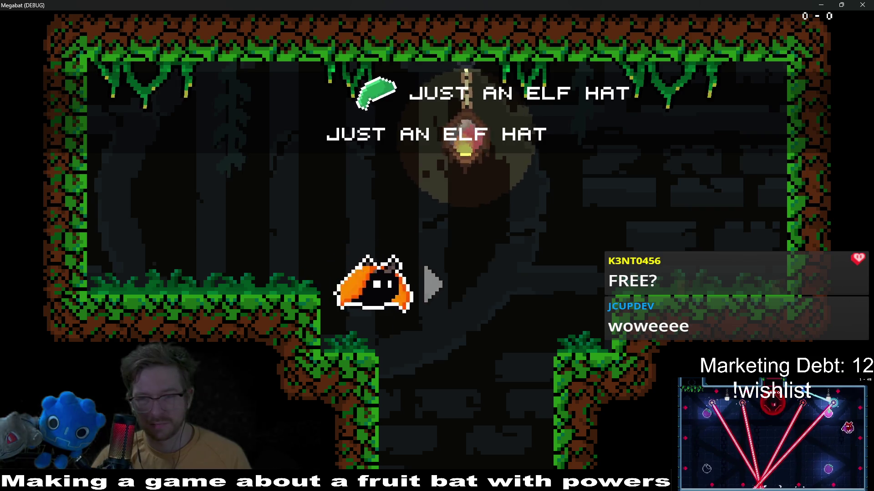
key(space)
key(Left)
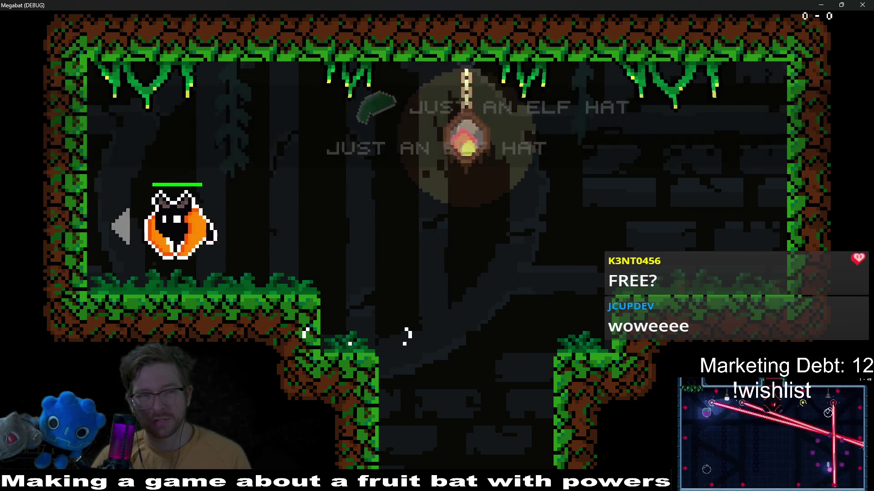
key(Right)
key(Right)
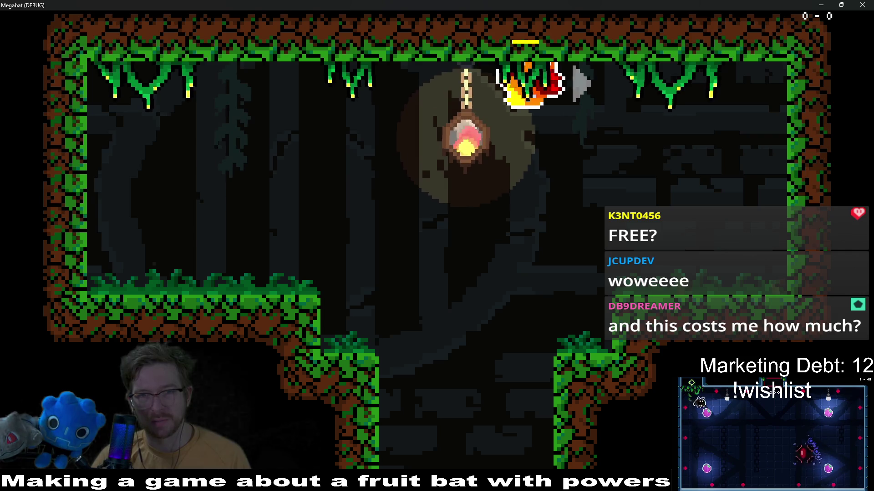
key(Down)
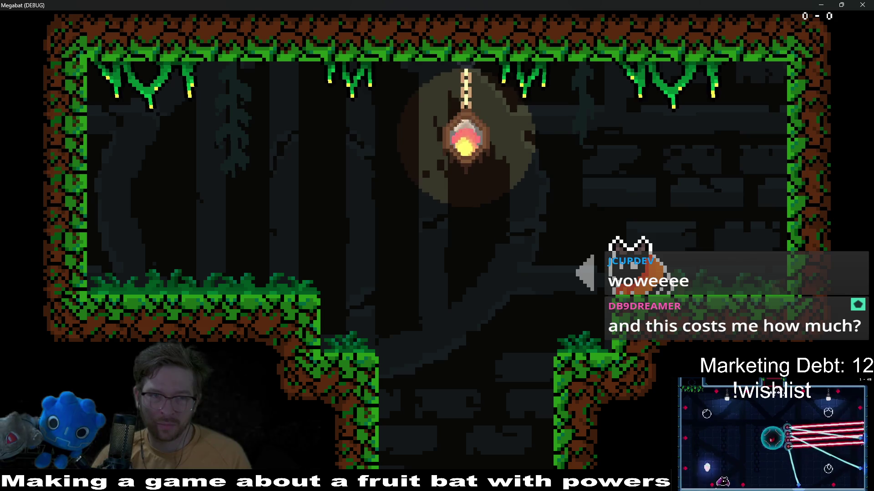
key(Left)
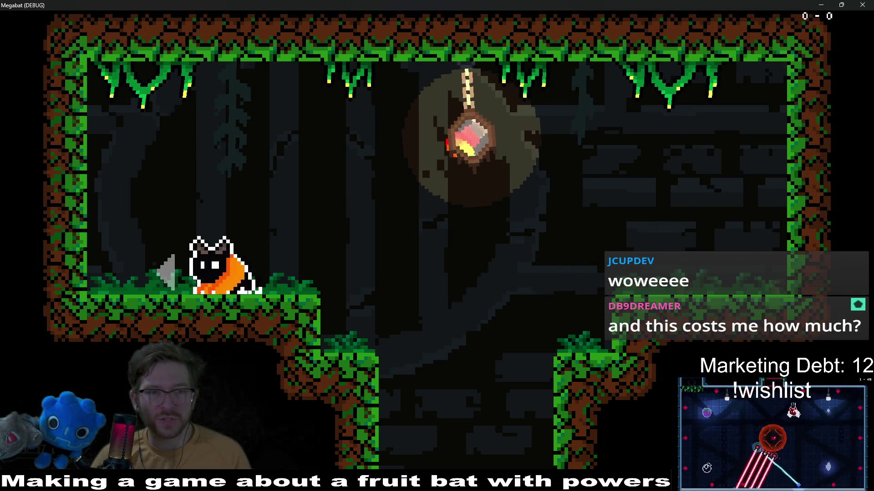
key(Right)
key(Up)
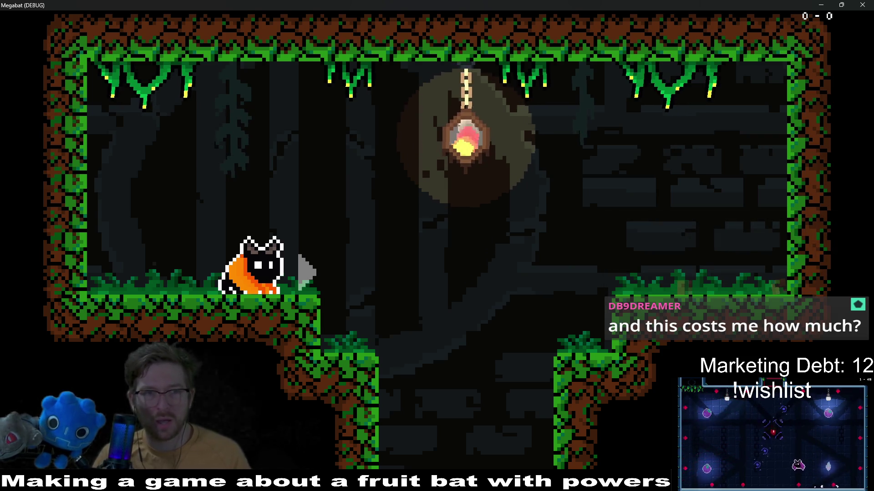
click(862, 4)
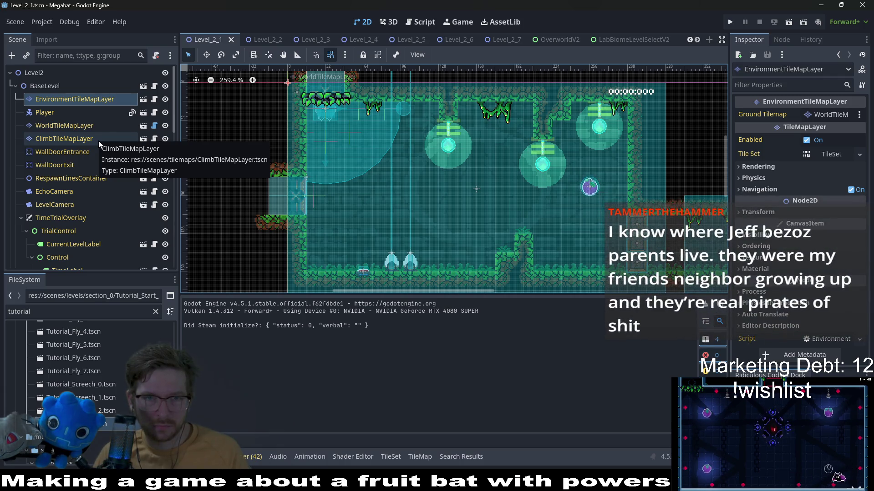
- Choose the ForestBackgroundVine tile scene and zoom in on the ceiling vines
click(73, 100)
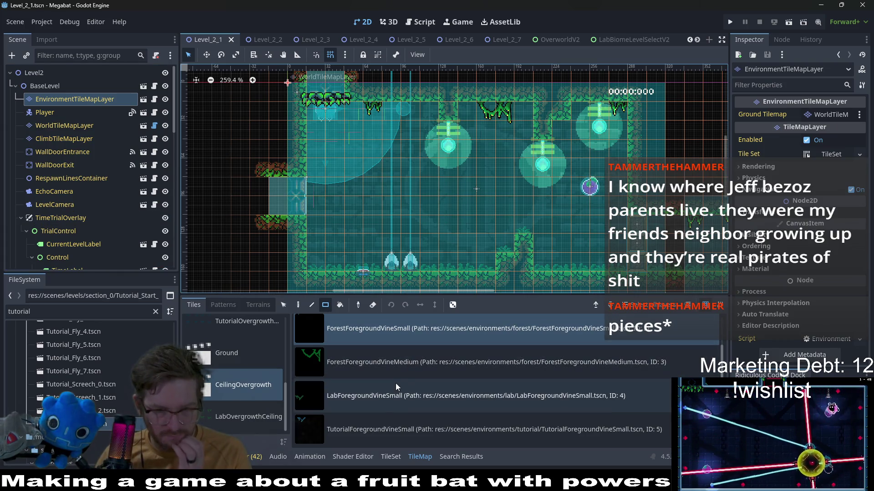
click(375, 369)
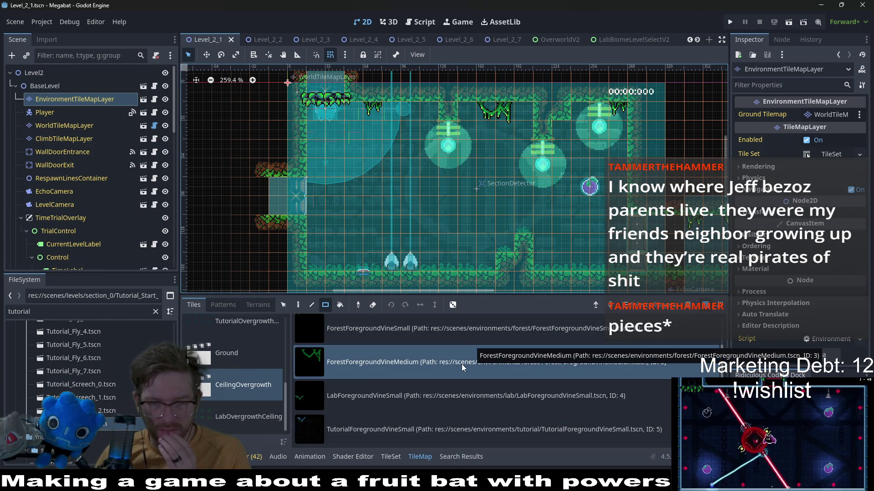
scroll(463, 368, up, 1)
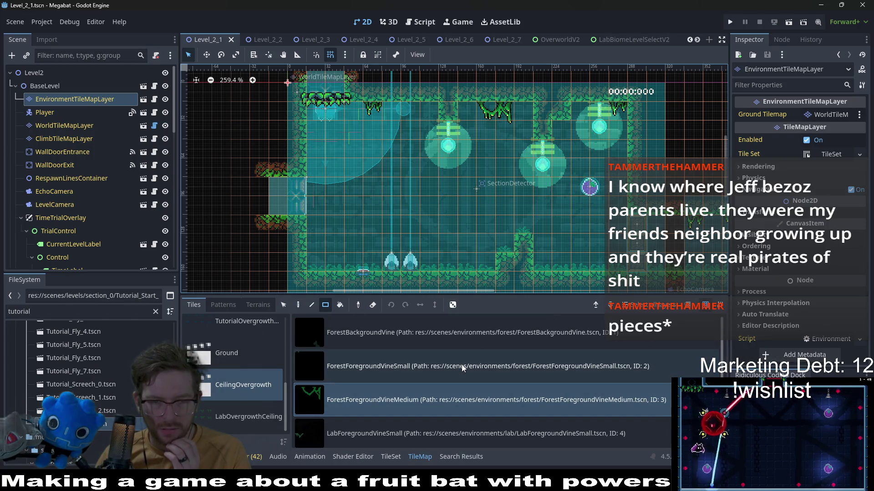
click(473, 340)
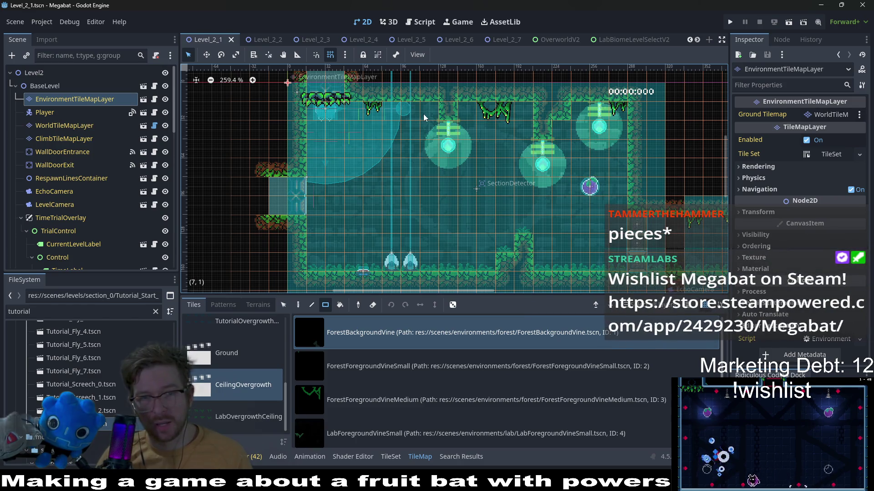
scroll(379, 153, right, 3)
scroll(379, 152, up, 5)
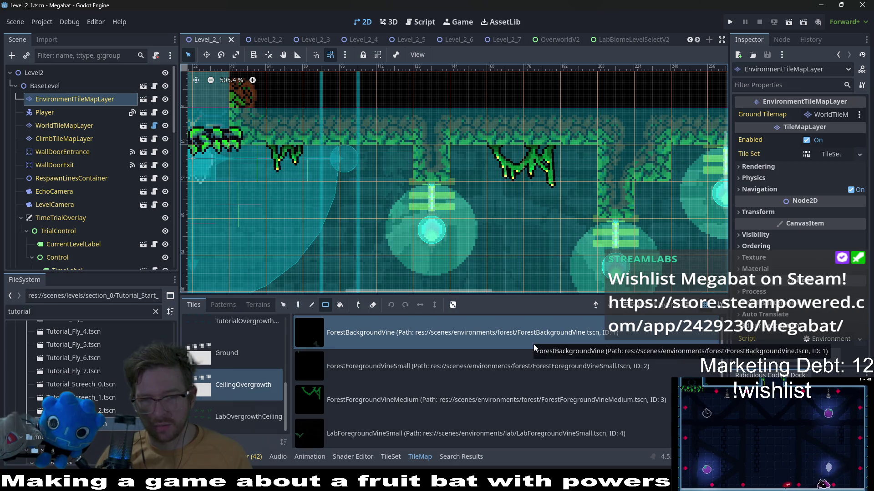
key(alt+Tab)
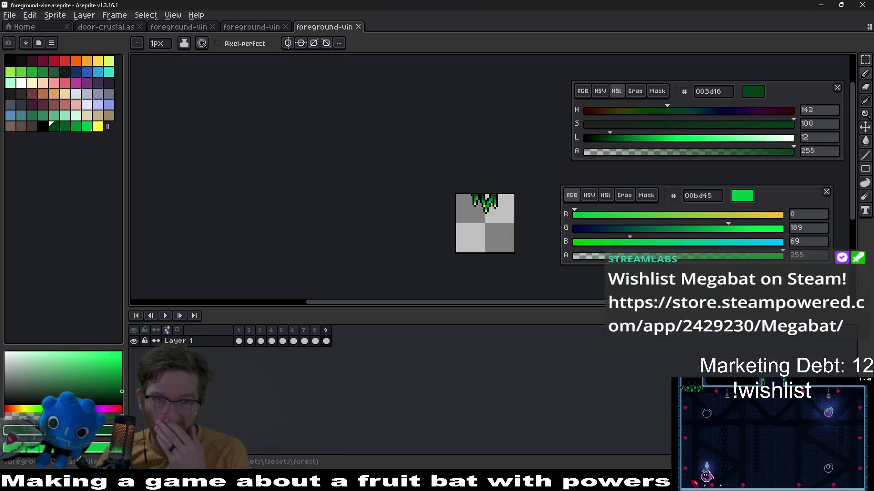
- Open background-vine.aseprite from the forest folder
click(9, 15)
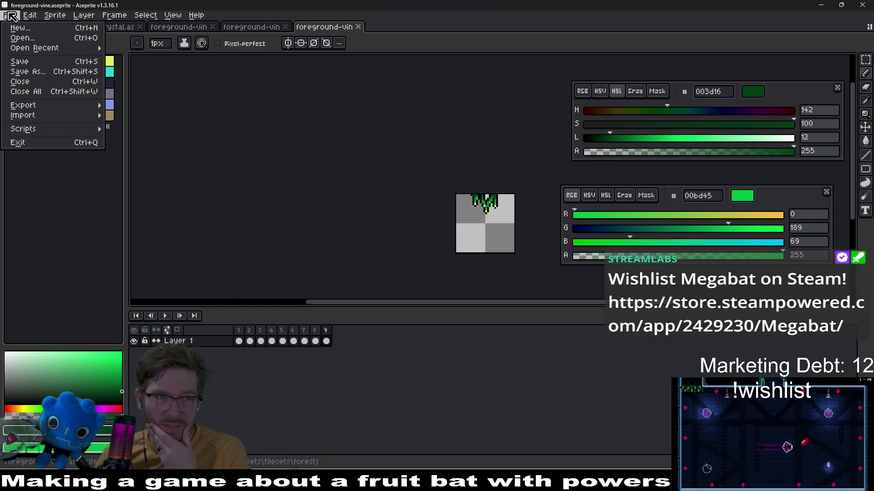
click(38, 40)
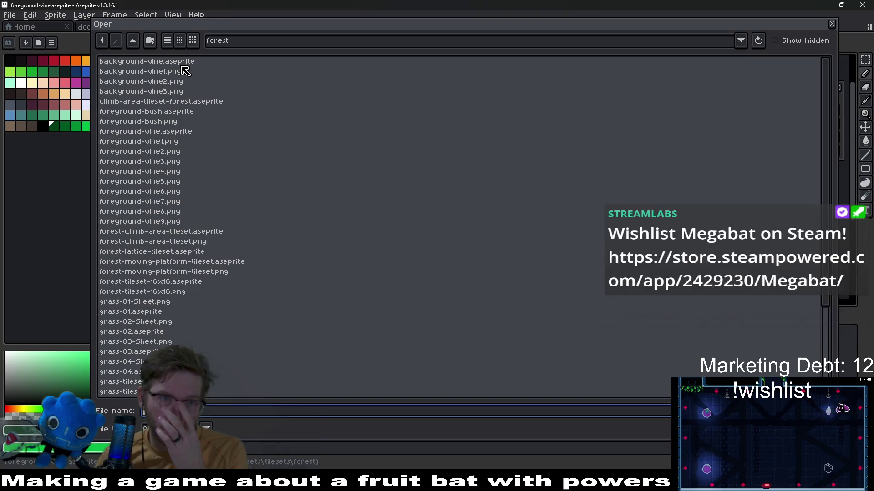
double_click(183, 64)
- View the full-vine second frame and pick the muted green 328464
mouse_move(516, 165)
mouse_down()
mouse_move(464, 193)
mouse_move(537, 152)
mouse_up()
key(Return)
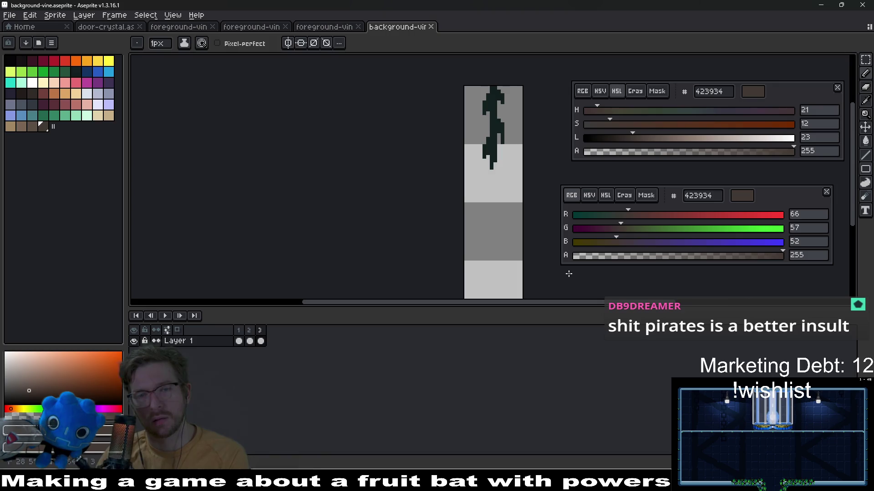
key(Left)
mouse_move(494, 191)
mouse_down()
mouse_move(458, 193)
mouse_move(413, 245)
mouse_up()
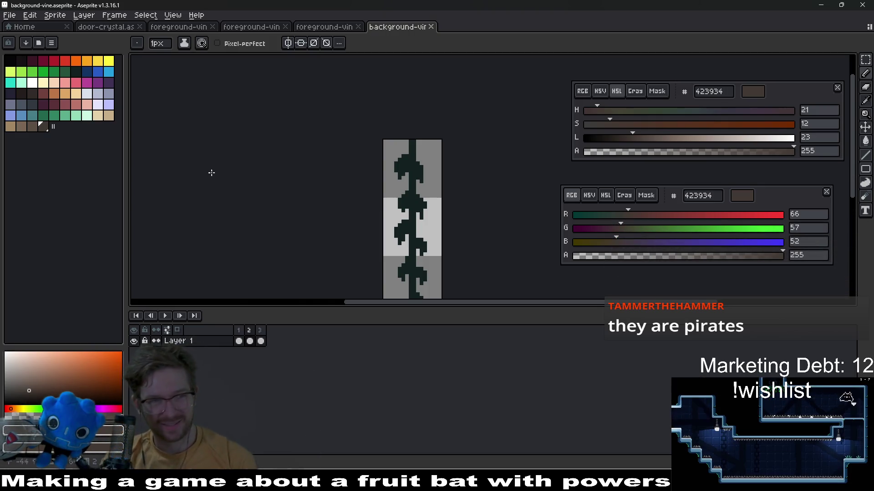
click(54, 116)
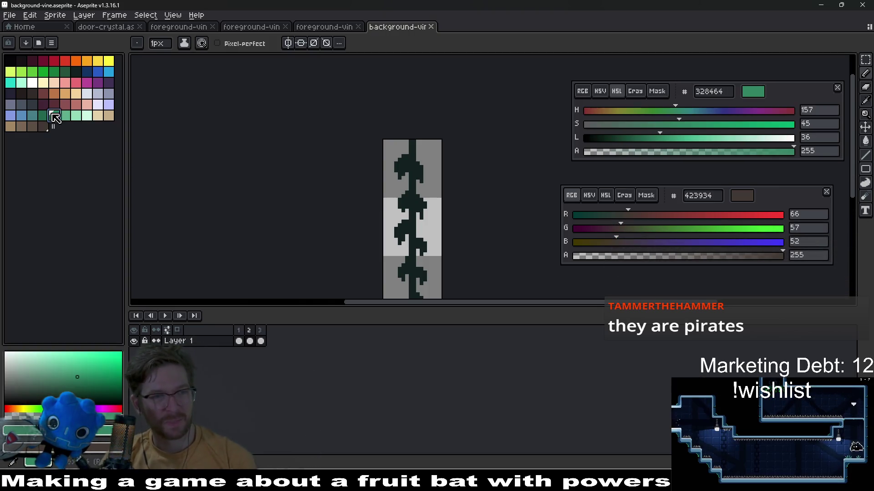
- Compare darker green, dark teal and dark blue swatches on the vine, view frame 1, then return to foreground-vine
click(65, 71)
click(78, 73)
scroll(433, 208, up, 4)
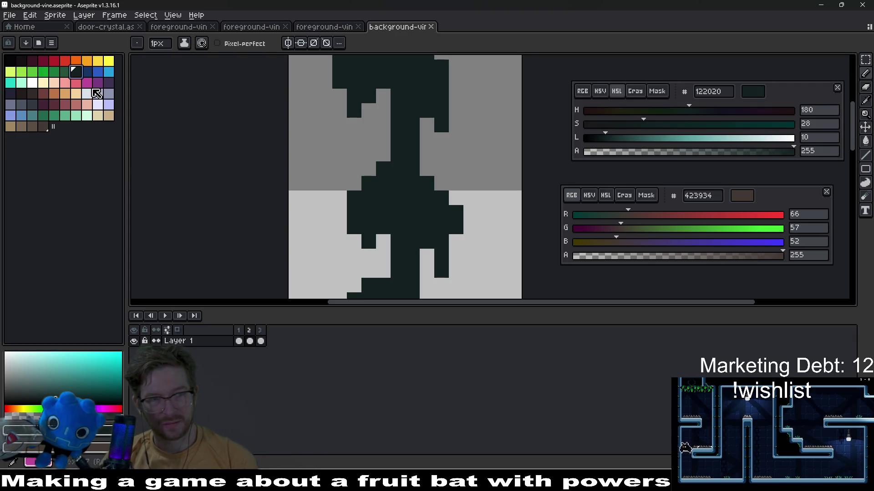
click(89, 70)
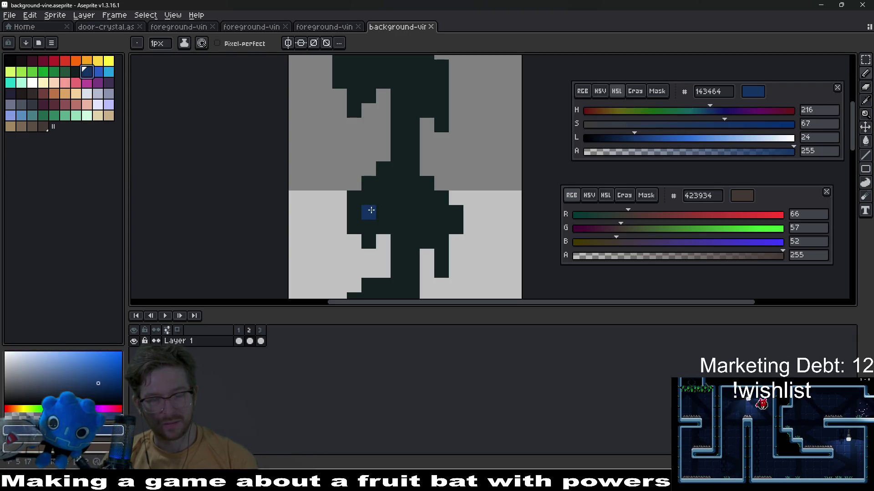
scroll(426, 219, down, 3)
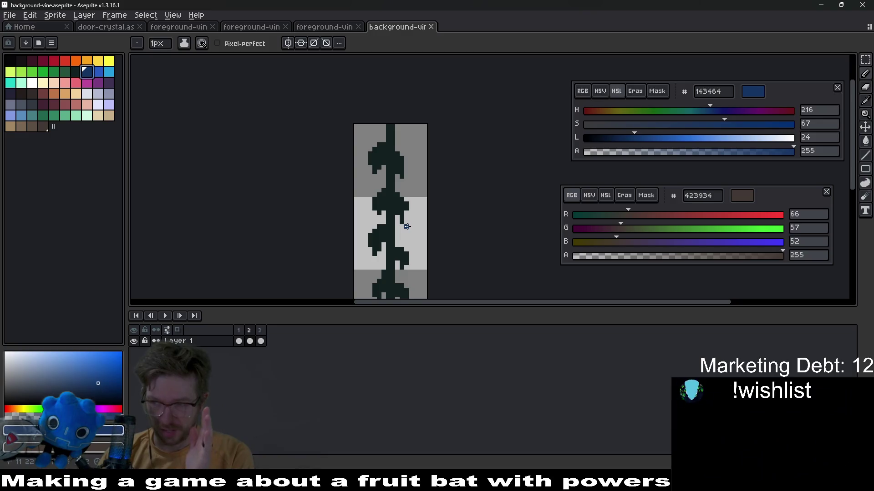
click(241, 328)
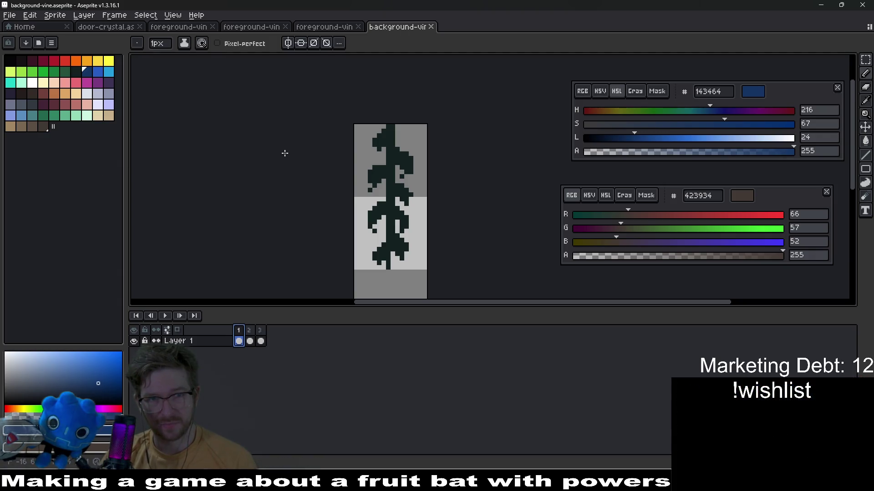
click(324, 28)
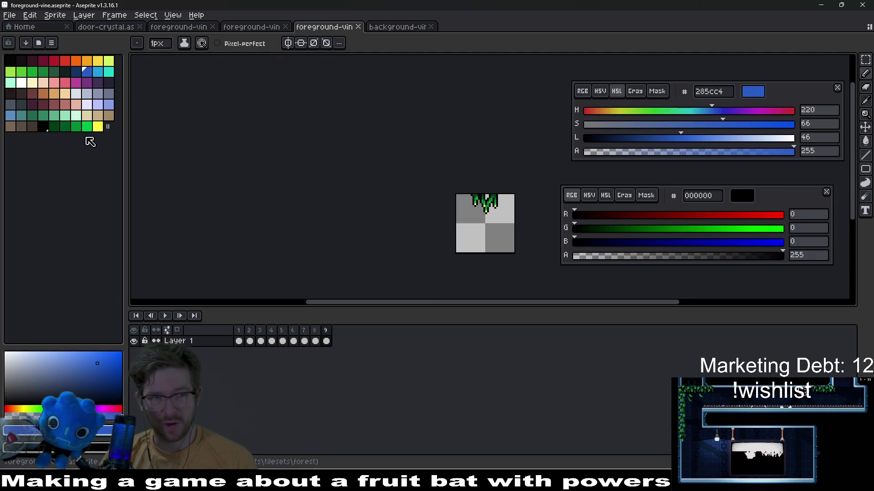
- Make black the main colour and dark green 003d16 the background colour, comparing both vine sprites
key(x)
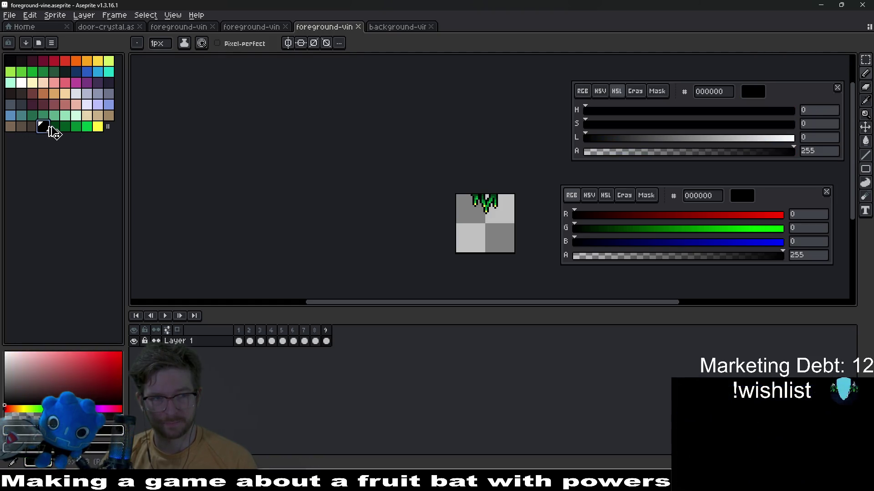
right_click(54, 127)
click(376, 28)
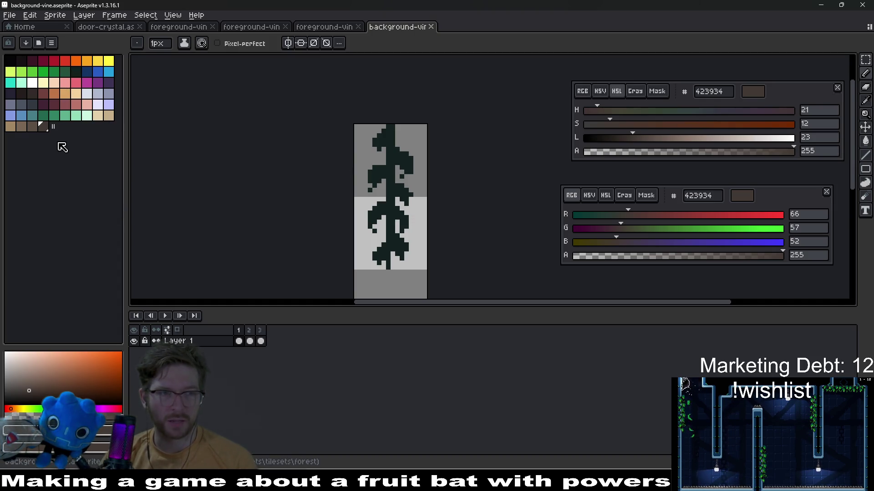
click(305, 28)
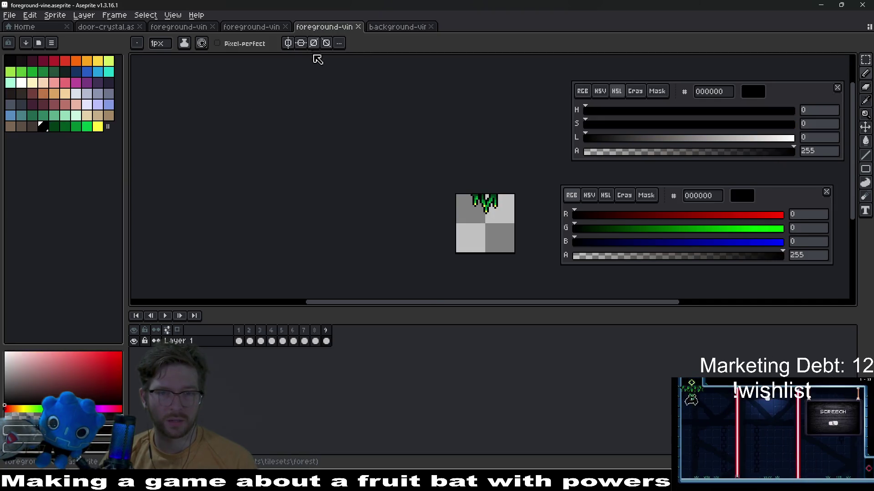
- Select the foreground vine's palette run from black to yellow, comparing it against the background vine
click(44, 128)
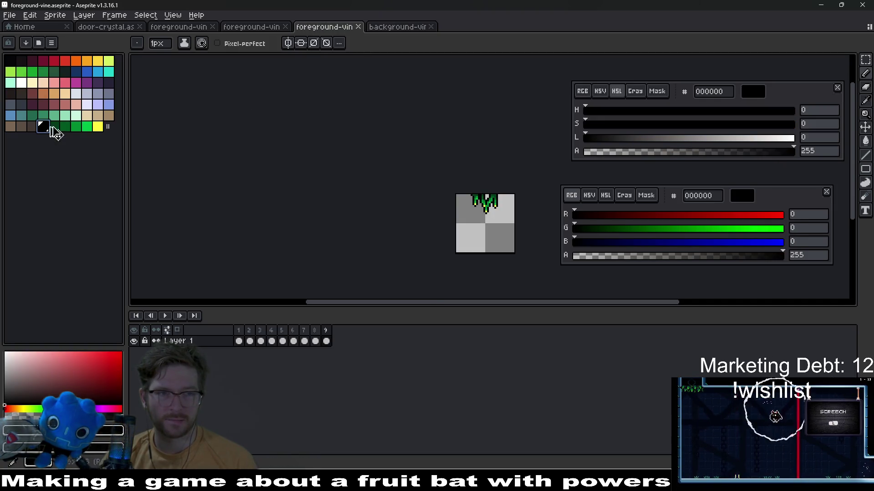
click(96, 128)
drag(97, 128, 44, 129)
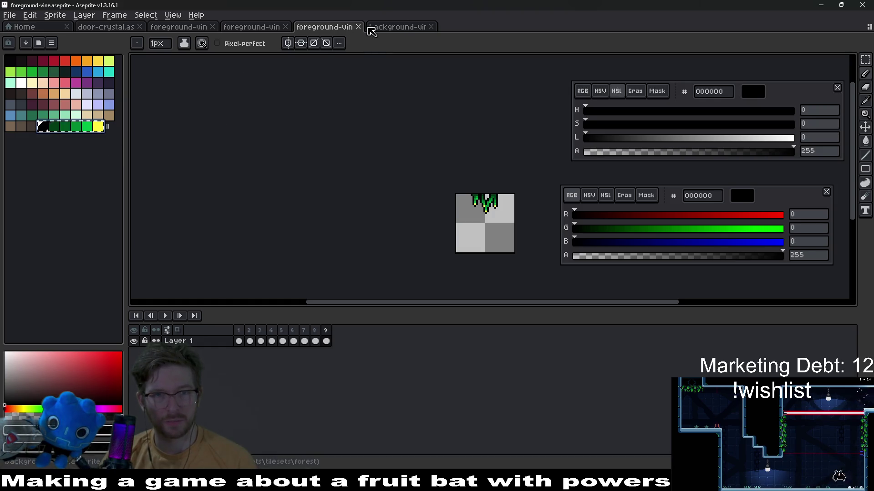
click(371, 27)
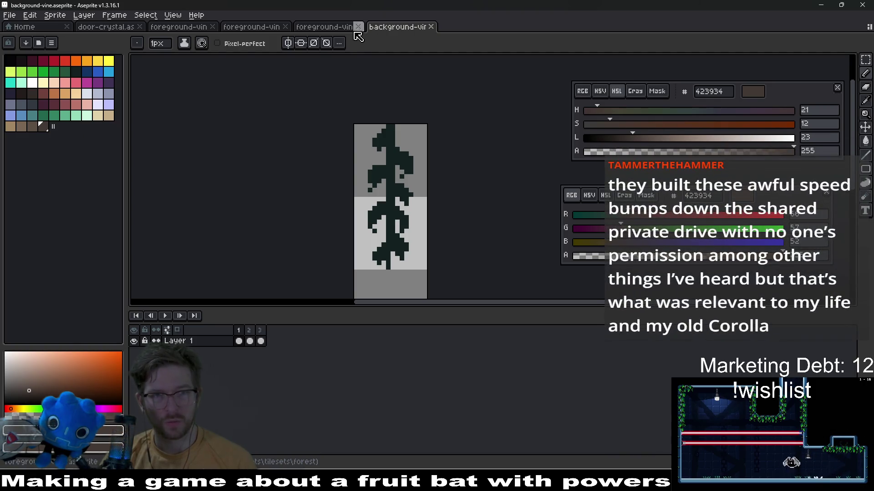
click(334, 25)
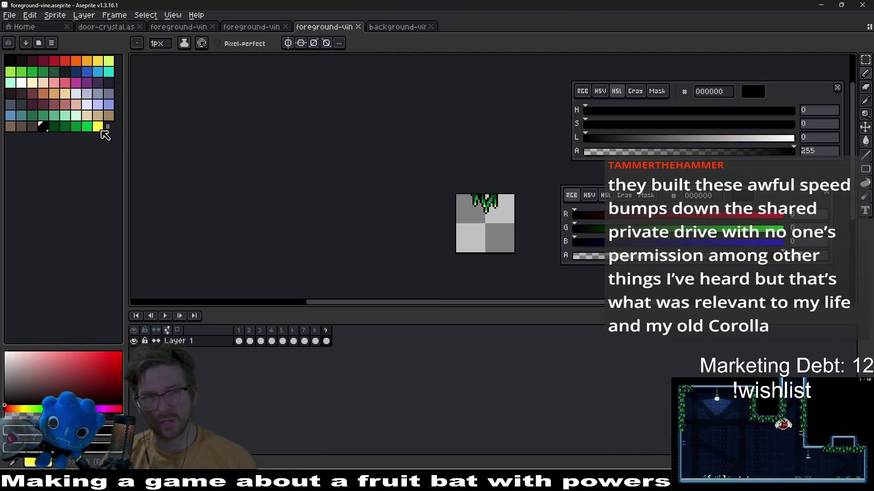
drag(98, 128, 42, 128)
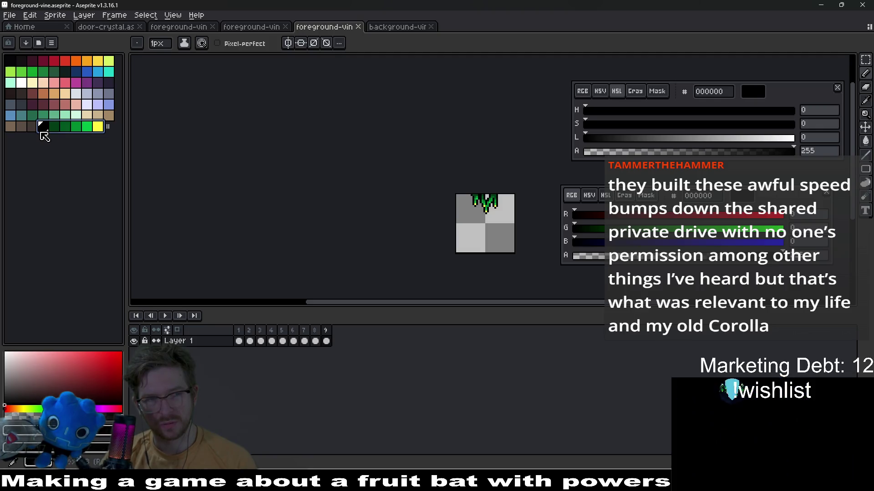
click(102, 130)
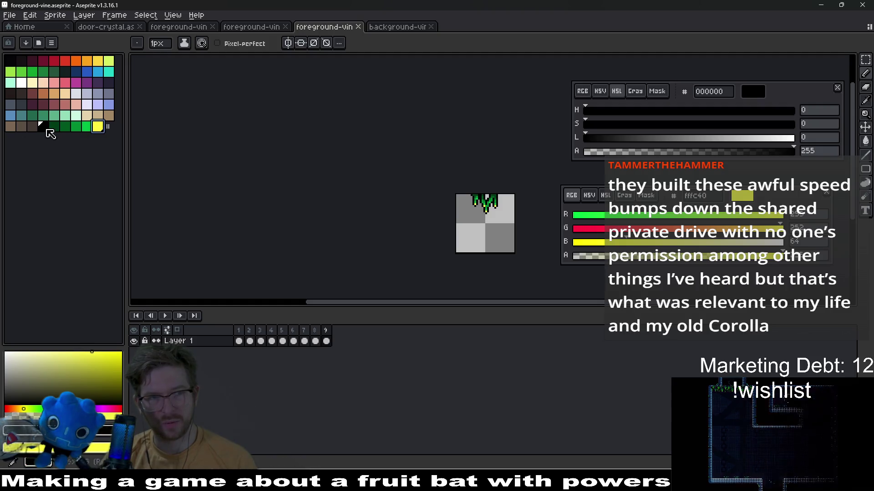
- Copy the dark green 003d16 hex code from the foreground vine into the background vine's colour
click(53, 127)
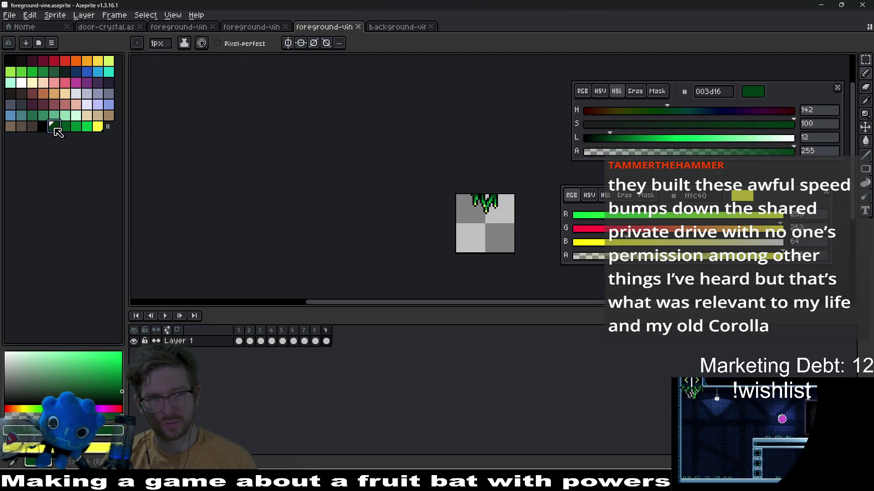
double_click(705, 94)
key(ctrl+c)
click(393, 27)
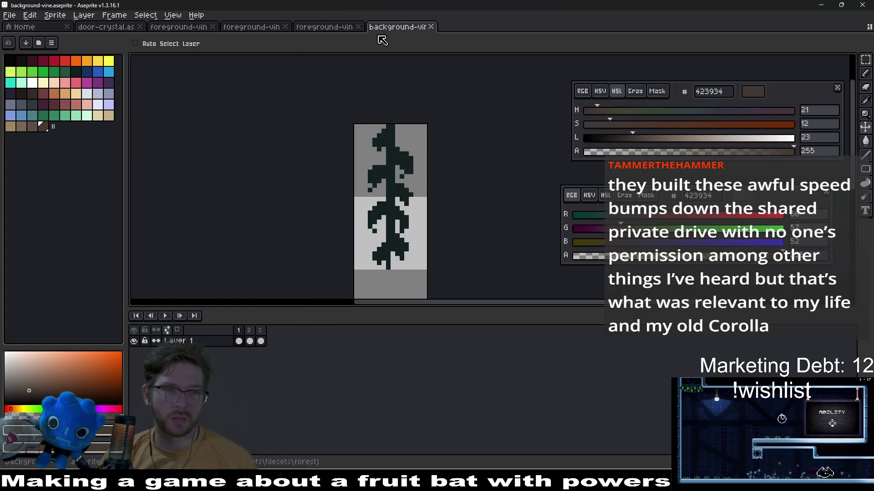
click(718, 92)
key(ctrl+v)
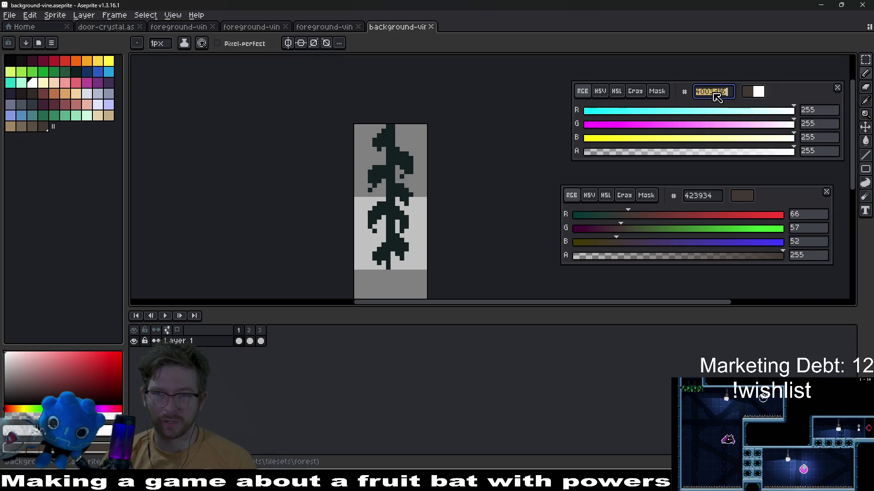
key(Return)
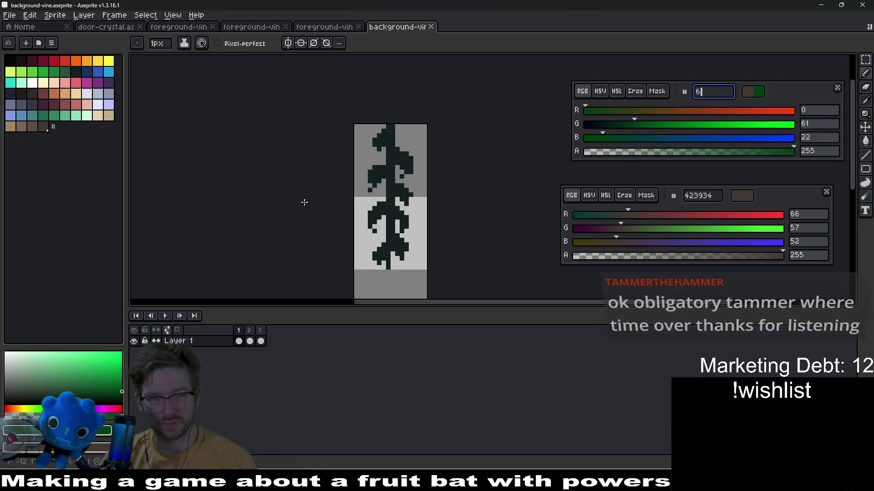
- Correct the edited hex value back to 003d16 and apply it, previewing the animation
text(9)
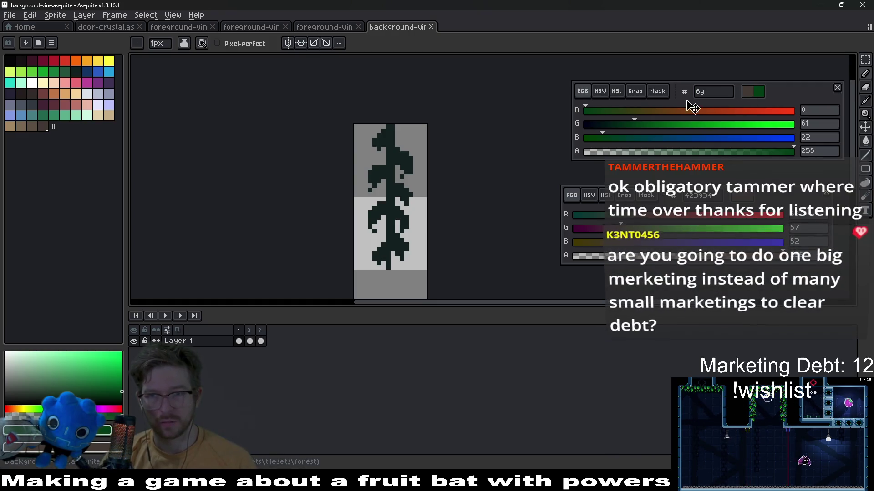
drag(709, 92, 687, 97)
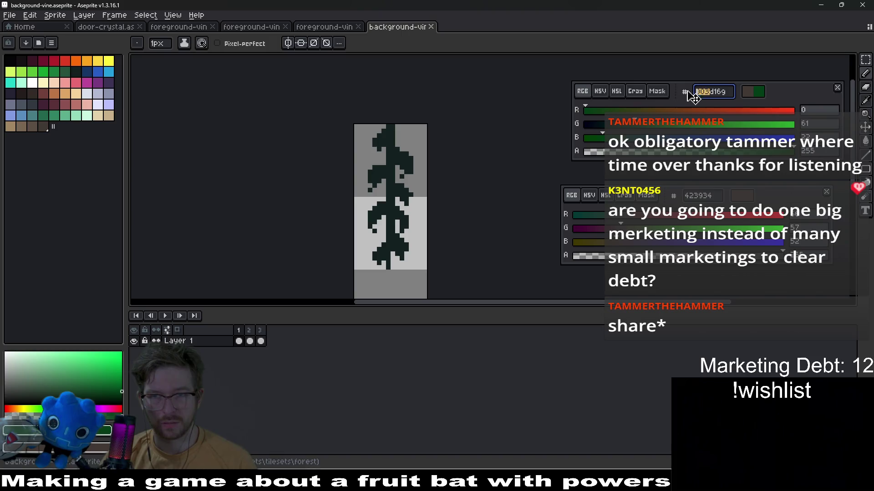
click(715, 93)
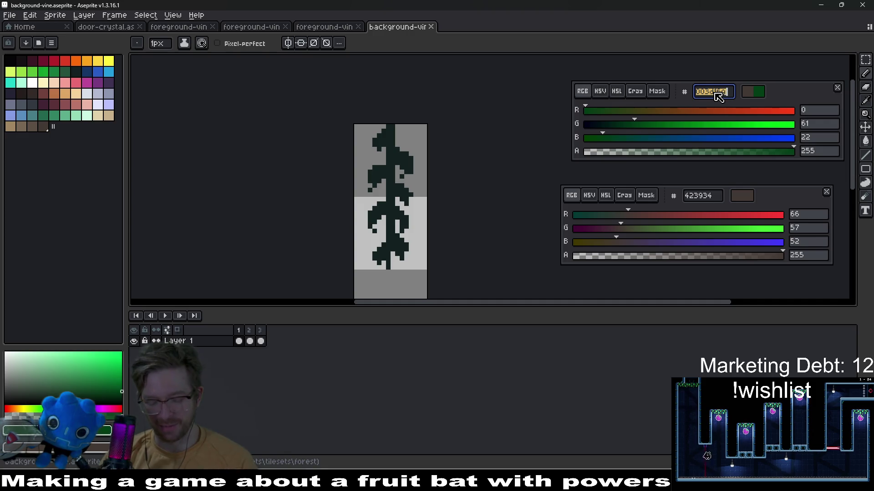
key(Return)
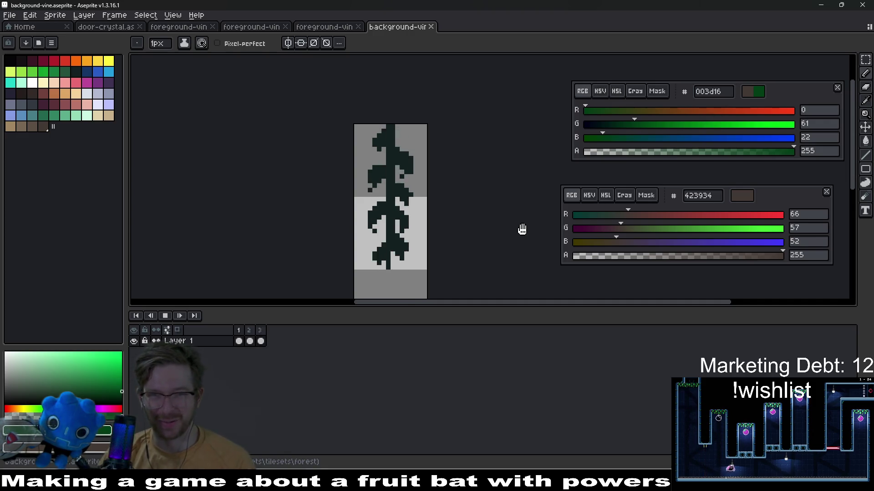
- Add dark green 003d16 to the palette and bring over the foreground vine's 005620 green
click(167, 317)
click(119, 430)
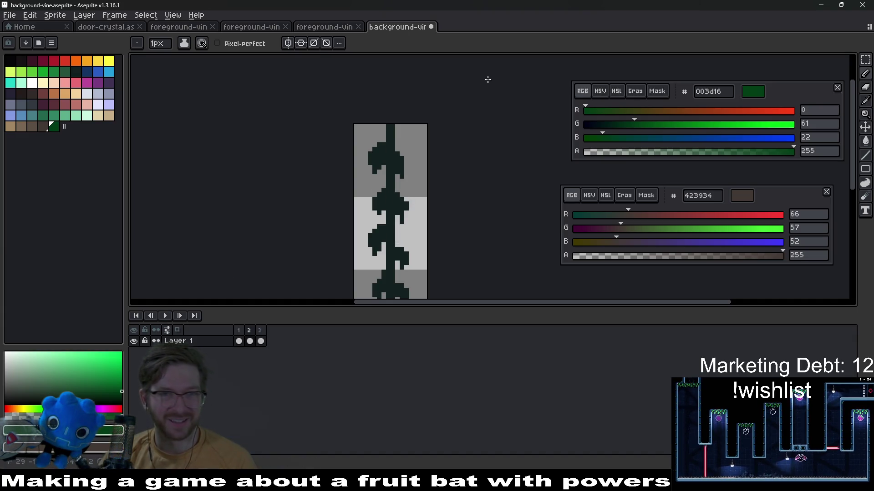
key(ctrl+shift+Tab)
scroll(476, 211, up, 2)
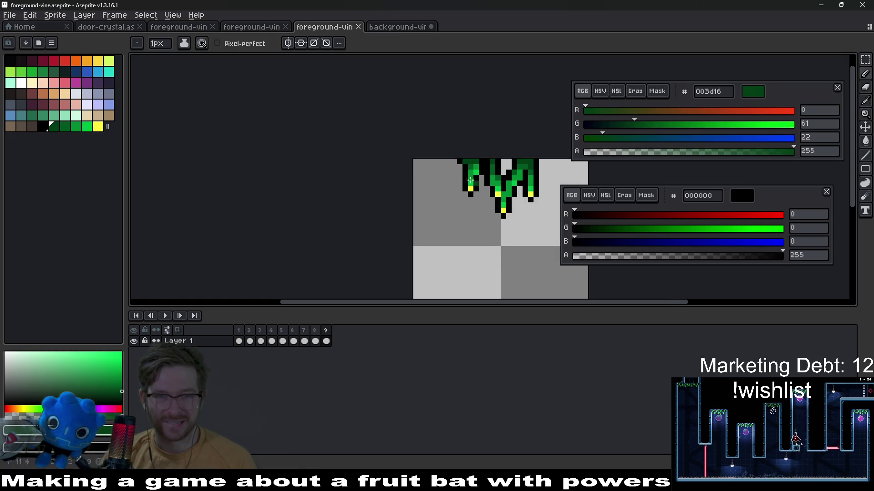
click(65, 127)
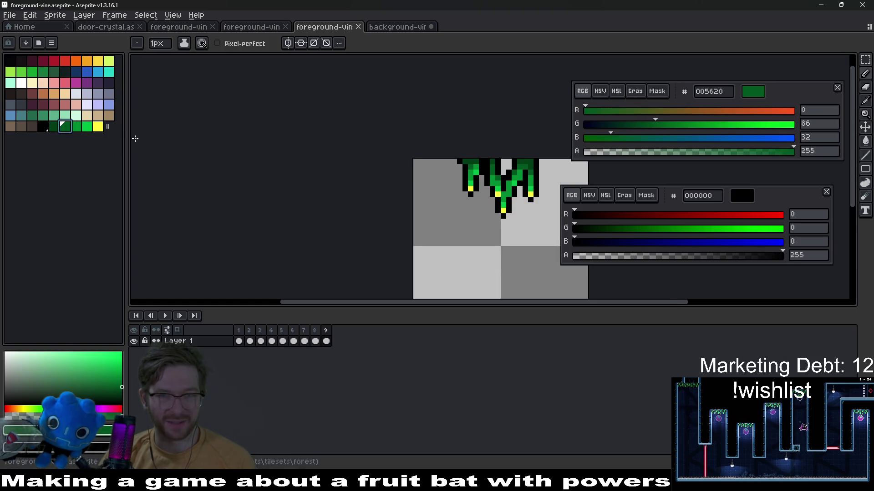
click(722, 92)
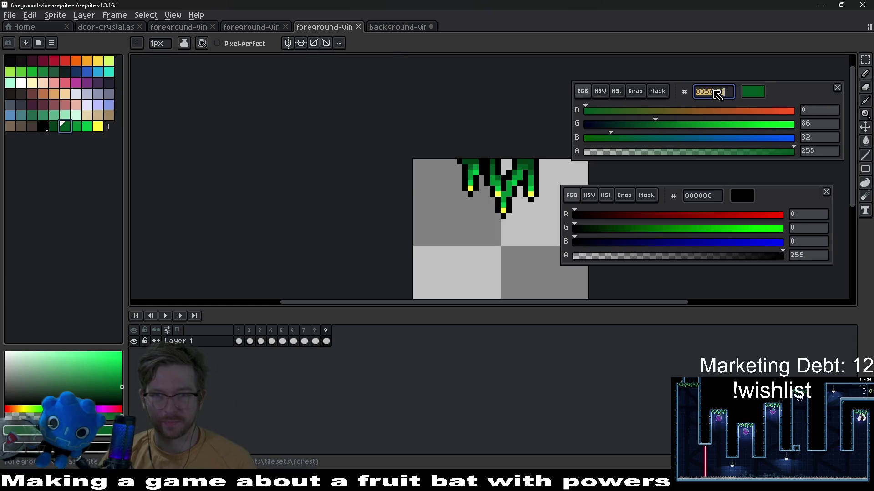
click(399, 29)
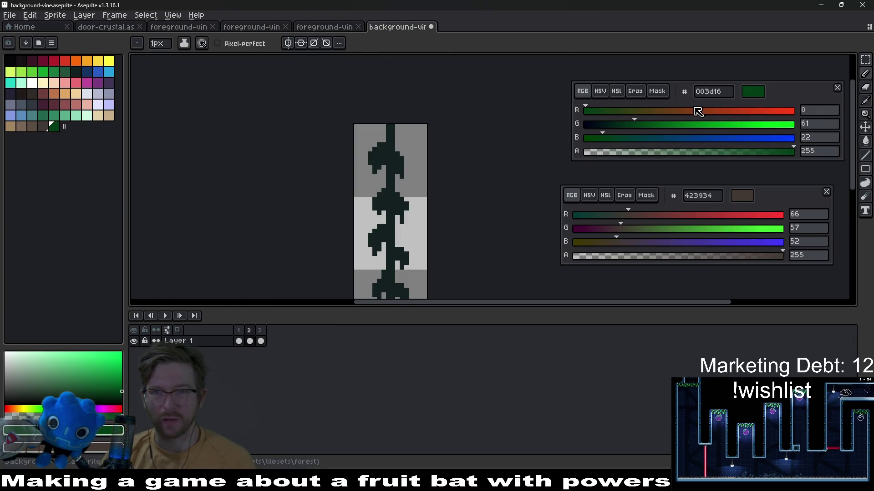
key(ctrl+a)
key(ctrl+v)
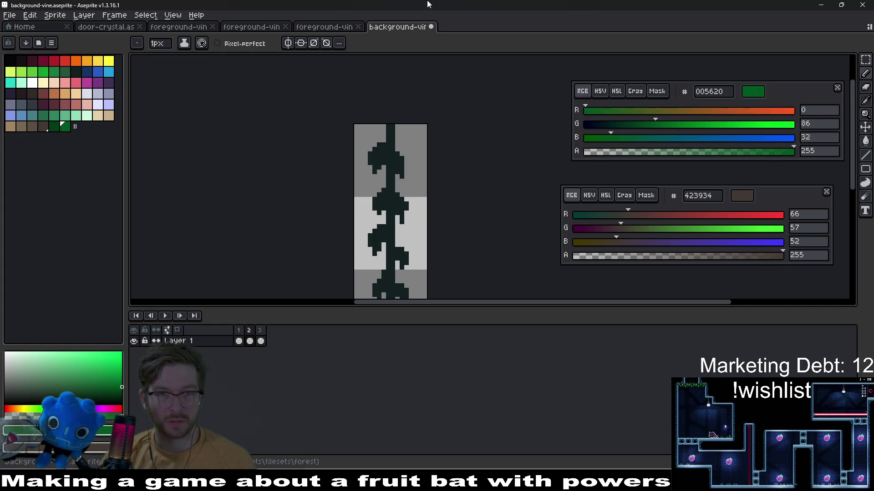
- Copy the mid green 008a32 from the foreground vine into the background vine's colour
click(323, 27)
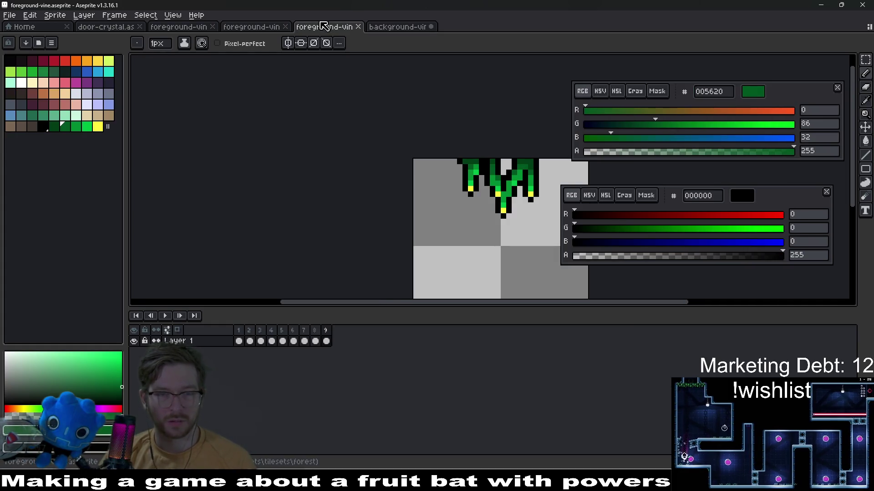
click(75, 130)
click(713, 93)
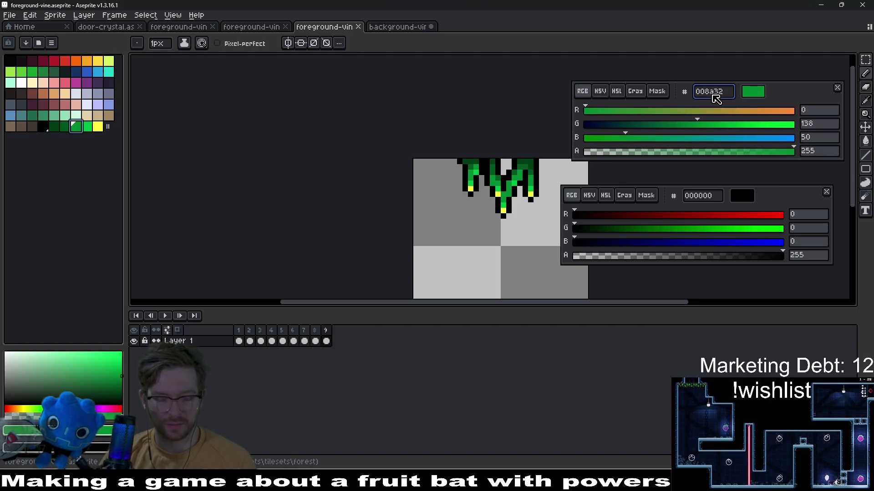
click(397, 27)
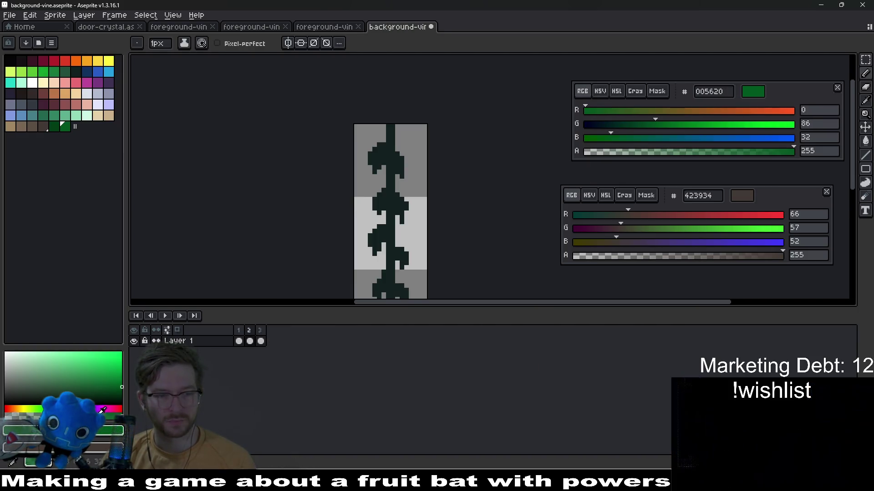
double_click(712, 92)
key(ctrl+v)
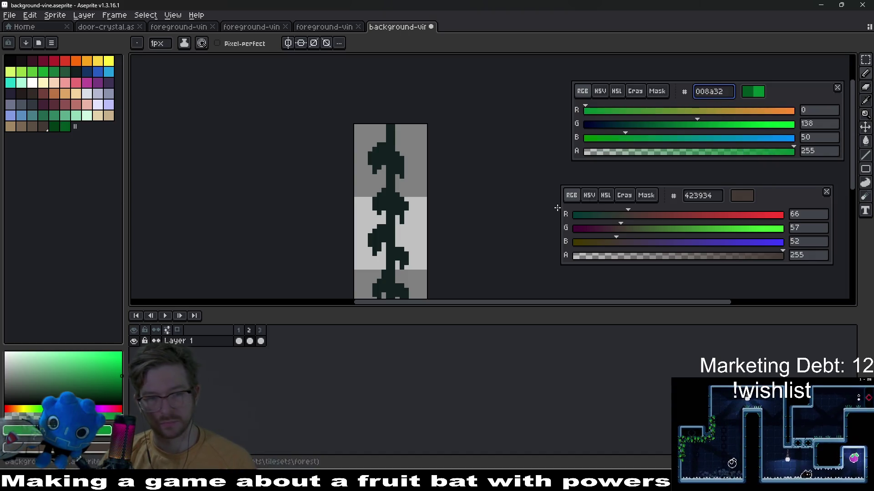
- Copy bright green 00bd45 from the foreground vine and add it to the palette
click(333, 28)
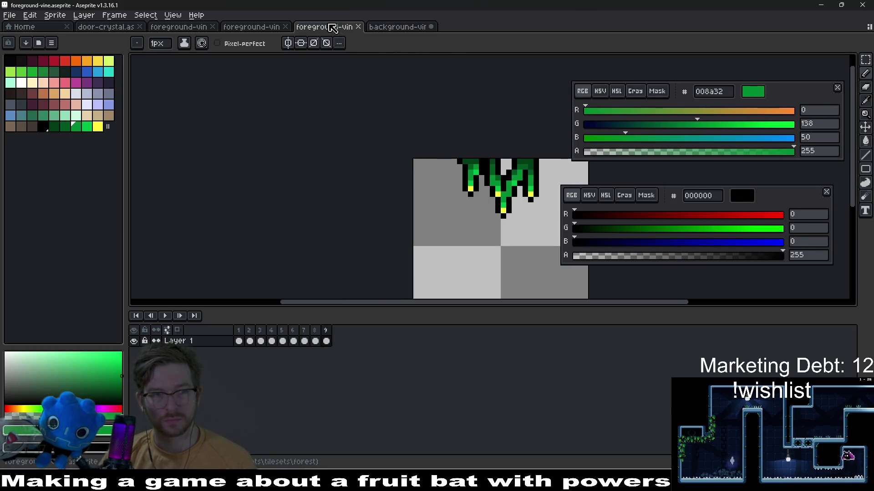
click(87, 126)
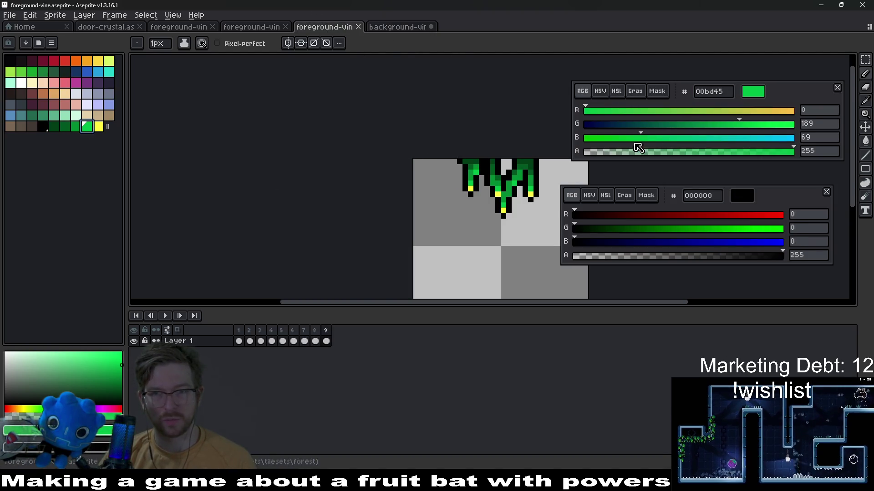
click(708, 93)
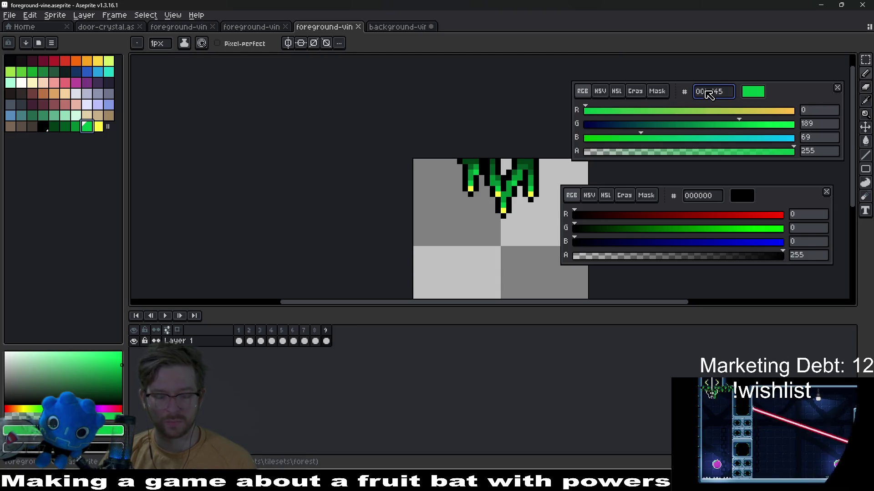
click(396, 27)
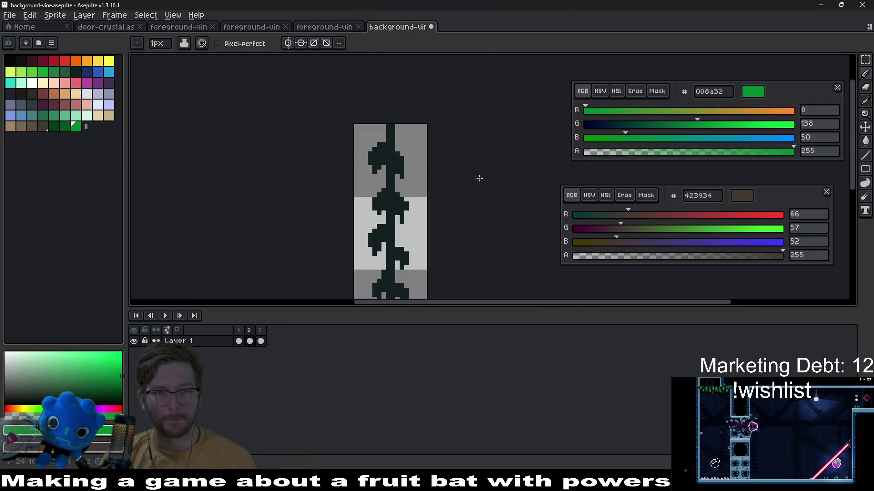
key(ctrl+v)
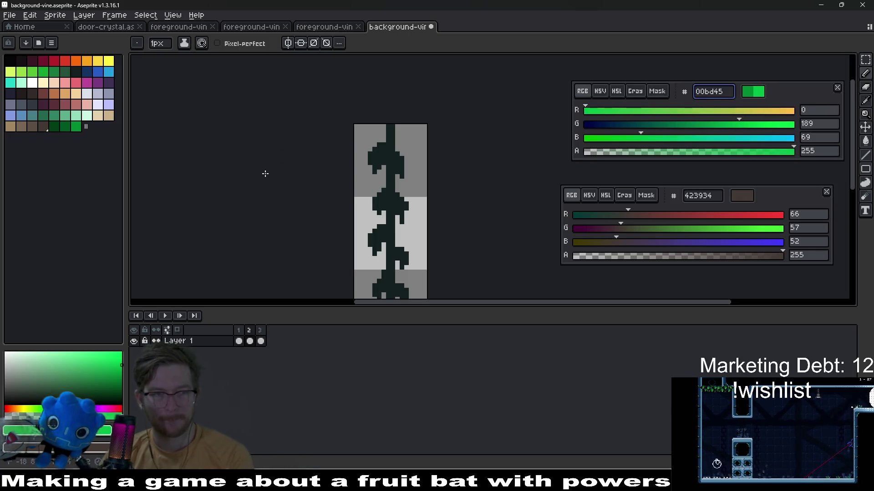
key(Return)
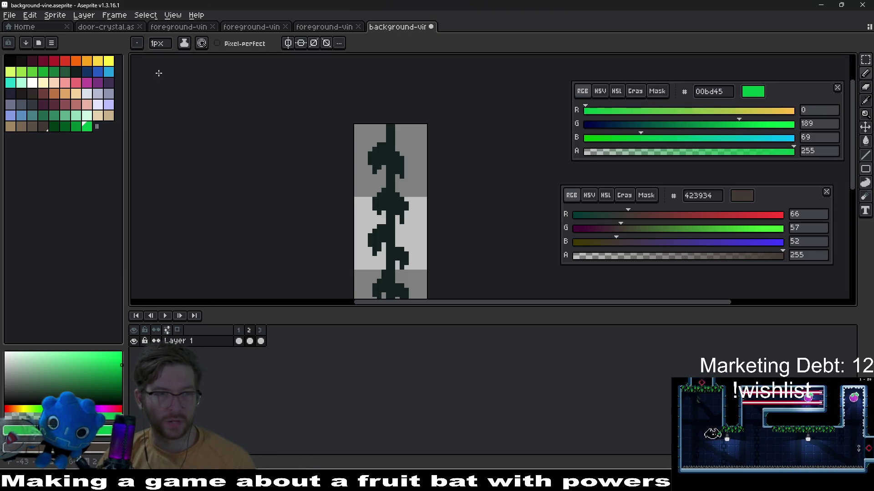
- Move the yellow swatch to the palette's end and black beside the new greens, then pick 003d16
click(109, 61)
drag(109, 60, 109, 132)
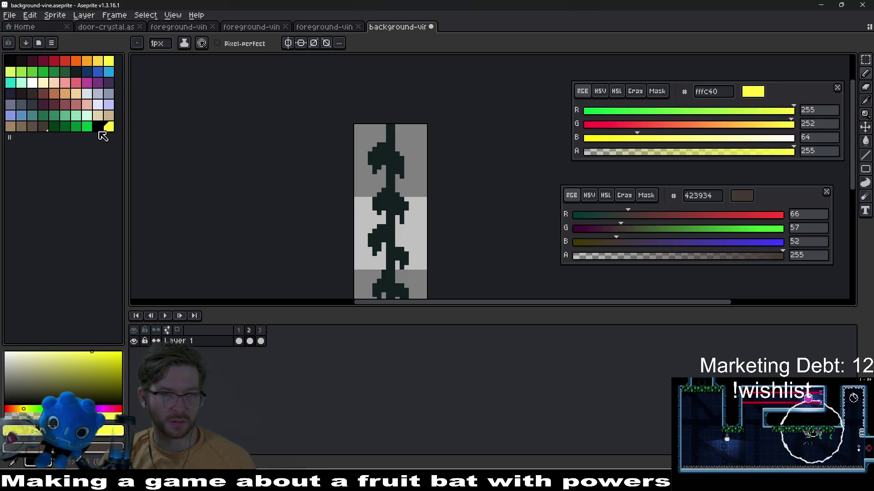
click(99, 129)
drag(110, 138, 62, 137)
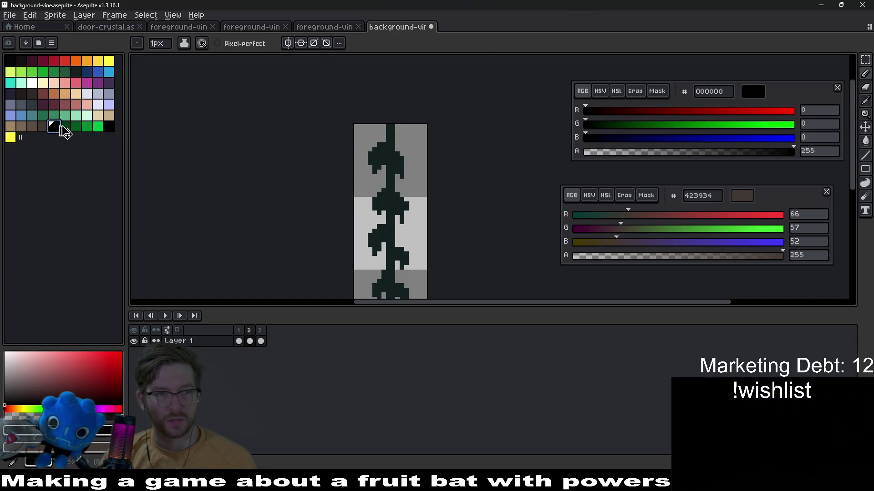
click(64, 127)
scroll(399, 245, up, 2)
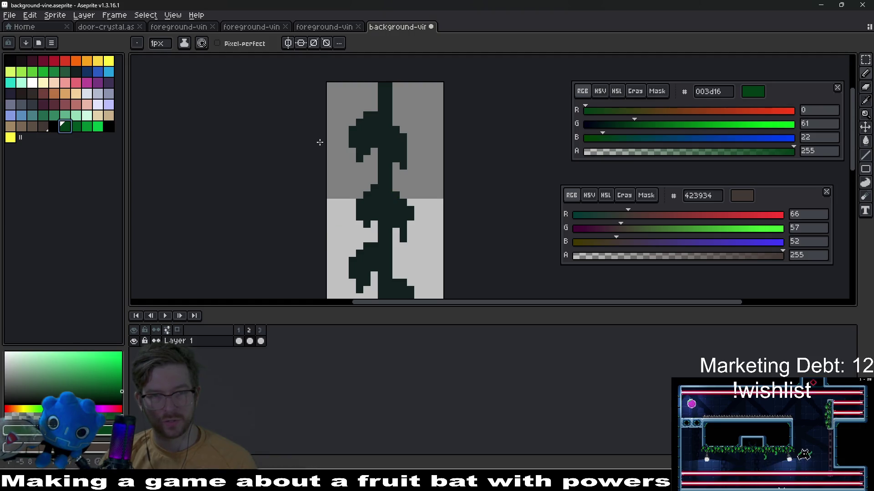
key(g)
click(385, 136)
click(54, 127)
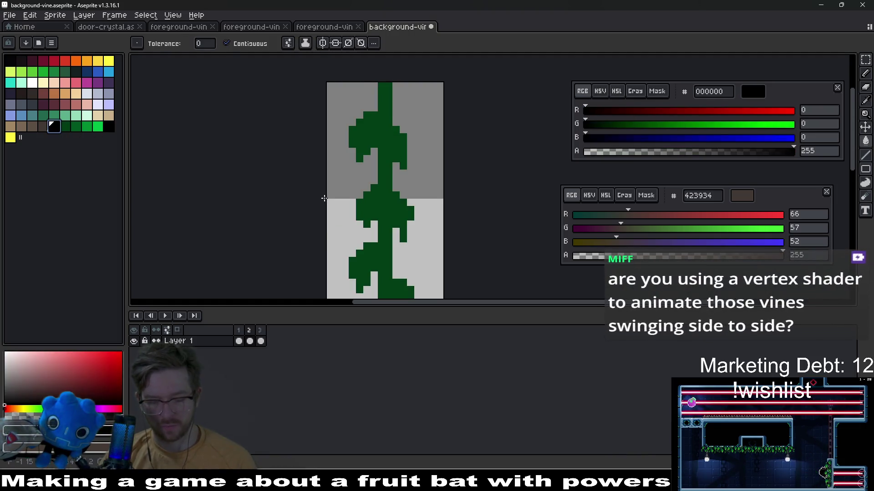
key(b)
scroll(420, 222, down, 3)
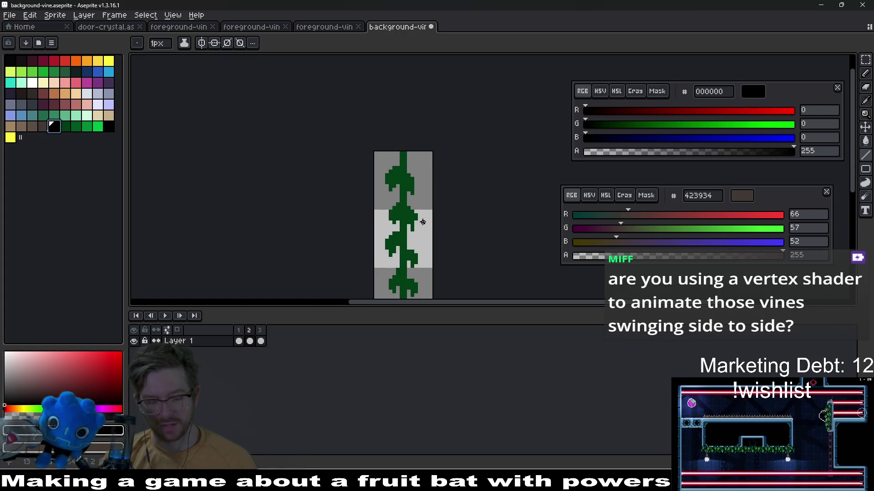
key(shift+o)
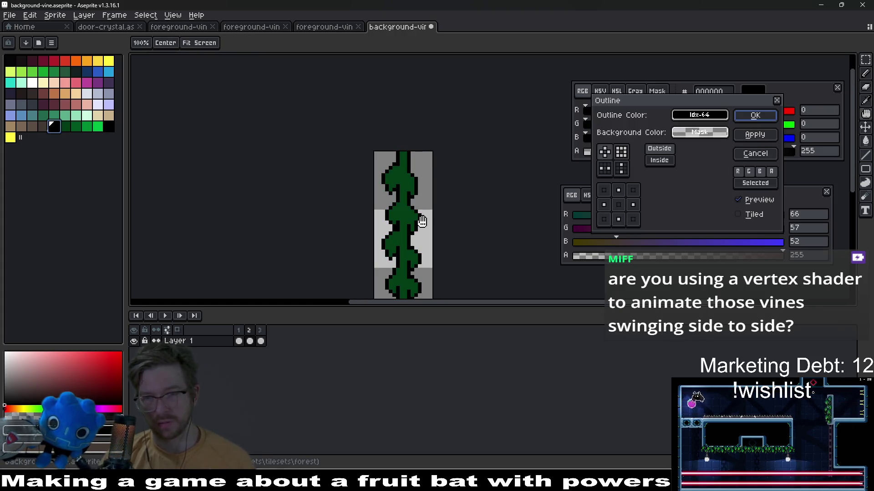
click(755, 115)
scroll(451, 236, up, 2)
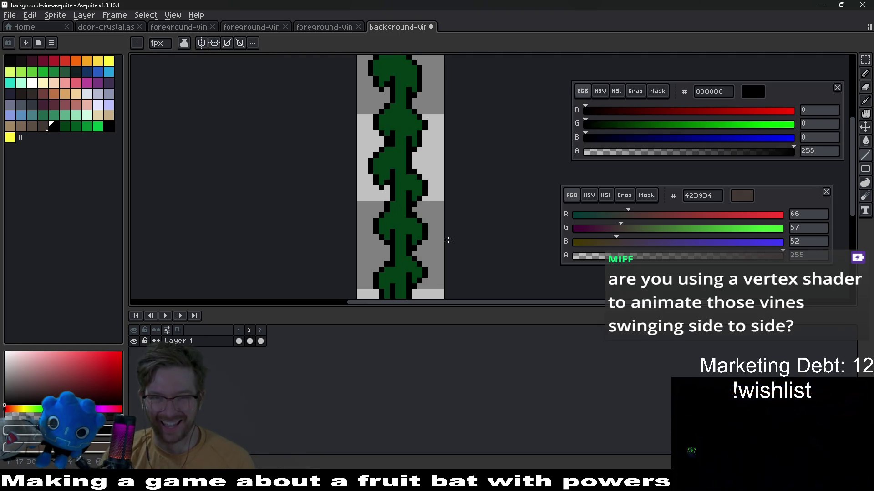
scroll(411, 204, down, 3)
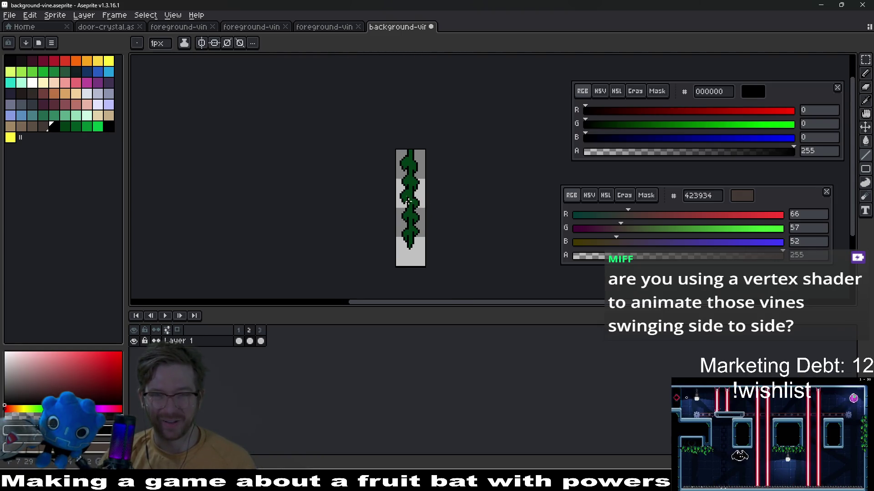
scroll(411, 203, up, 4)
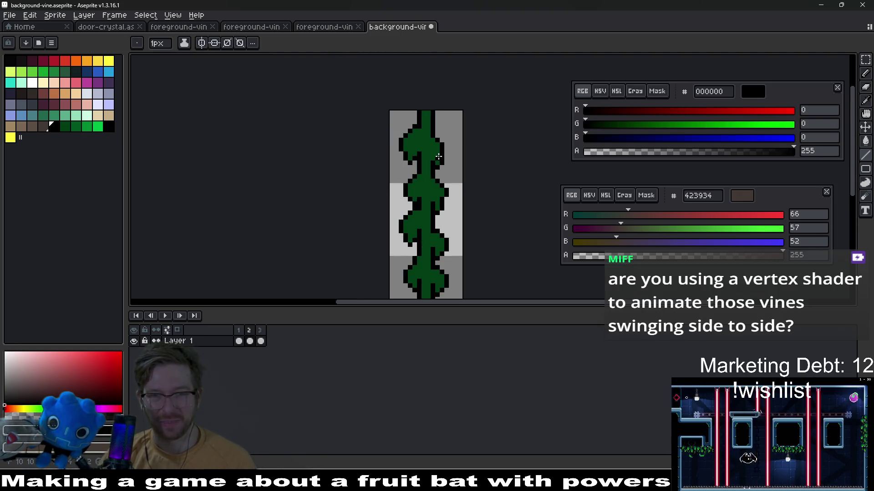
click(10, 137)
- With the Pencil, dot yellow highlight pixels on the upper leaves along the vine's left side
key(b)
click(419, 198)
click(387, 185)
click(380, 192)
click(394, 200)
drag(392, 193, 390, 160)
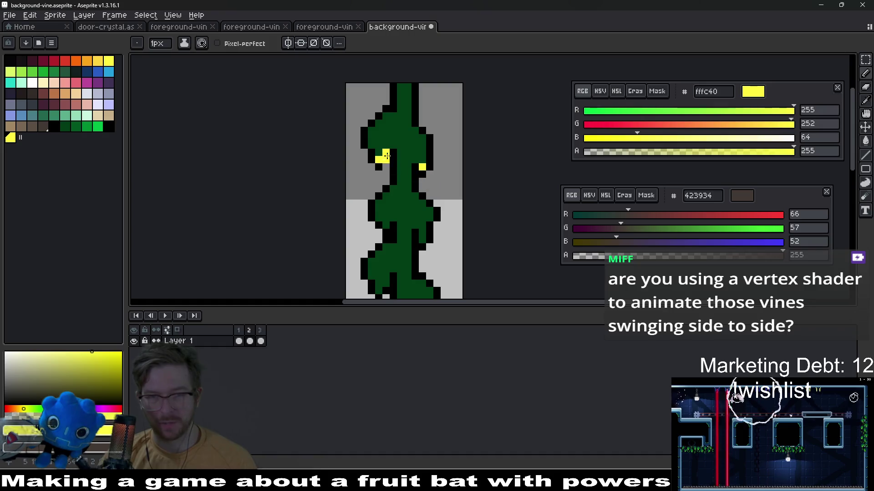
key(ctrl+z)
drag(433, 195, 433, 163)
click(422, 207)
- Add more yellow highlights on the right edge and the lower-left leaf further down the vine
drag(421, 208, 414, 172)
click(406, 209)
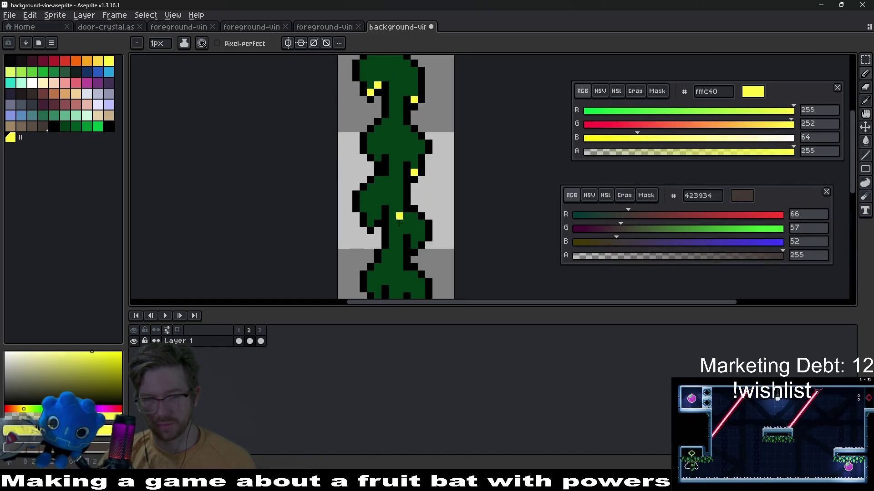
click(422, 238)
scroll(348, 200, down, 2)
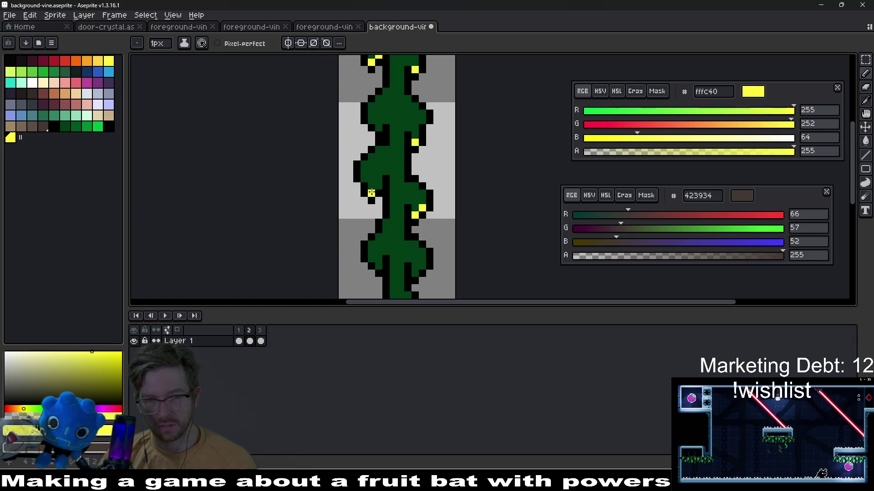
drag(378, 185, 375, 191)
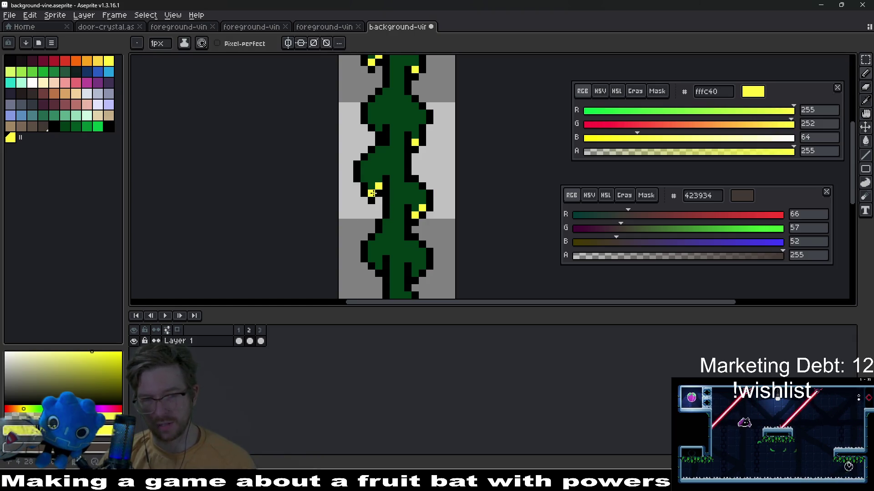
scroll(434, 223, down, 2)
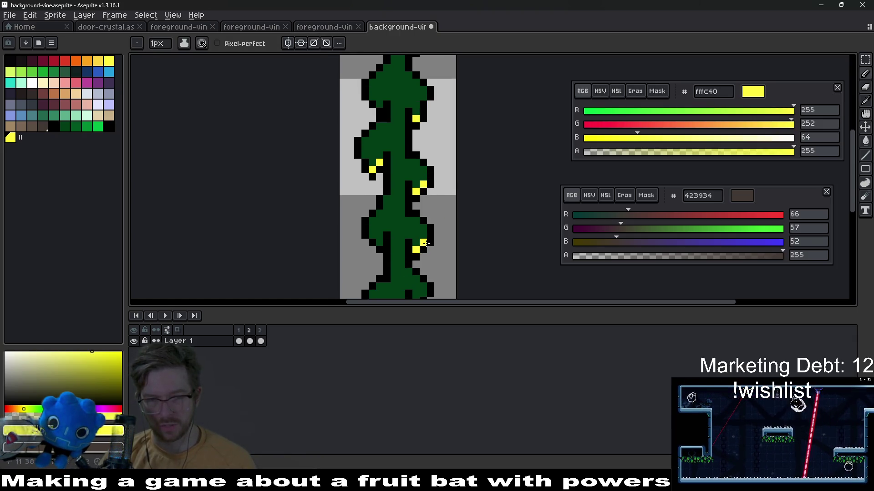
scroll(384, 248, down, 1)
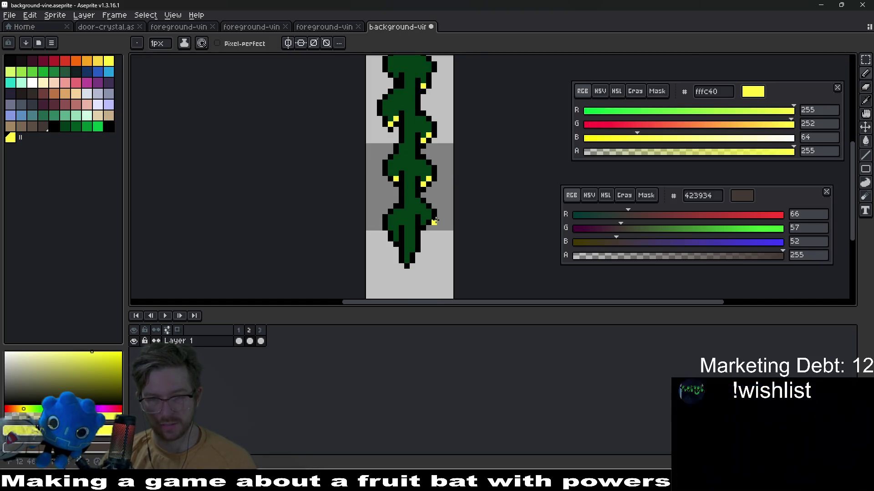
scroll(417, 225, up, 2)
click(361, 251)
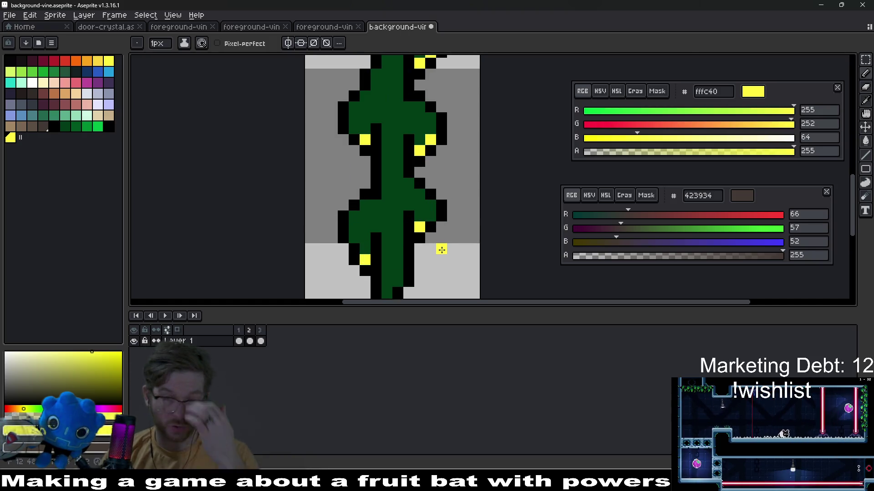
scroll(441, 249, down, 5)
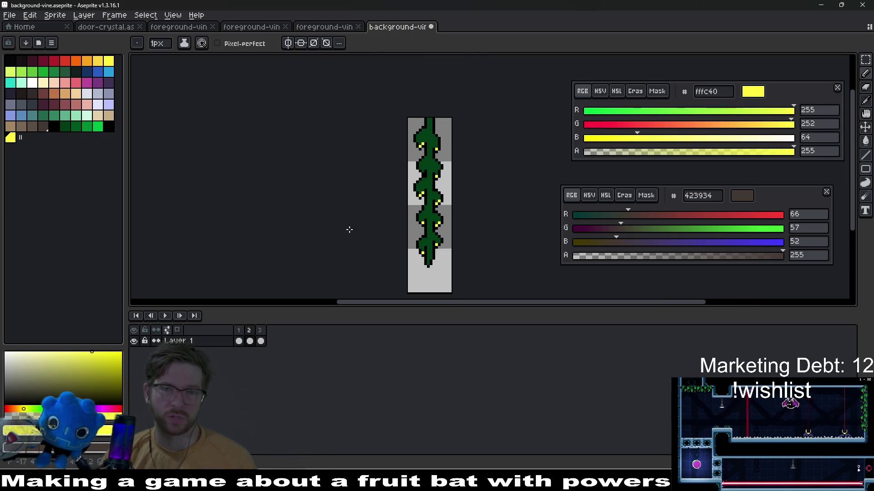
click(97, 126)
- Paint bright green 00bd45 pixels beside the highlights, including on the lower-left leaf
scroll(422, 248, up, 2)
scroll(422, 248, up, 2)
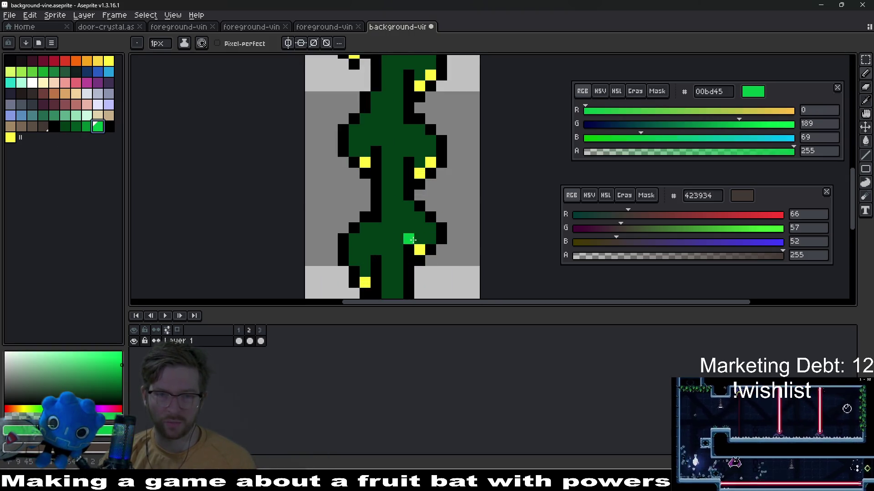
click(430, 229)
drag(353, 263, 364, 273)
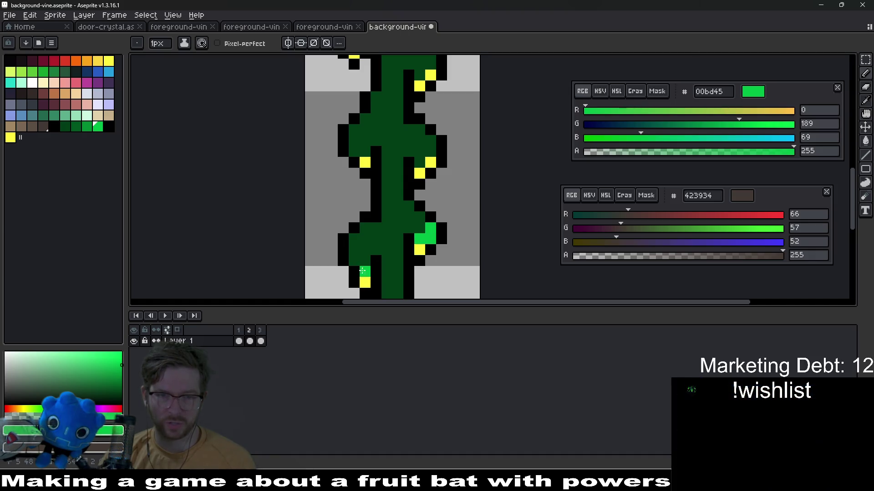
drag(439, 220, 416, 258)
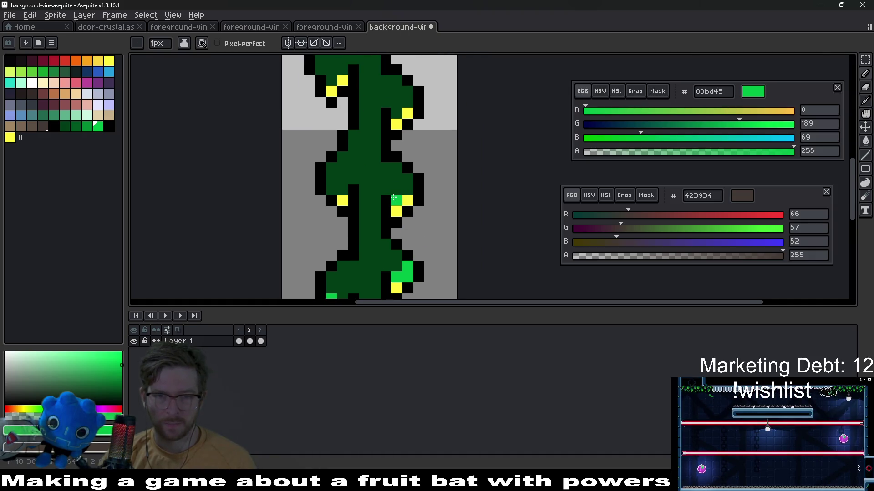
scroll(395, 168, up, 2)
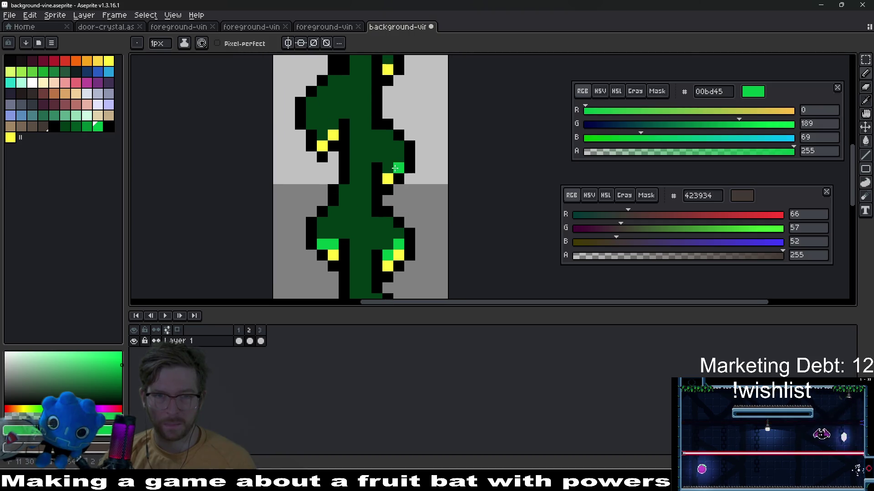
scroll(373, 240, up, 3)
- Add bright green above the left leaf's yellow pixel and along the vine's right side, undoing misplaced pixels
click(314, 216)
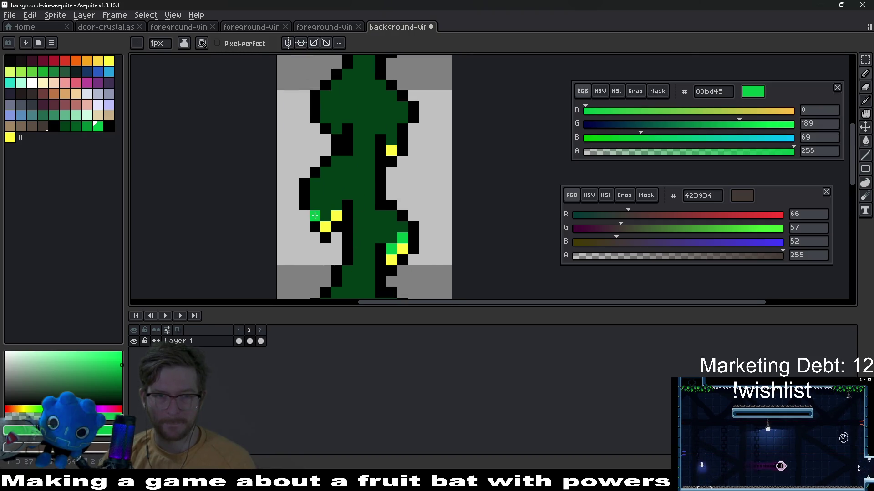
click(337, 205)
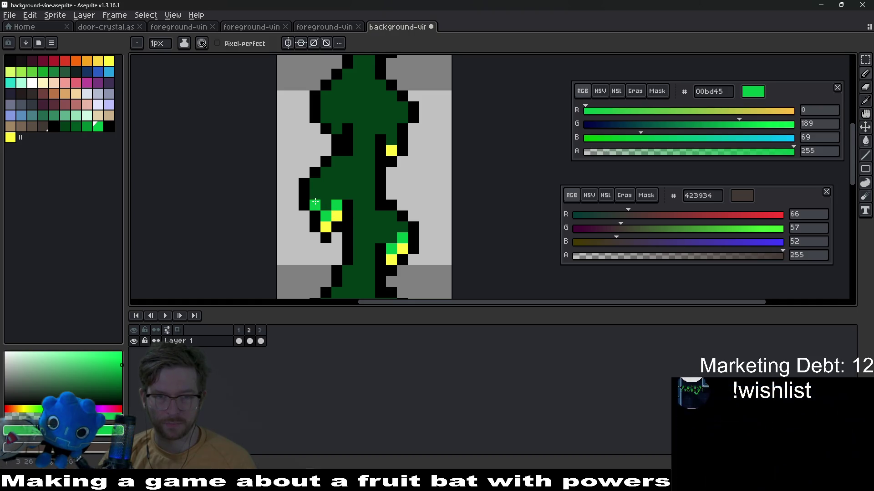
click(391, 139)
click(391, 129)
click(402, 117)
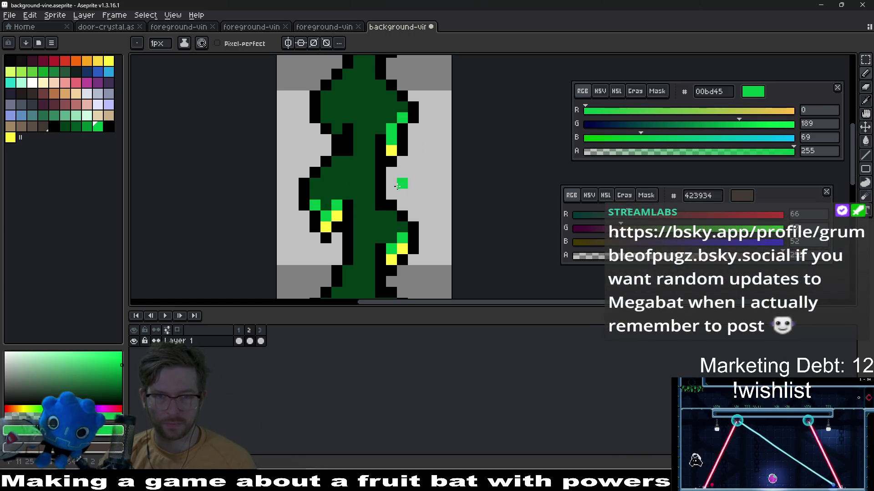
scroll(396, 188, down, 6)
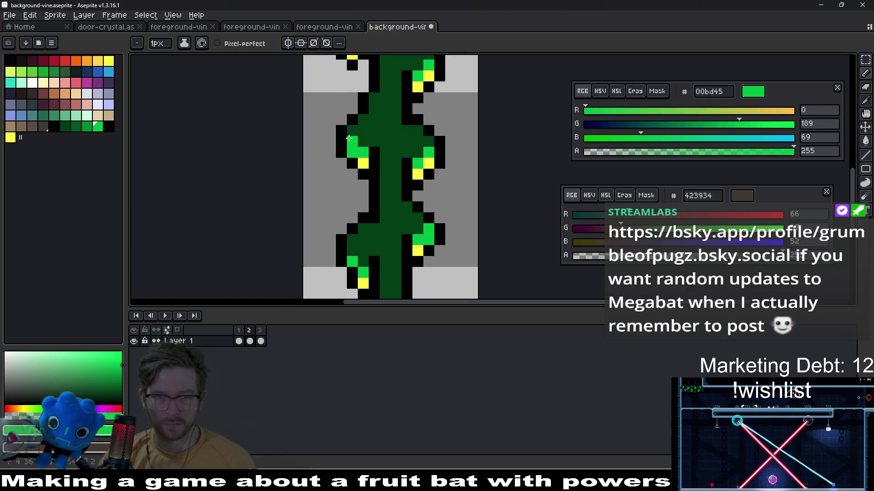
scroll(423, 176, down, 1)
scroll(400, 212, down, 4)
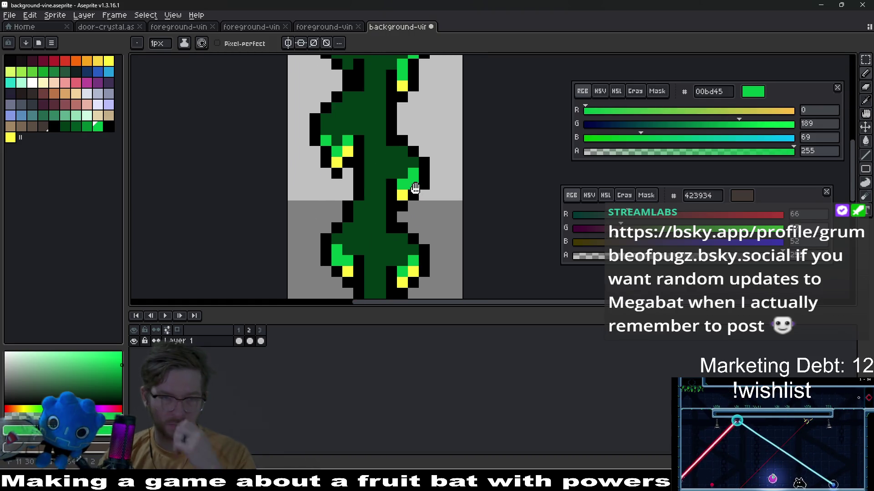
scroll(337, 192, up, 3)
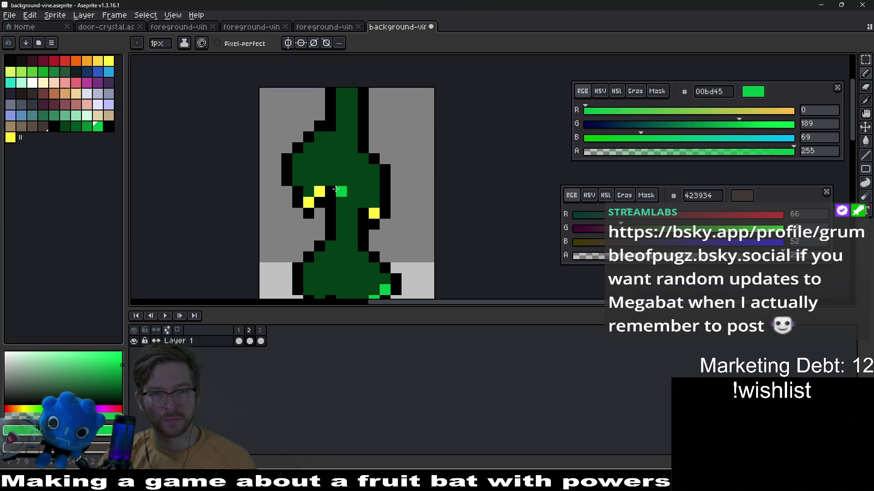
click(320, 181)
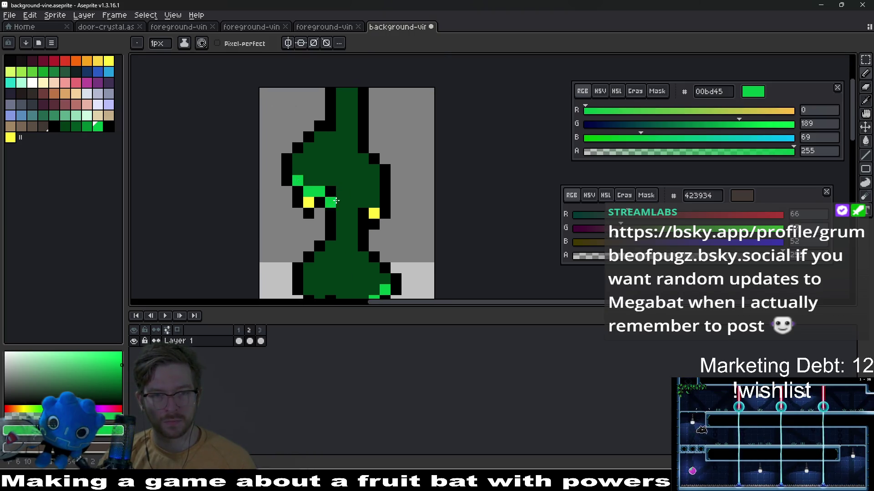
key(ctrl+z)
key(ctrl+z)
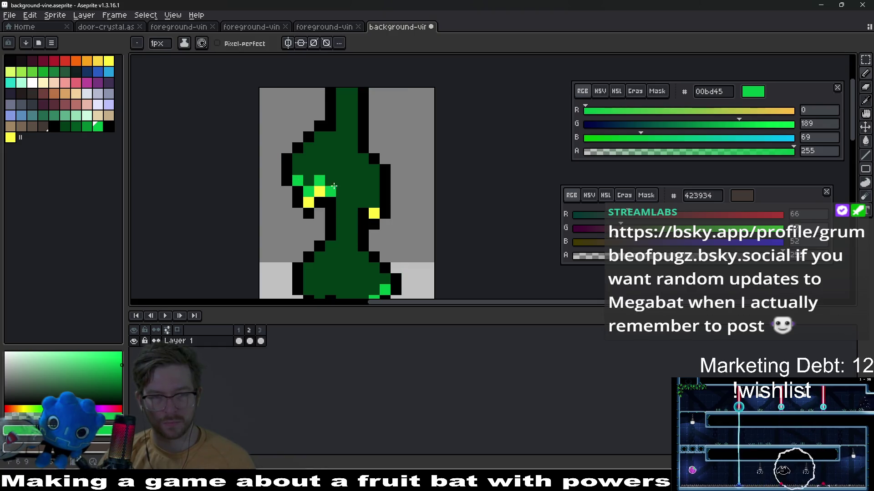
key(ctrl+z)
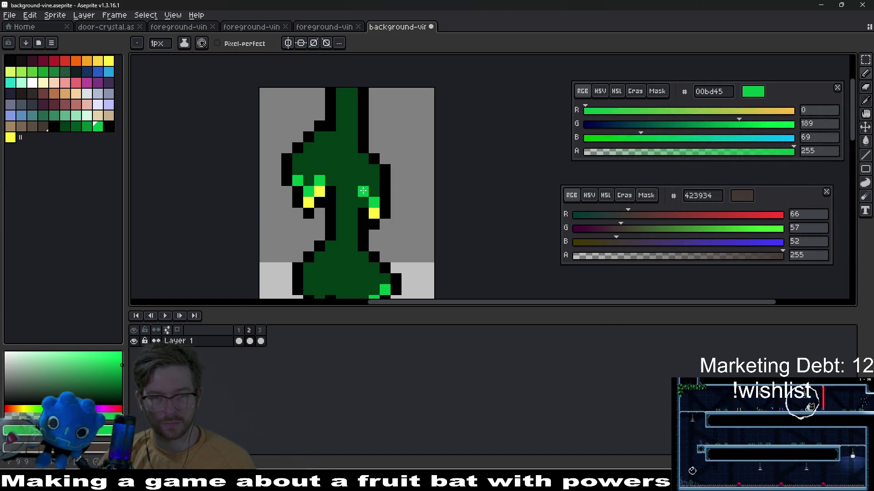
- Shade several leaf pixels and the left leaf in medium green 008a32
click(87, 126)
click(364, 200)
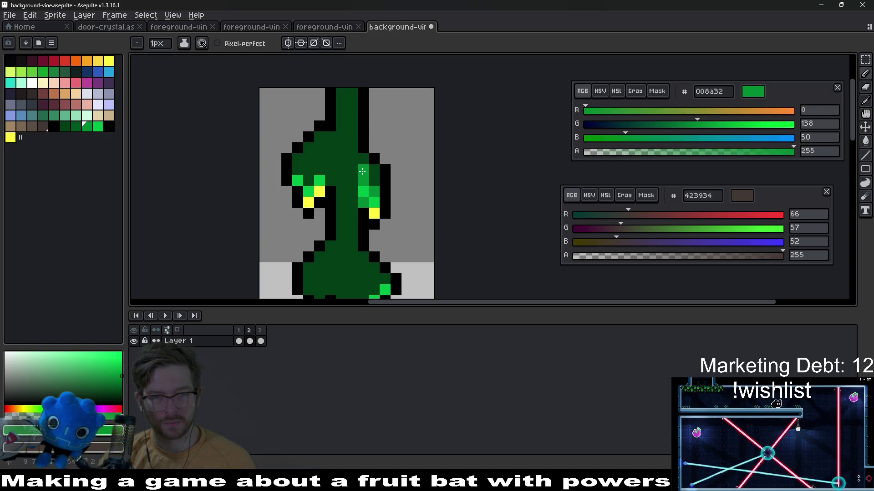
click(325, 182)
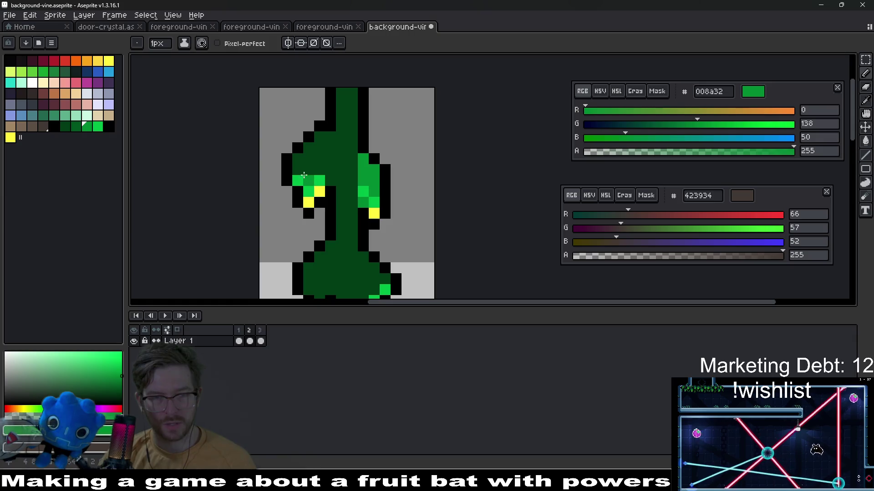
mouse_move(298, 160)
mouse_down()
mouse_move(309, 169)
mouse_move(321, 147)
mouse_up()
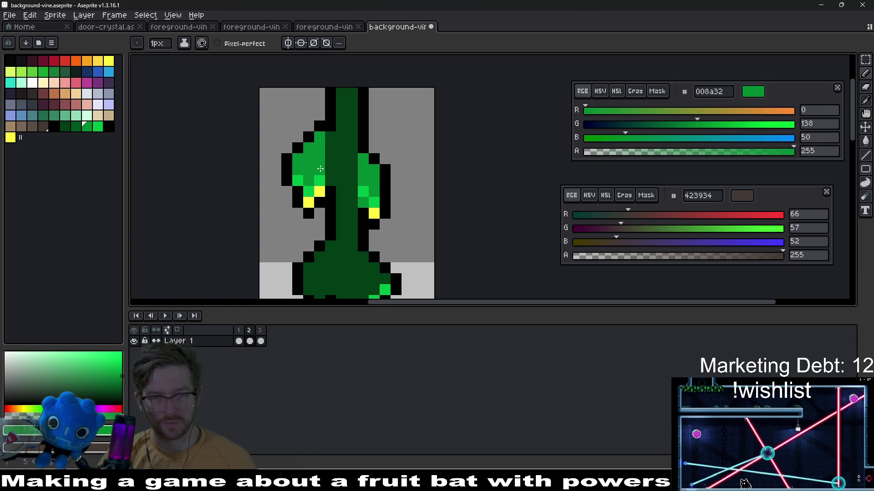
click(348, 190)
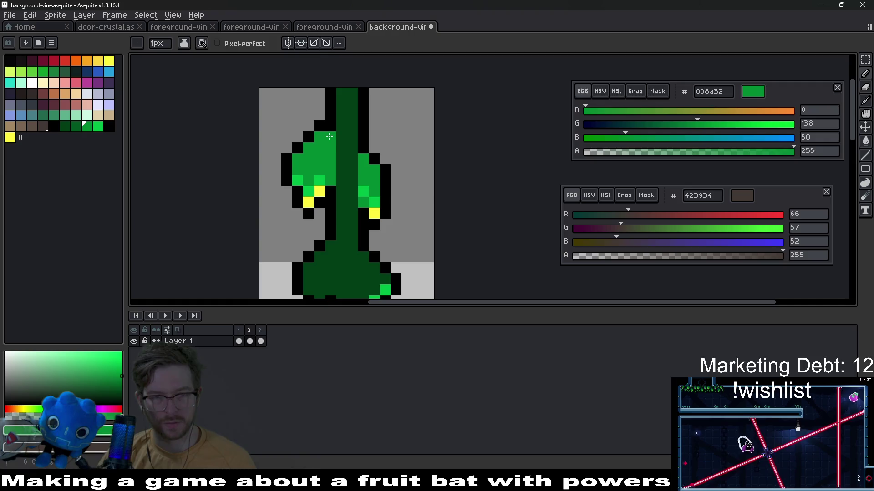
scroll(353, 192, down, 5)
scroll(353, 191, up, 5)
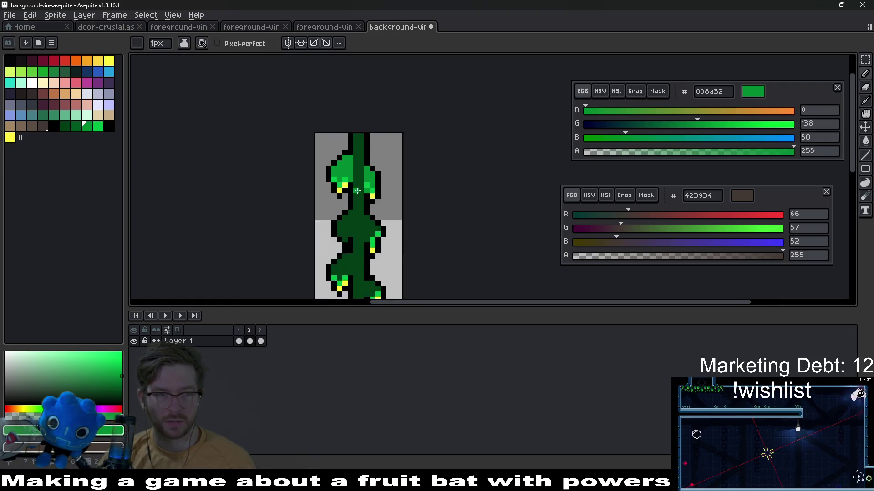
- Make dark green 003d16 the secondary colour
right_click(65, 126)
right_click(79, 127)
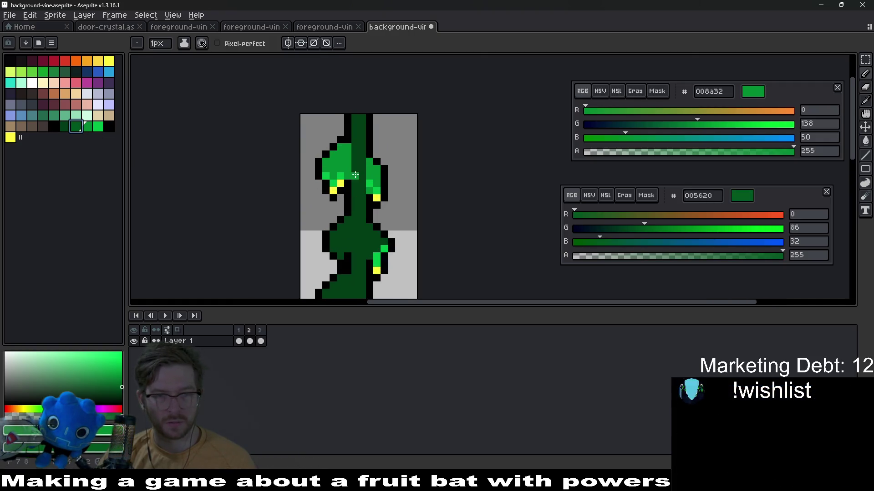
key(plus)
right_click(68, 128)
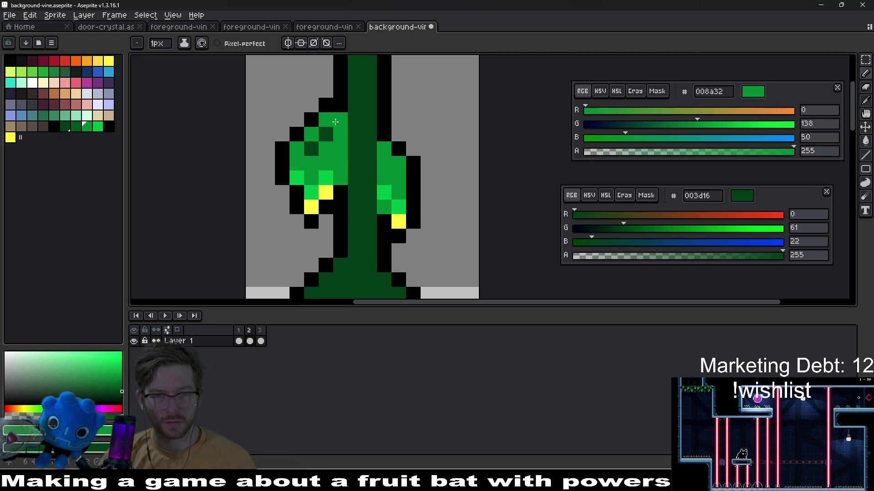
scroll(309, 162, down, 3)
scroll(312, 169, up, 3)
- Touch up stem-edge pixels, restoring one to dark green, then sample the stem colour in HSL
click(300, 139)
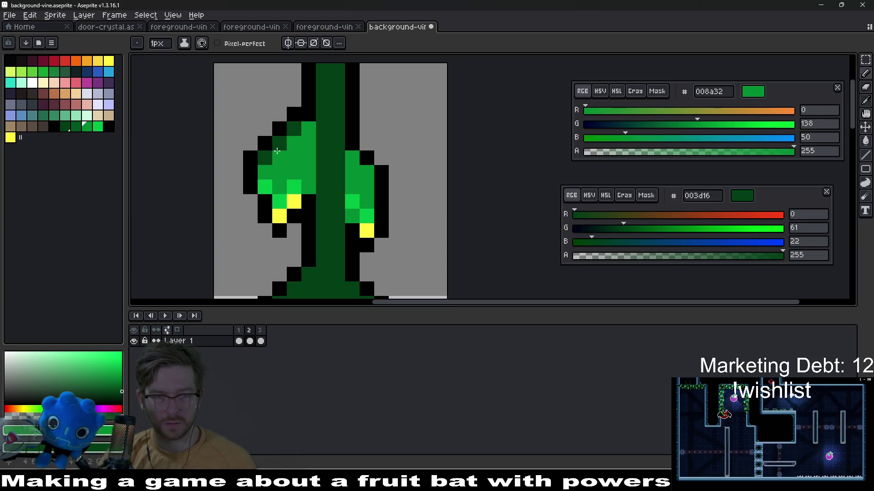
right_click(310, 130)
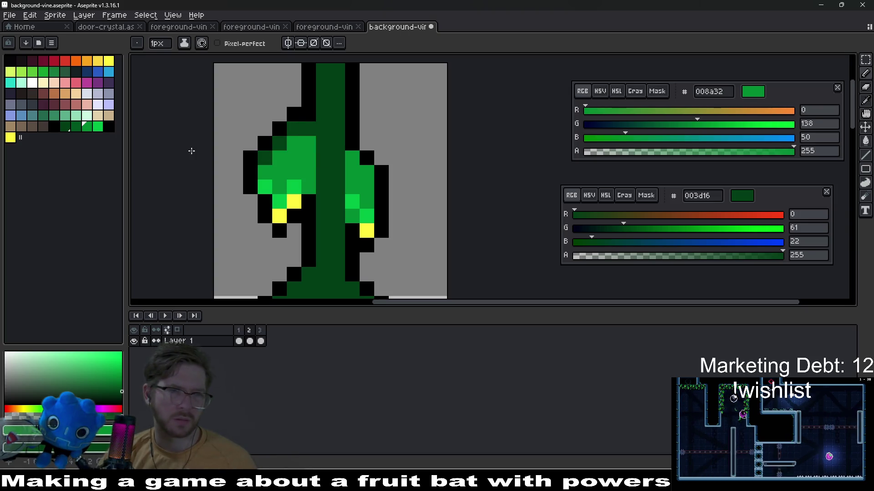
click(324, 138)
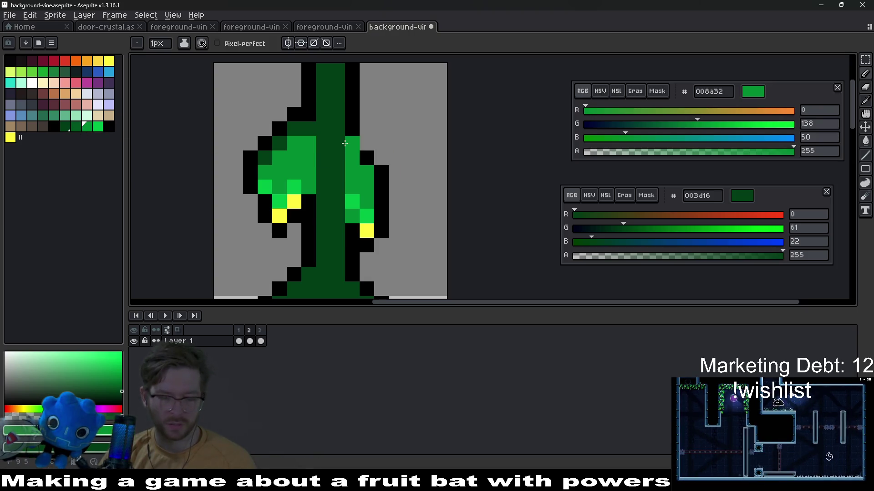
key(i)
click(332, 150)
click(616, 91)
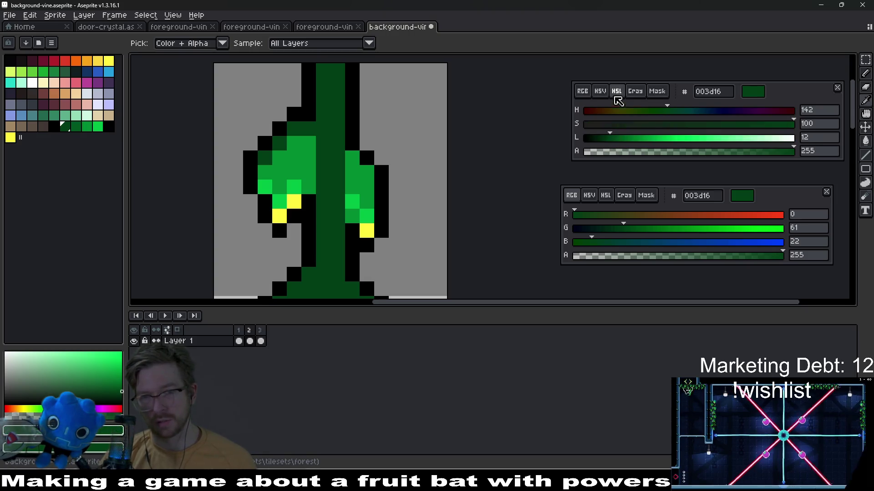
- Darken the sampled stem green, then undo the dark strip drawn in the stem
drag(609, 138, 601, 138)
key(b)
scroll(329, 84, down, 1)
key(ctrl+z)
scroll(336, 137, up, 2)
- Sample the leaf's mid green, darken it to 00752b, and shade the upper-left leaf tops
drag(318, 110, 362, 181)
key(i)
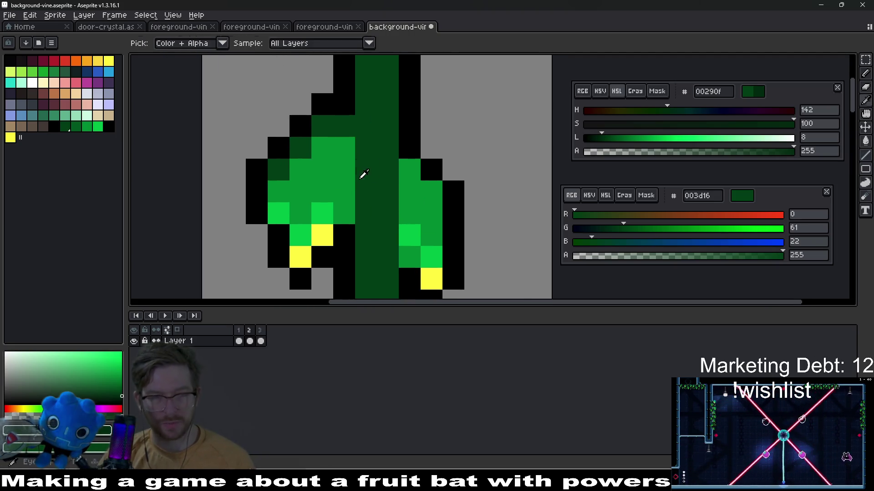
click(331, 155)
drag(636, 141, 632, 141)
key(b)
click(278, 169)
click(303, 151)
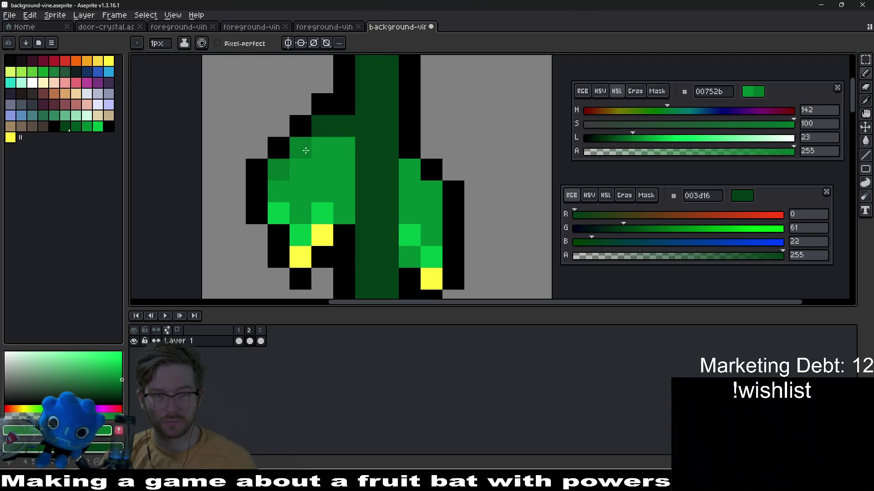
drag(322, 126, 344, 125)
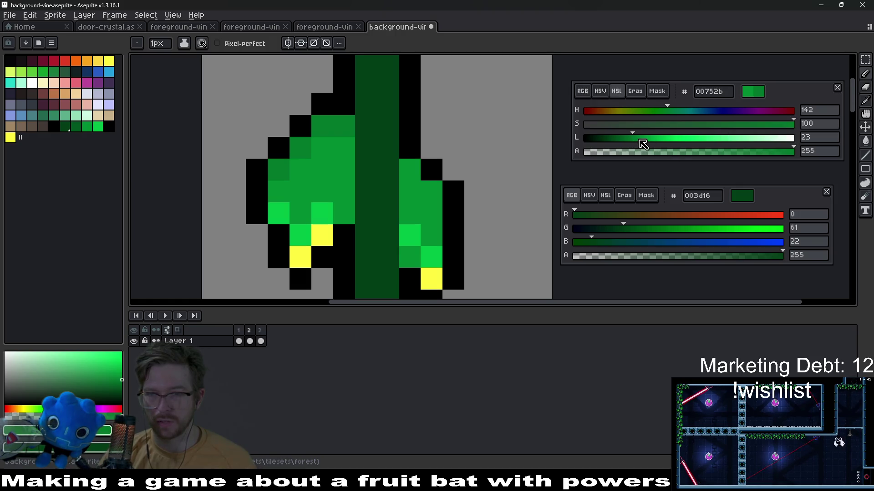
- Darken the colour further and shift its hue to 151, giving green 006635
drag(641, 141, 629, 140)
click(709, 111)
drag(710, 112, 673, 112)
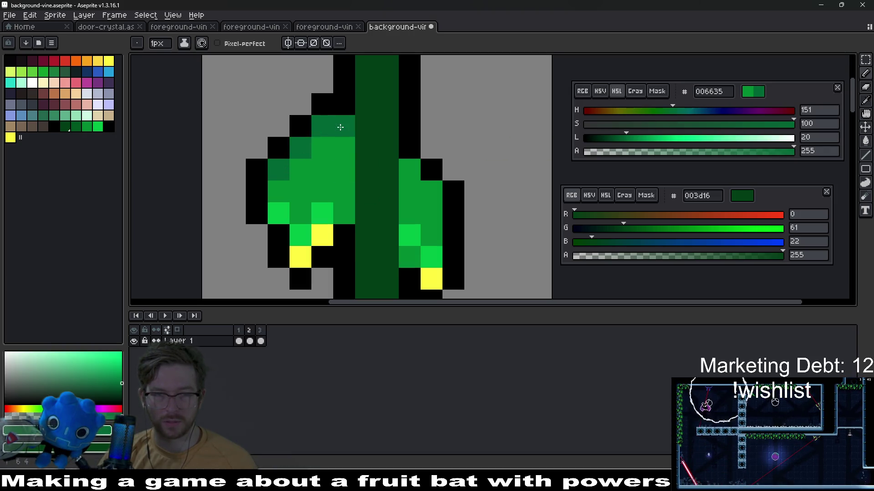
scroll(355, 169, down, 5)
scroll(355, 169, up, 4)
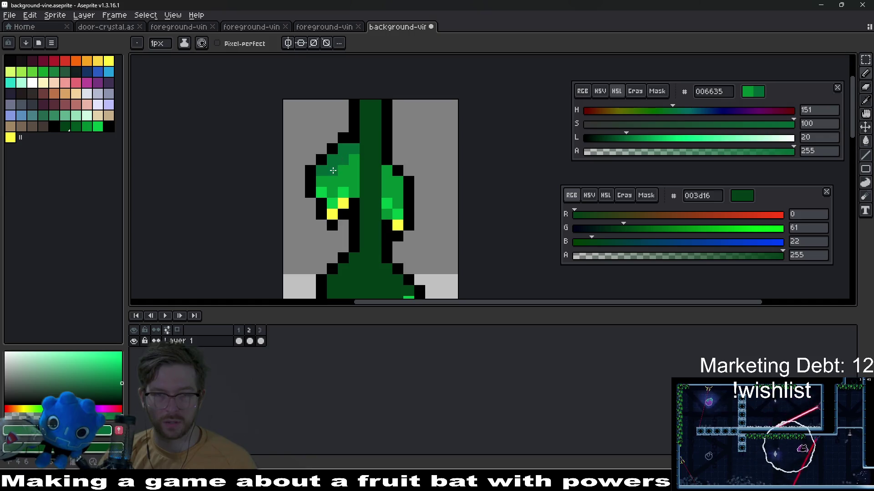
scroll(322, 178, down, 4)
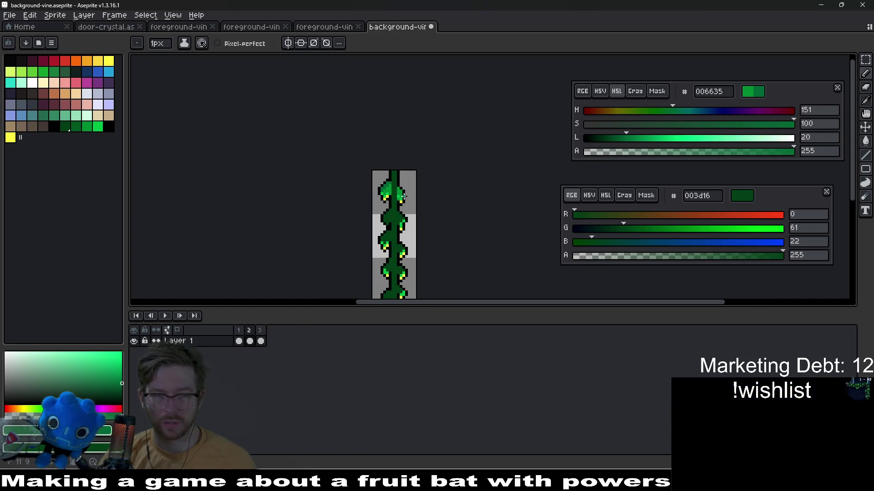
scroll(403, 196, up, 4)
- Add 006635 to the palette beside the other greens and paint a right-leaf outline pixel with it
mouse_move(27, 430)
mouse_down()
mouse_move(62, 185)
mouse_move(21, 141)
mouse_up()
click(53, 127)
click(43, 148)
drag(23, 137, 78, 135)
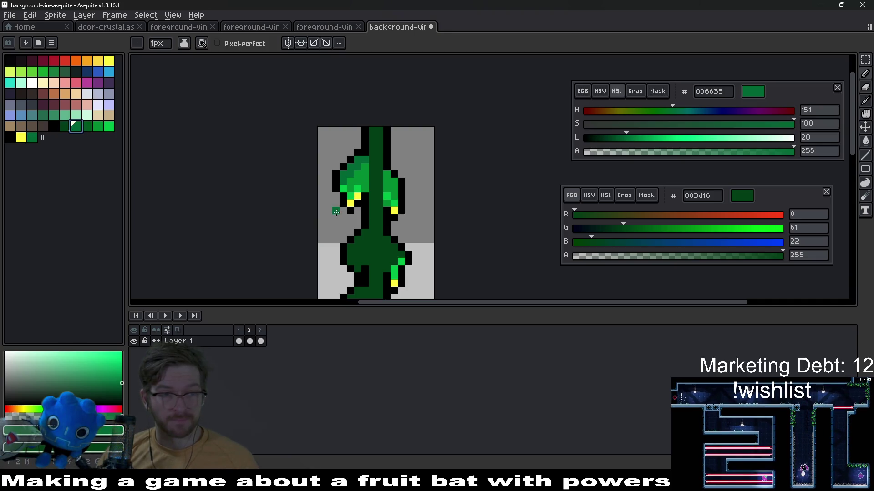
scroll(364, 191, up, 5)
click(457, 145)
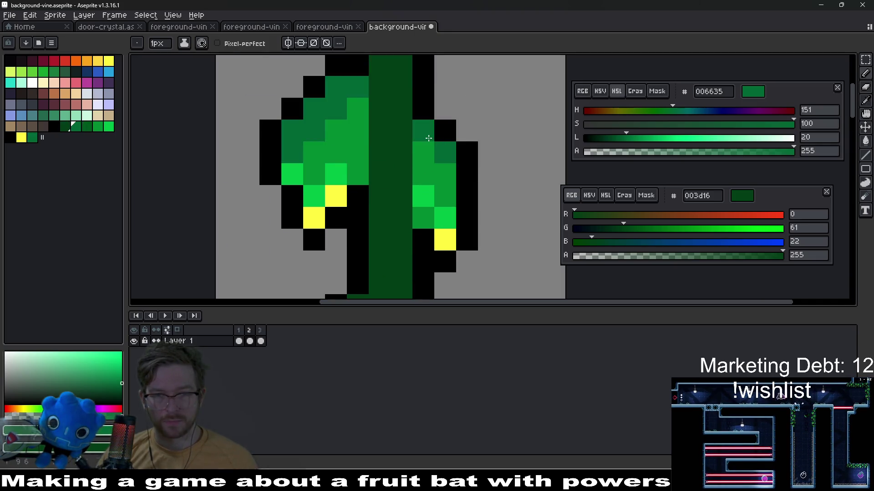
scroll(454, 202, down, 5)
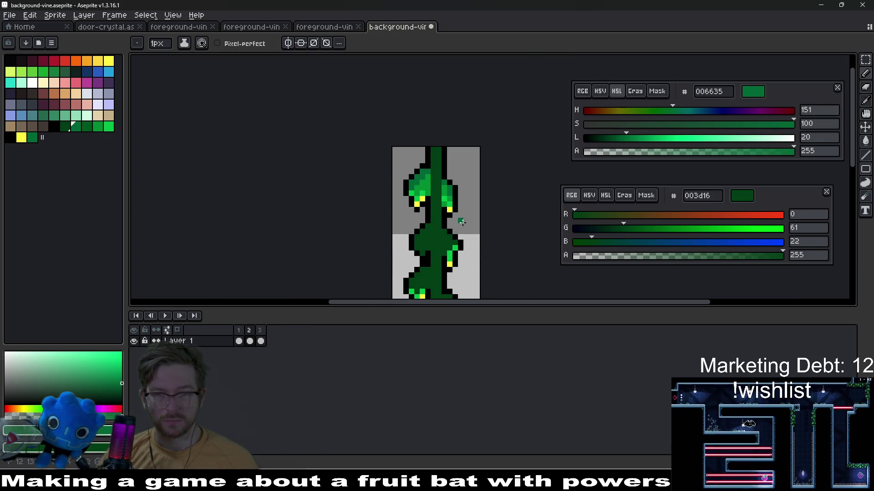
scroll(451, 187, up, 3)
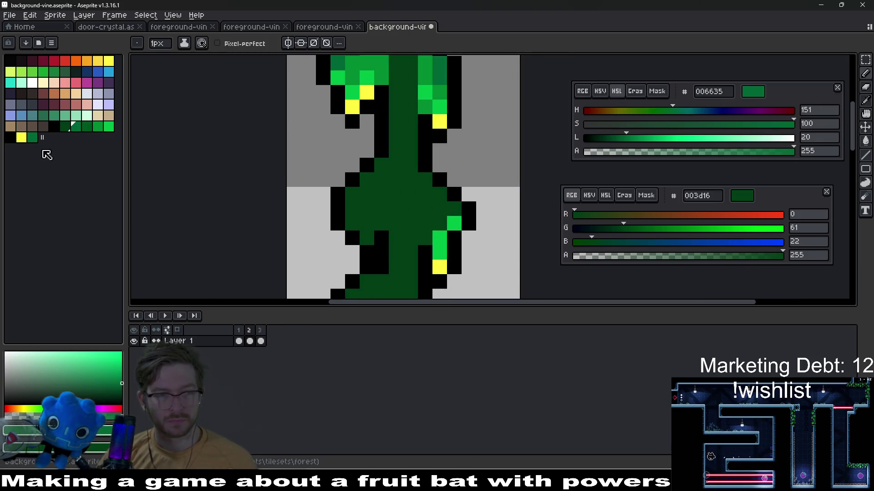
- Shade the lower leaves with 008a32 mid and 005620 dark green, plus a yellow lower-left highlight
click(90, 130)
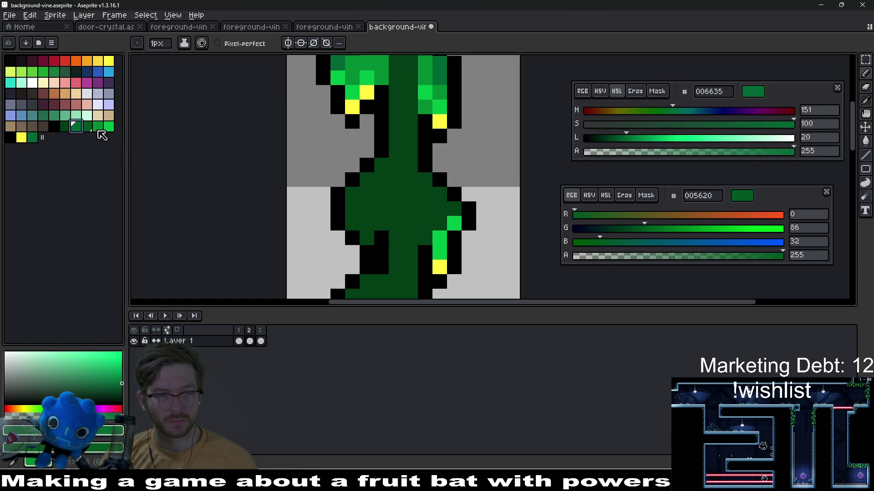
click(98, 127)
click(437, 225)
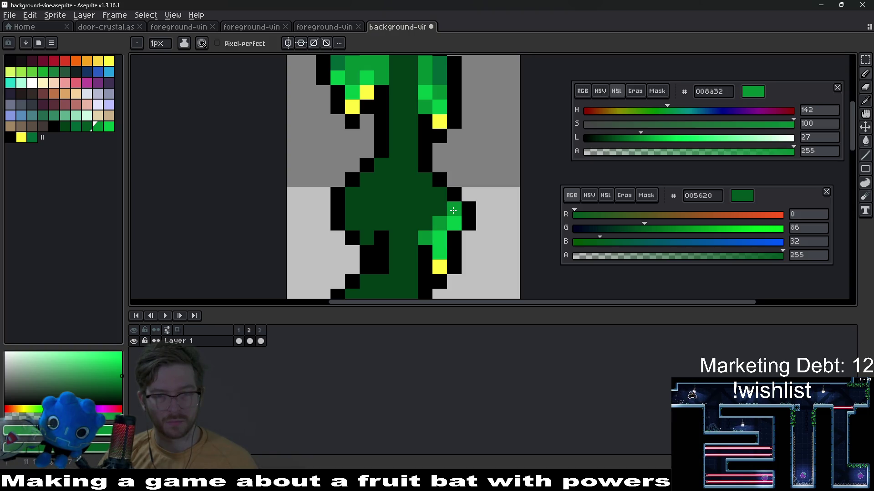
click(439, 196)
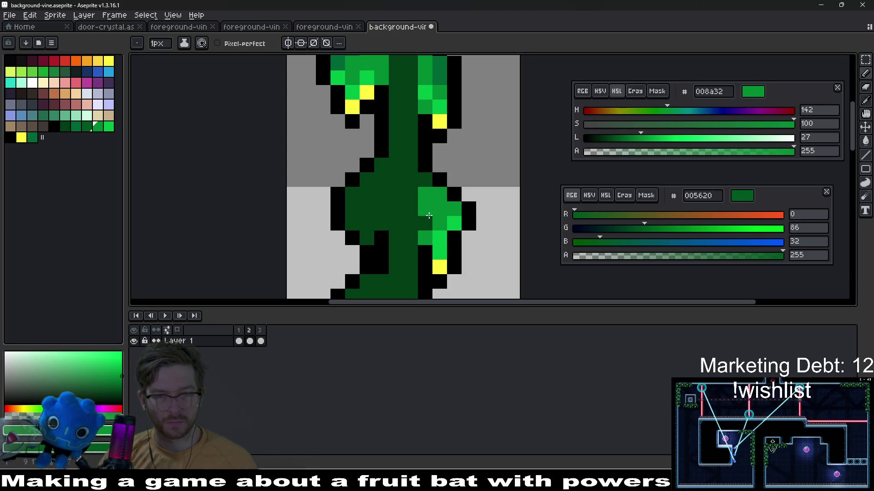
right_click(359, 188)
click(381, 223)
shift+click(381, 179)
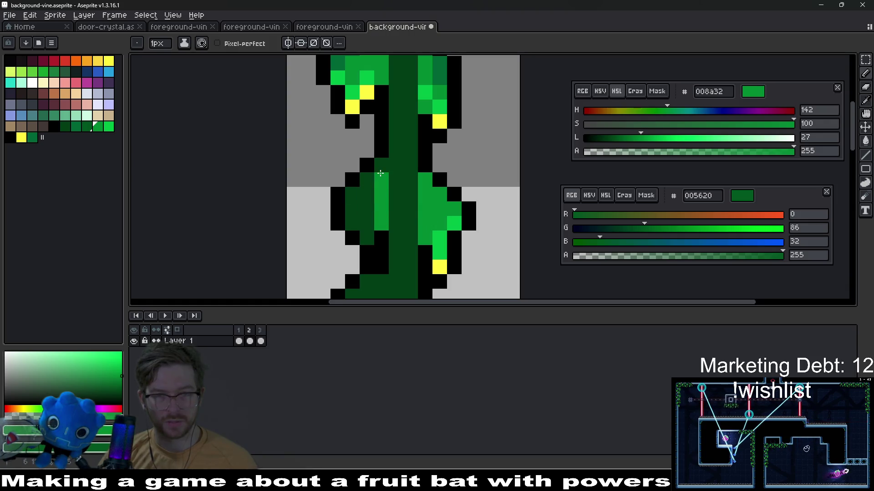
click(27, 137)
right_click(109, 128)
click(365, 237)
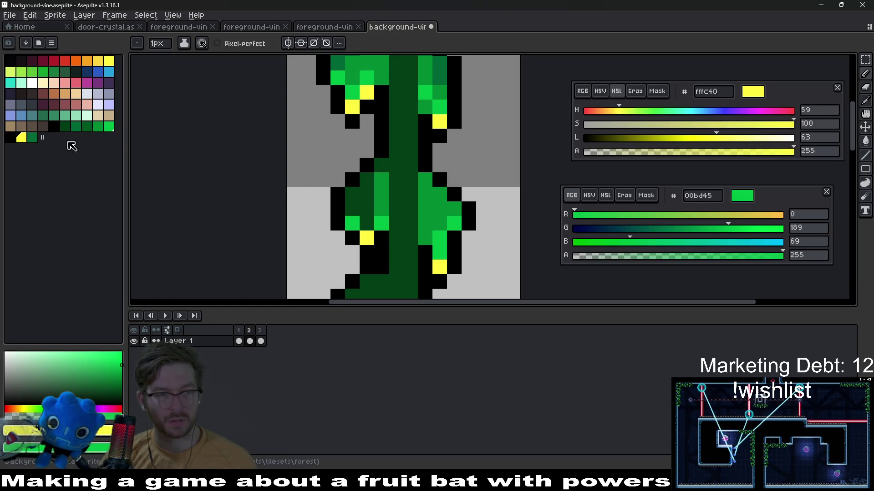
- Delete the duplicate dark green swatch from the palette and select the 005620 green
click(32, 137)
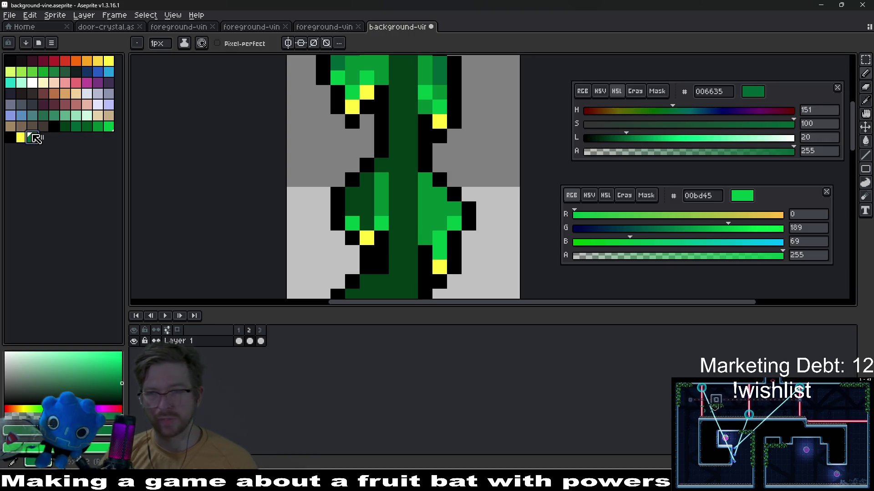
click(98, 128)
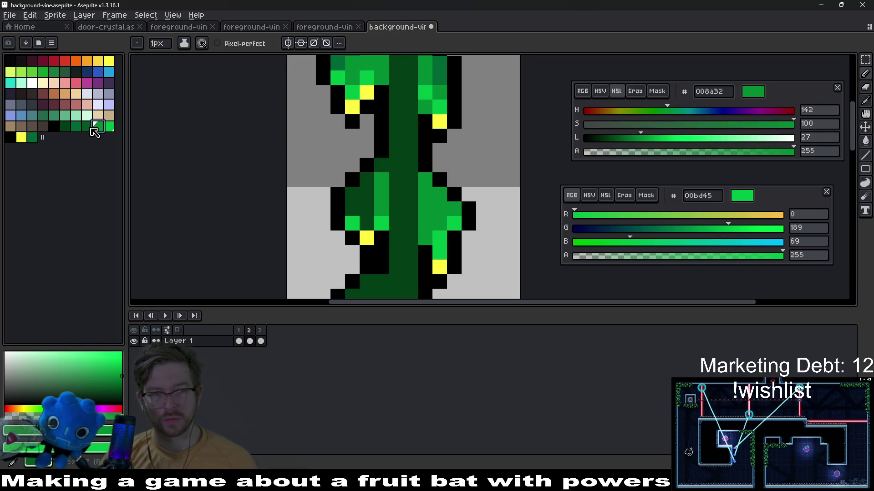
click(87, 127)
click(76, 127)
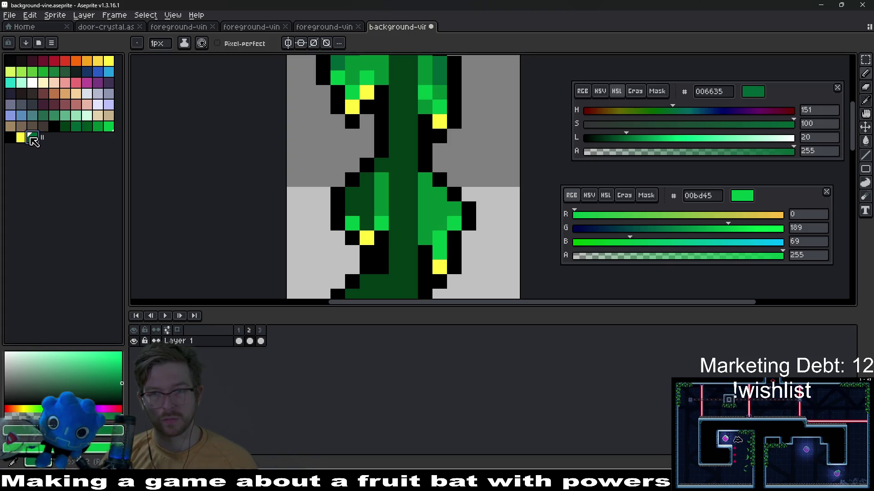
key(Delete)
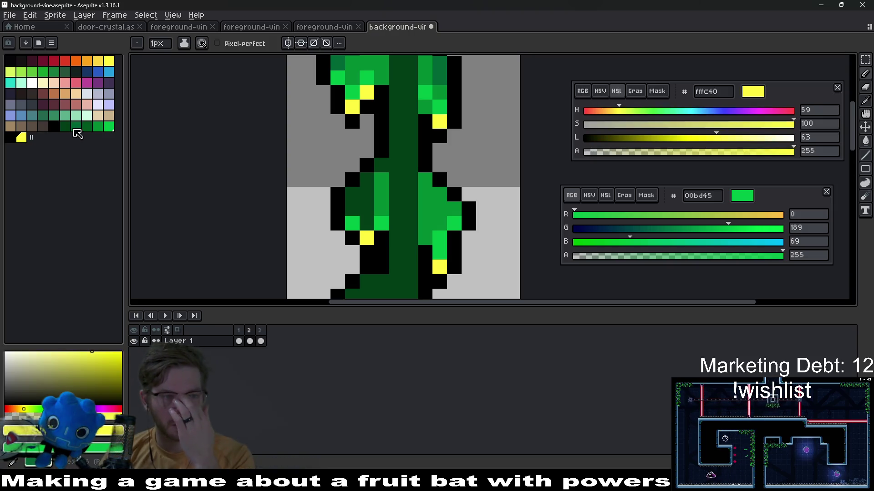
click(76, 128)
click(91, 123)
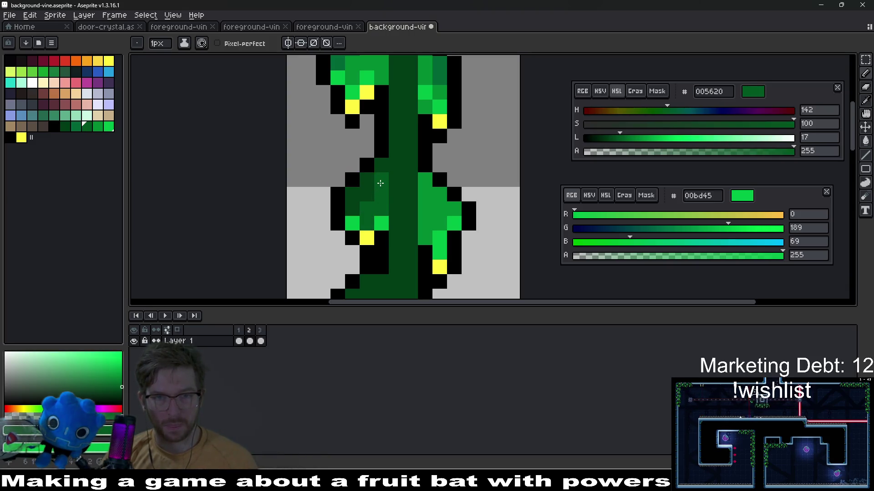
- Eyedrop 008a32 from the leaf and repaint shading on the lower-left leaf and beside the yellow tip
scroll(381, 183, up, 4)
key(i)
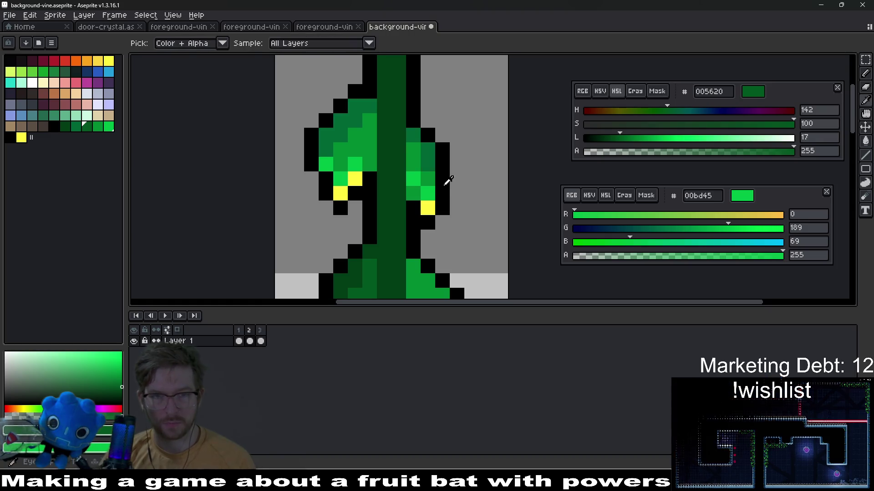
click(370, 152)
scroll(392, 198, down, 3)
key(b)
mouse_move(367, 239)
mouse_down()
mouse_move(383, 211)
mouse_move(353, 241)
mouse_up()
scroll(378, 205, down, 3)
click(444, 173)
scroll(444, 182, down, 1)
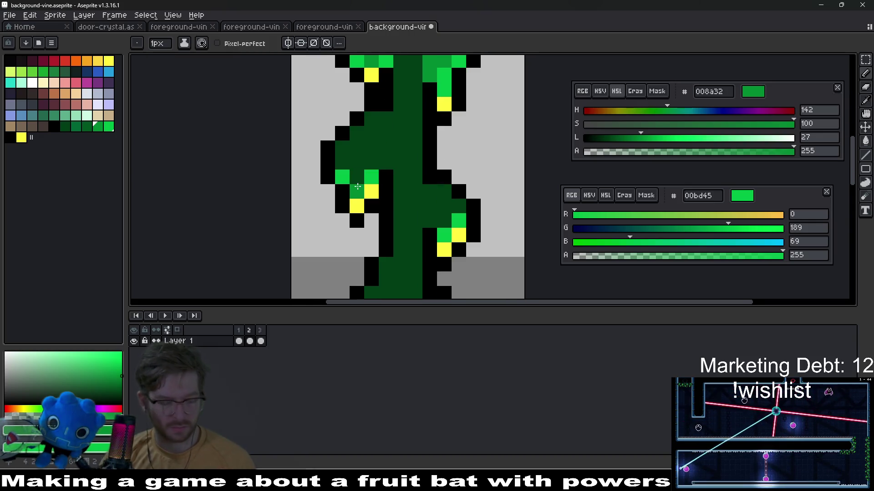
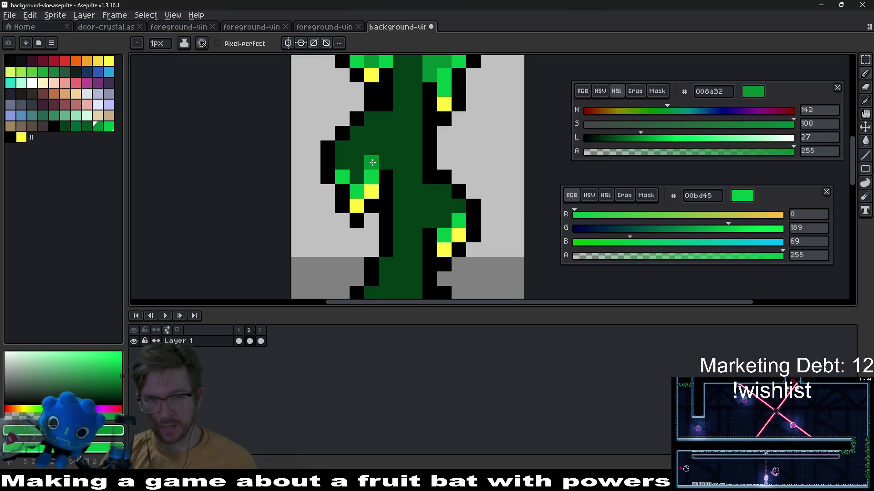
- Paint medium green 008a32 leaf pixels alongside the lower stem
scroll(350, 205, up, 2)
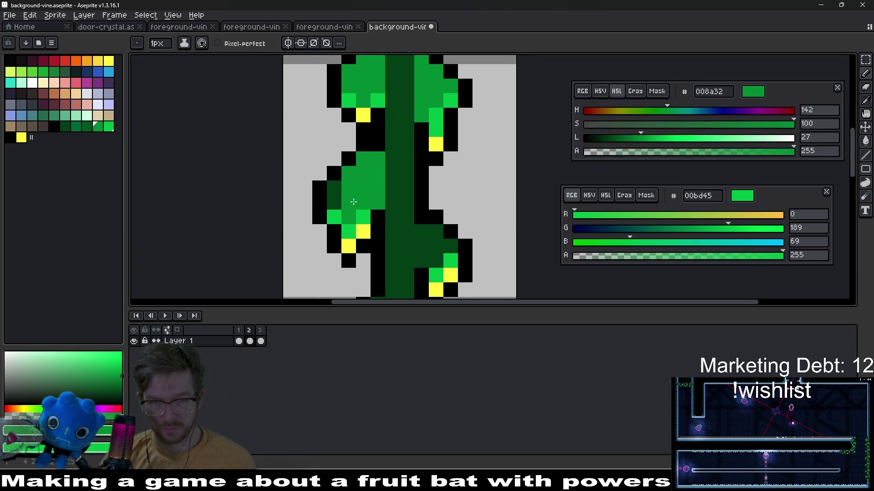
scroll(409, 210, down, 2)
drag(401, 199, 401, 225)
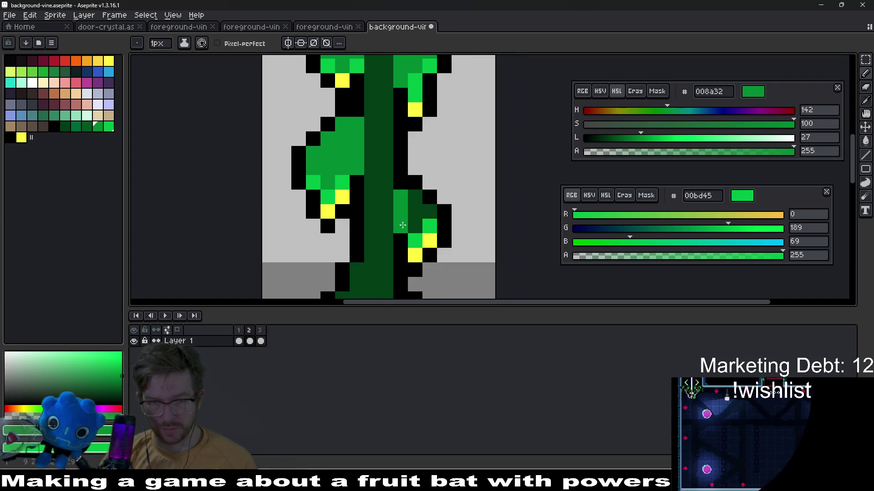
scroll(425, 212, down, 3)
scroll(417, 159, up, 3)
scroll(417, 160, down, 3)
drag(376, 218, 384, 204)
- Shade more leaf stretches higher up the vine in 008a32, then select dark green 005620
mouse_move(323, 183)
mouse_down()
mouse_move(309, 192)
mouse_move(332, 172)
mouse_up()
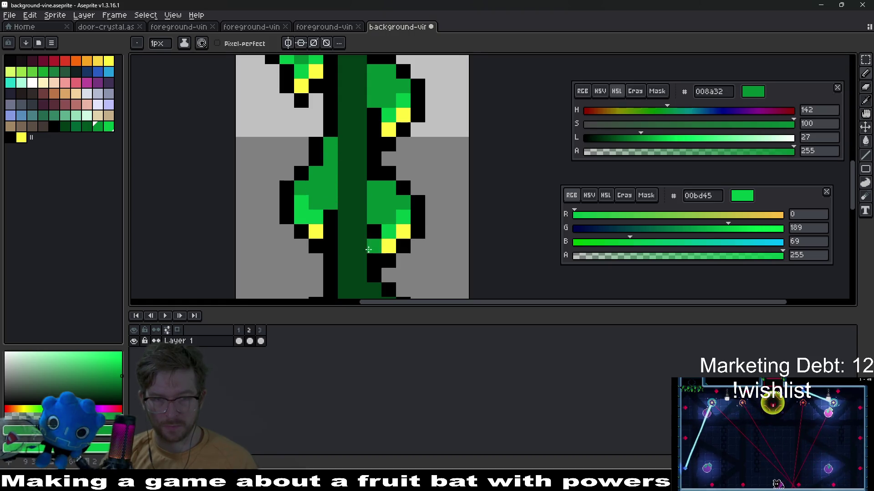
scroll(369, 244, up, 2)
drag(385, 157, 398, 180)
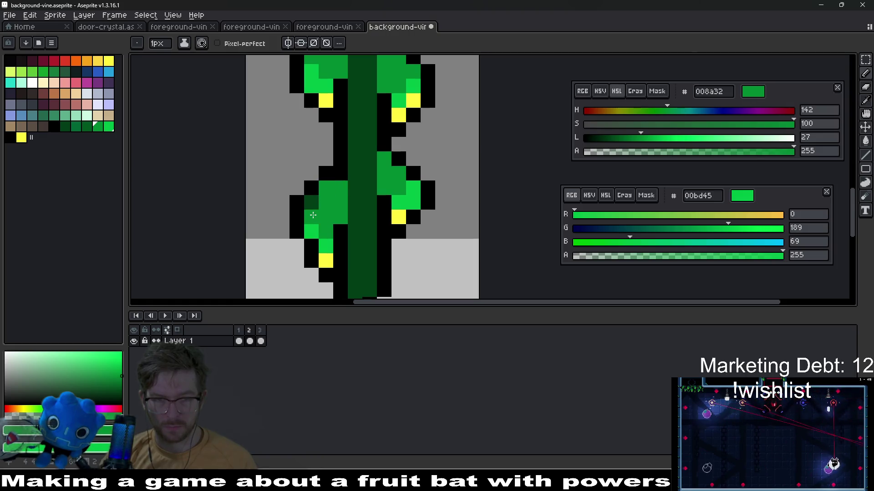
scroll(385, 217, down, 2)
drag(393, 253, 401, 212)
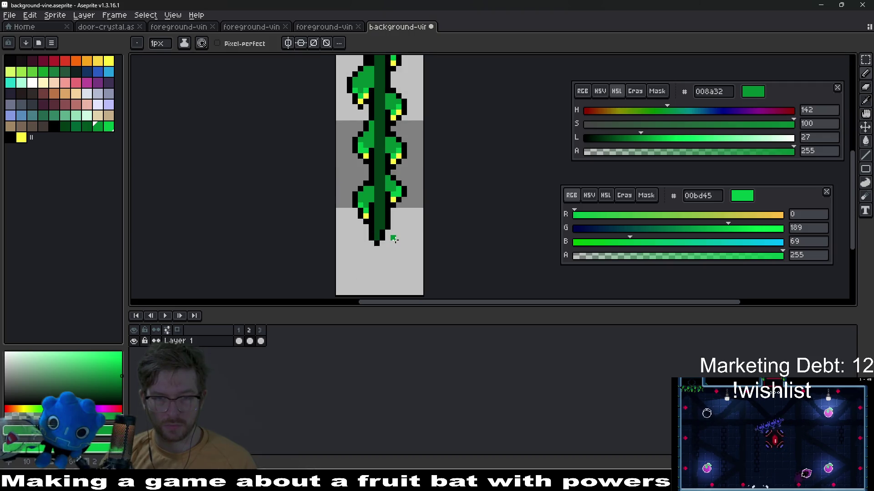
scroll(373, 192, down, 2)
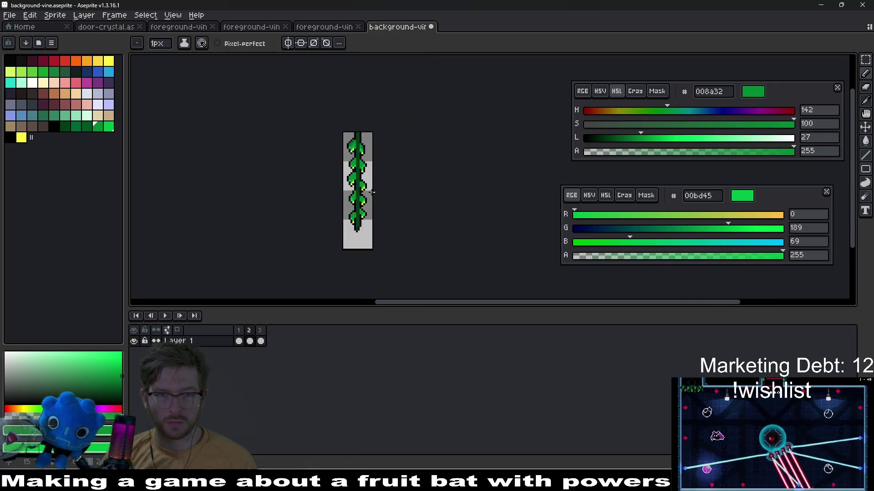
scroll(373, 192, up, 2)
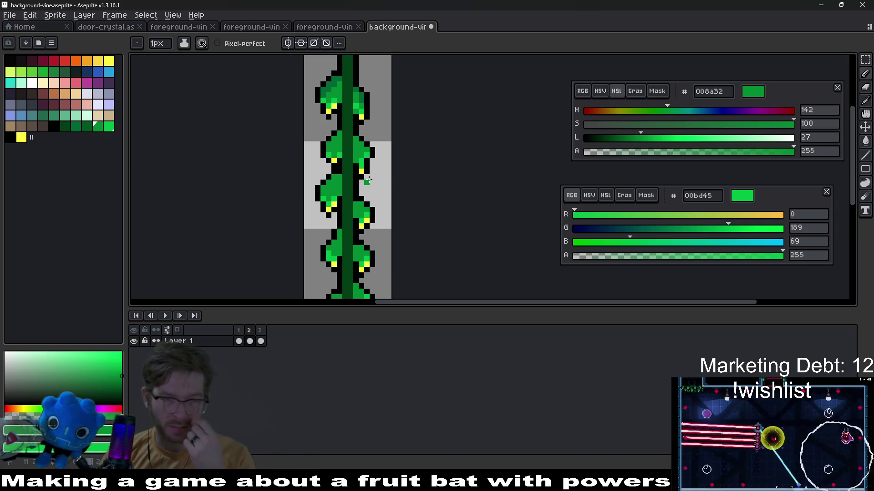
click(76, 126)
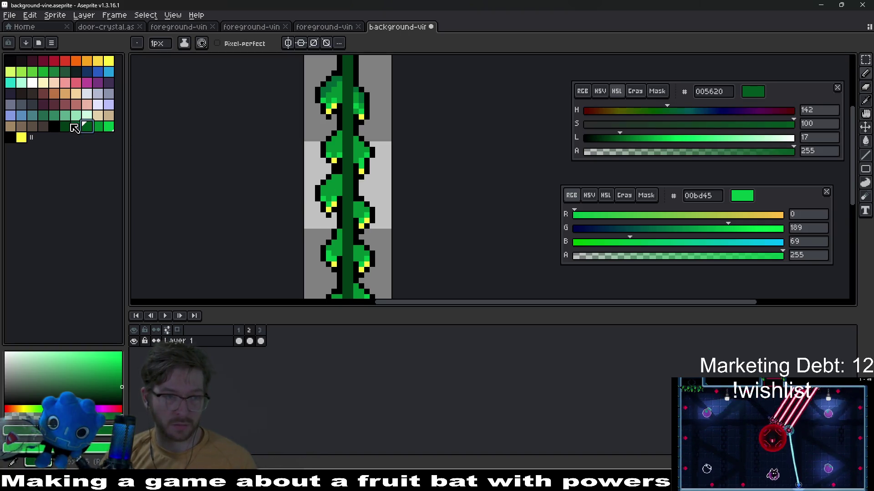
- Set 006635 as the secondary colour and paint two 005620 pixels beside the stem
right_click(84, 123)
scroll(312, 239, up, 3)
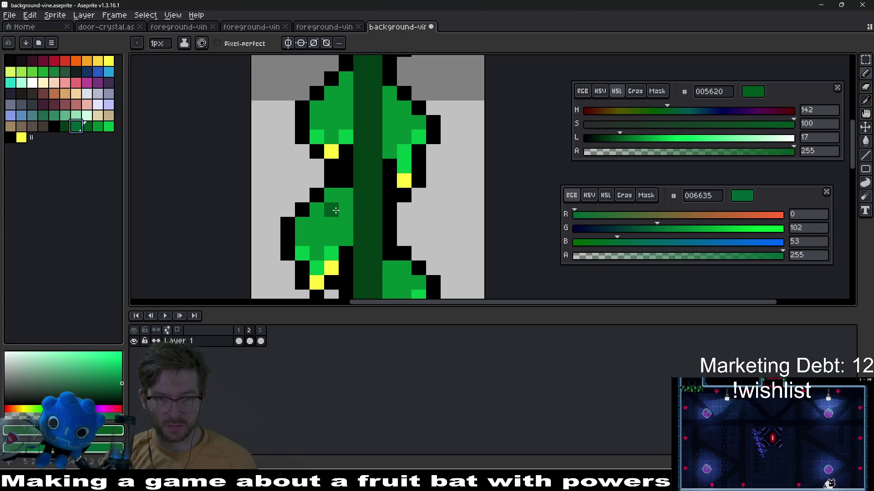
drag(345, 195, 351, 210)
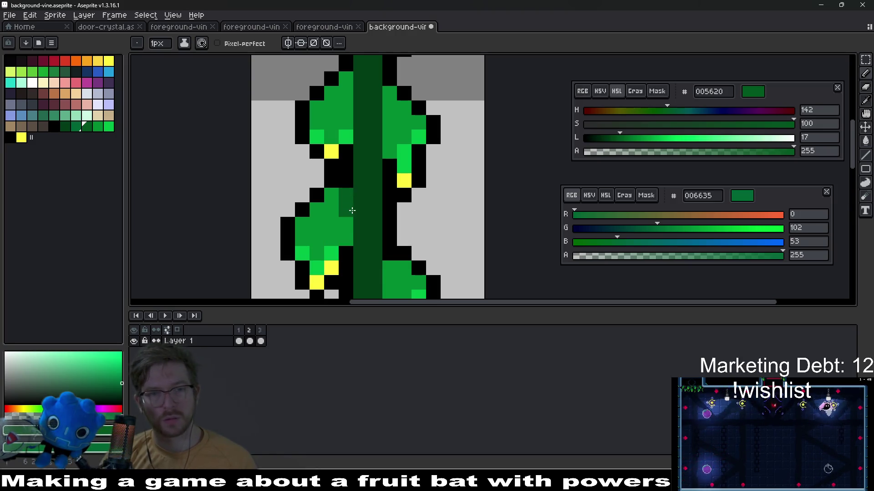
scroll(359, 161, up, 3)
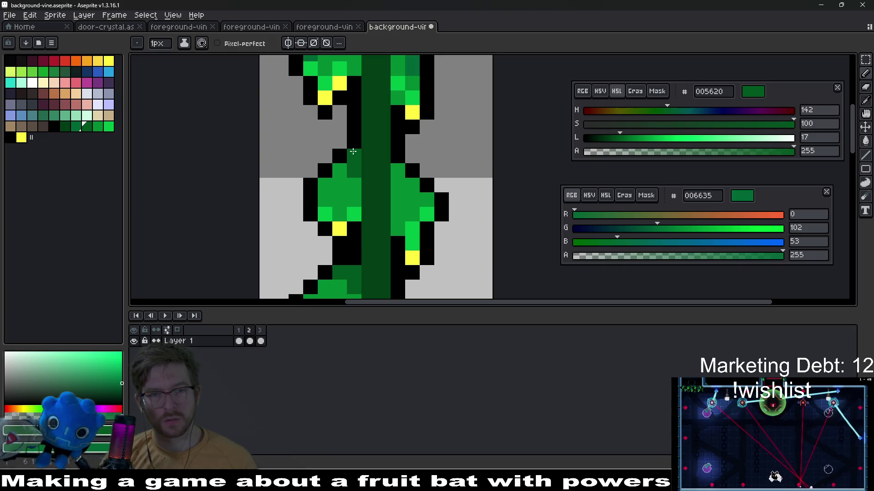
scroll(398, 191, down, 3)
scroll(394, 200, up, 2)
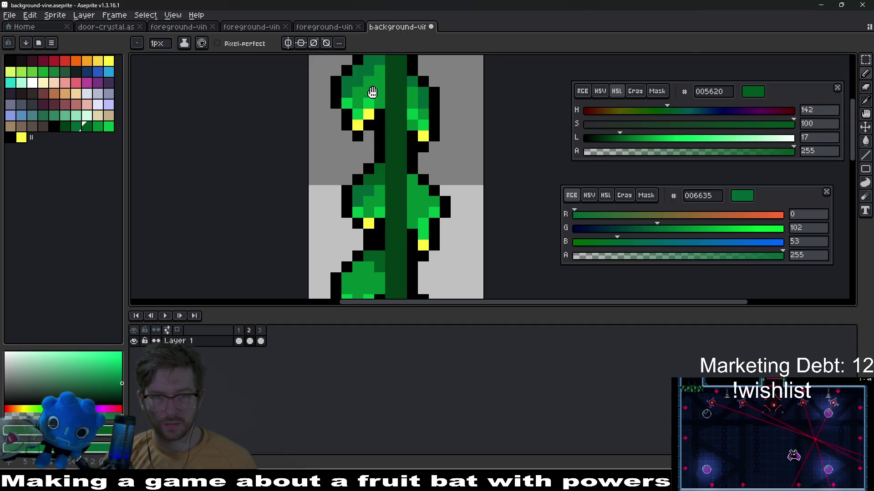
drag(372, 93, 368, 152)
- Inspect the upper leaves, check the layer bounds with the Move tool, and sample 006635 from a leaf
scroll(368, 155, up, 2)
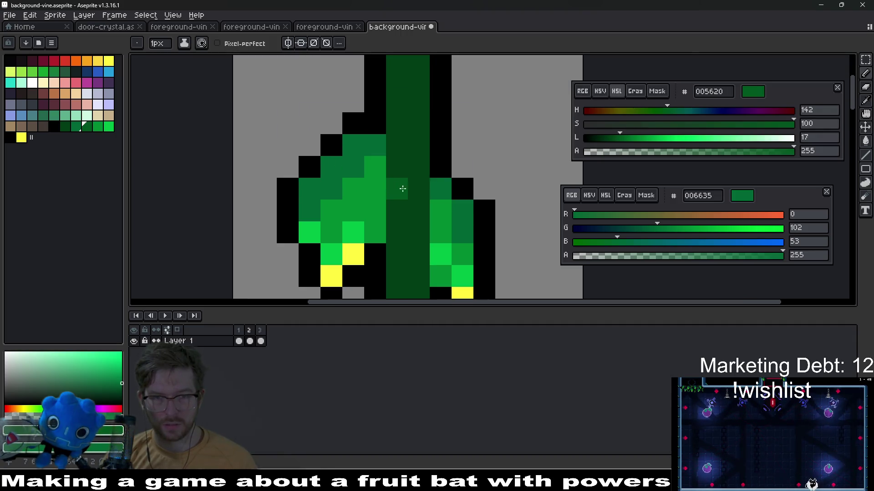
scroll(415, 208, down, 4)
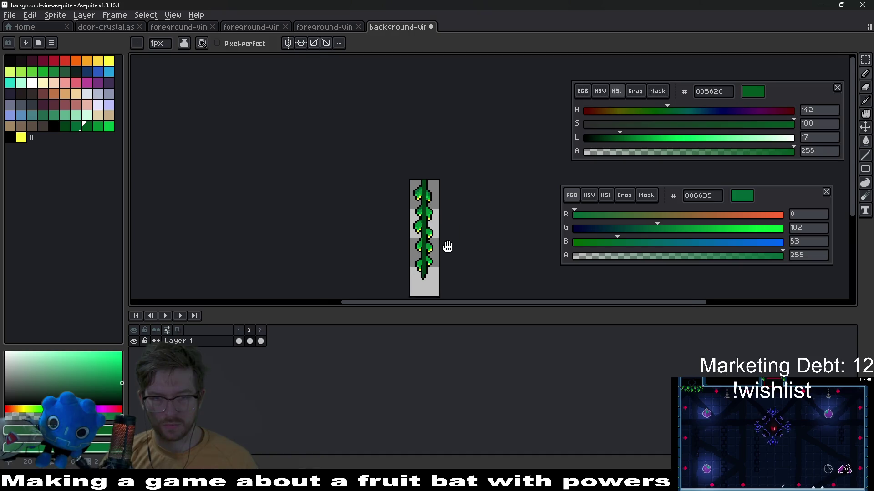
scroll(450, 248, up, 2)
scroll(414, 177, up, 4)
scroll(409, 176, down, 2)
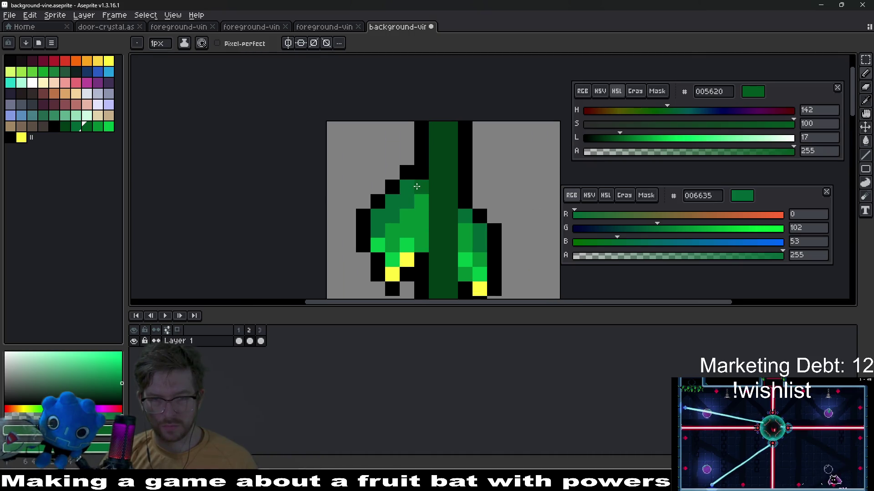
scroll(414, 201, down, 3)
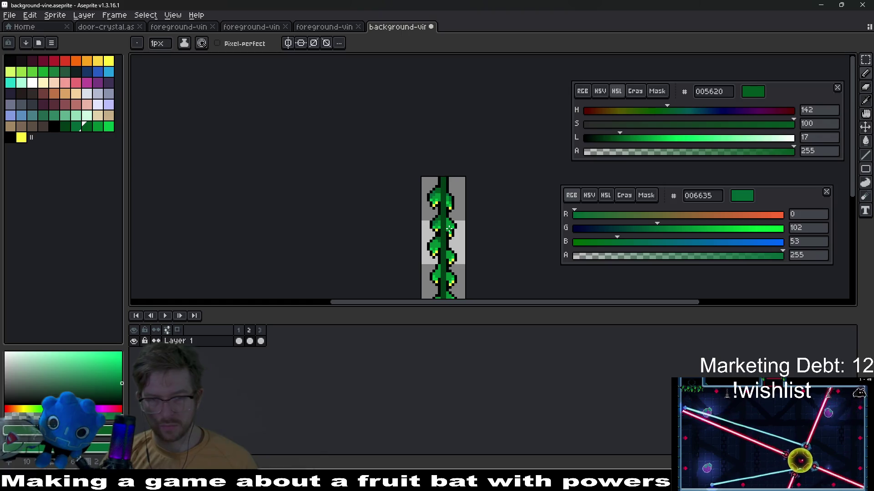
key(v)
key(b)
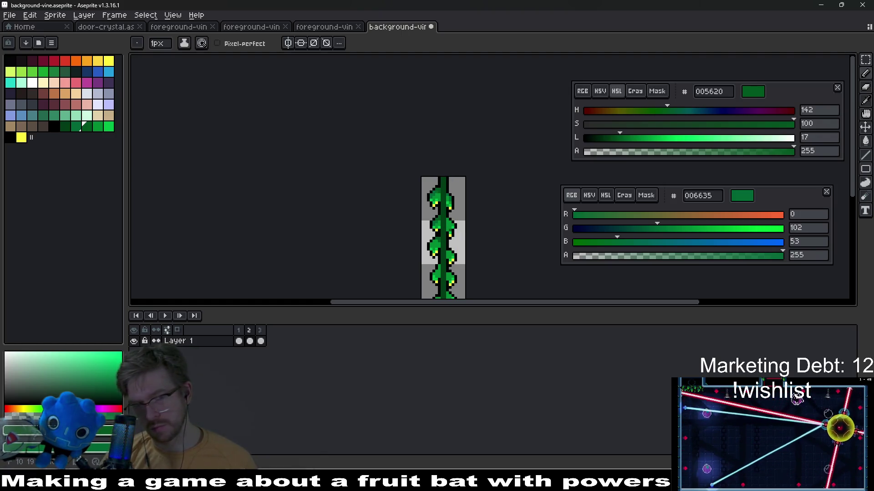
scroll(447, 228, up, 4)
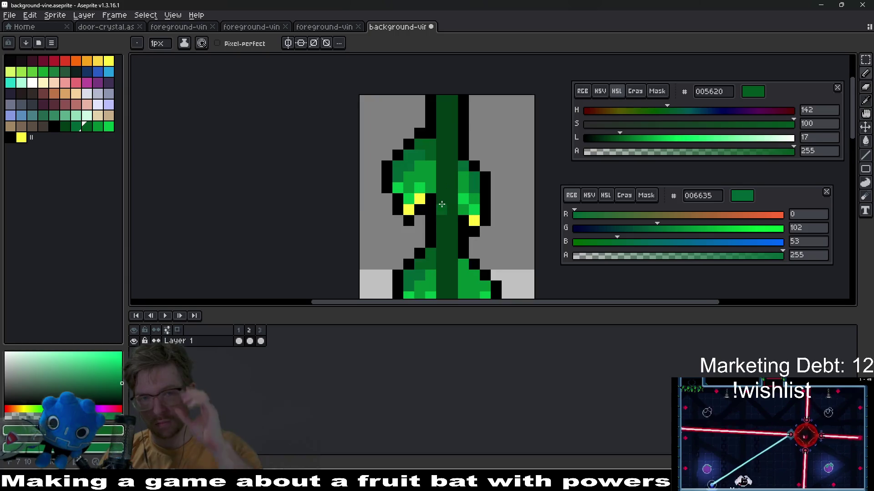
scroll(435, 218, down, 10)
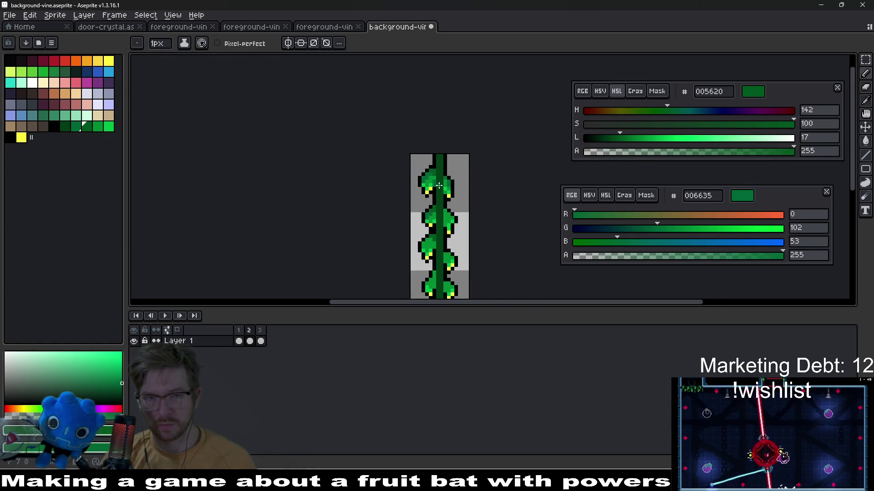
scroll(451, 198, up, 6)
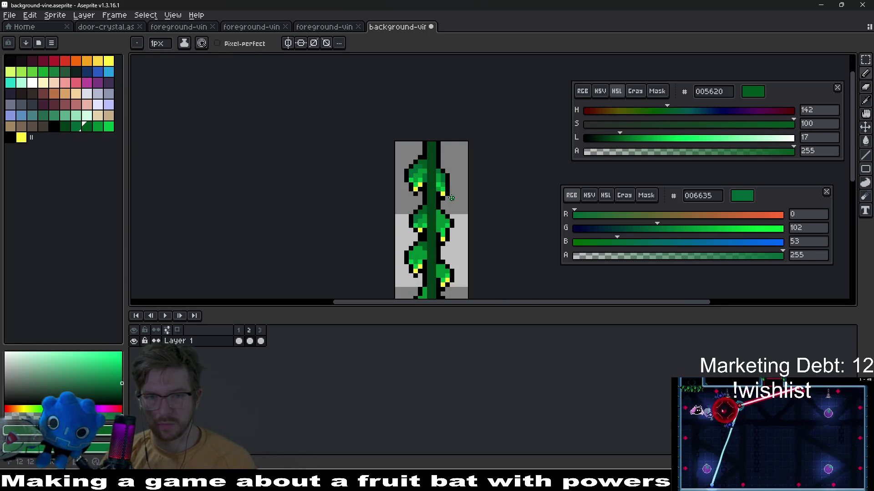
key(v)
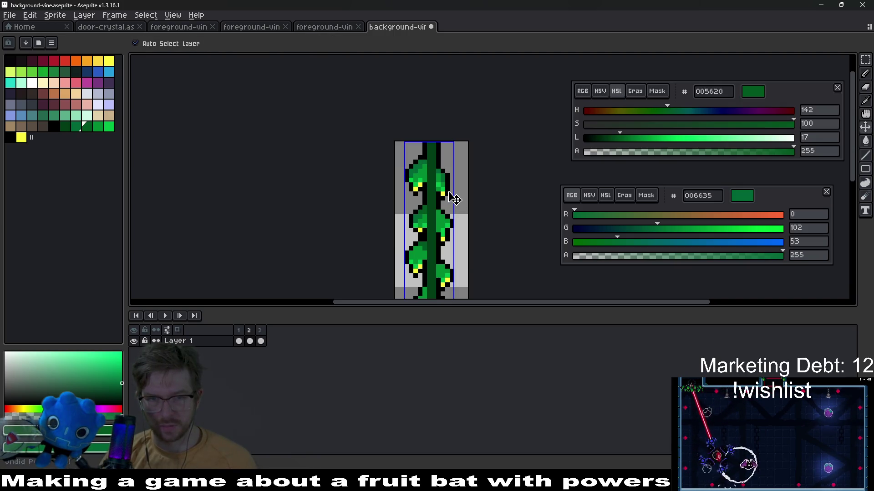
key(b)
scroll(439, 202, up, 4)
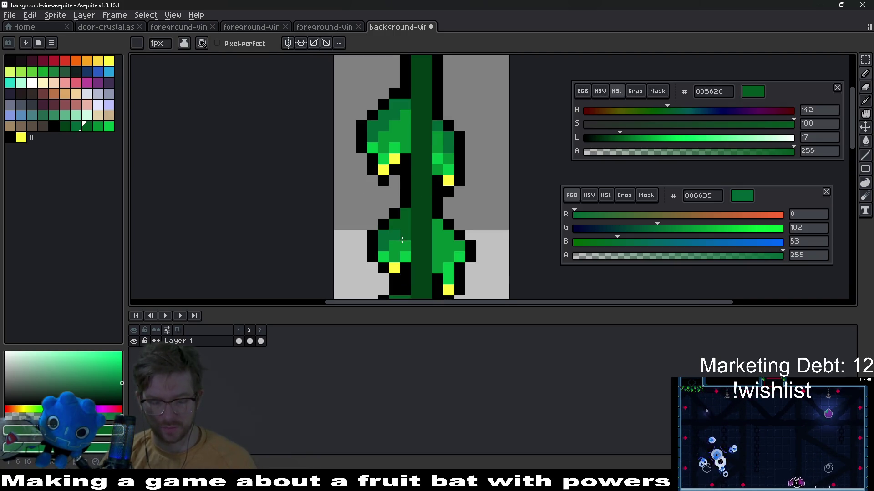
alt+click(400, 224)
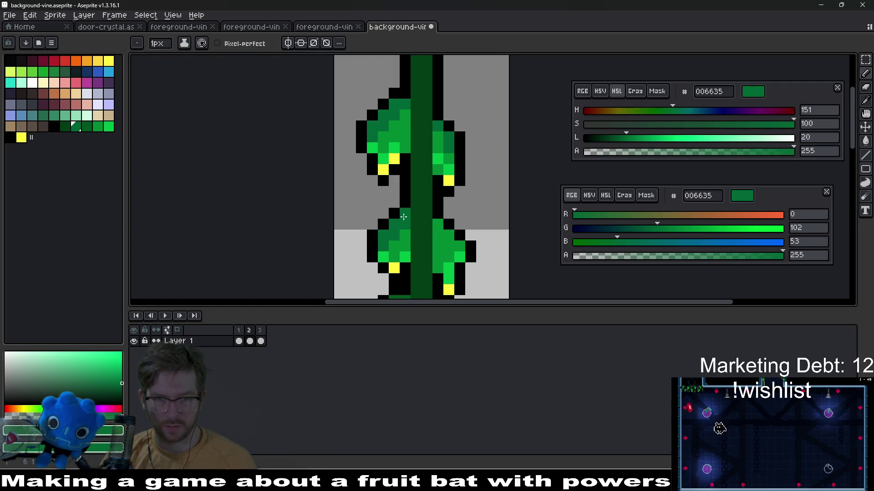
- Darken leaf pixels at the bottom, middle and right of the stem with 006635
scroll(449, 246, up, 3)
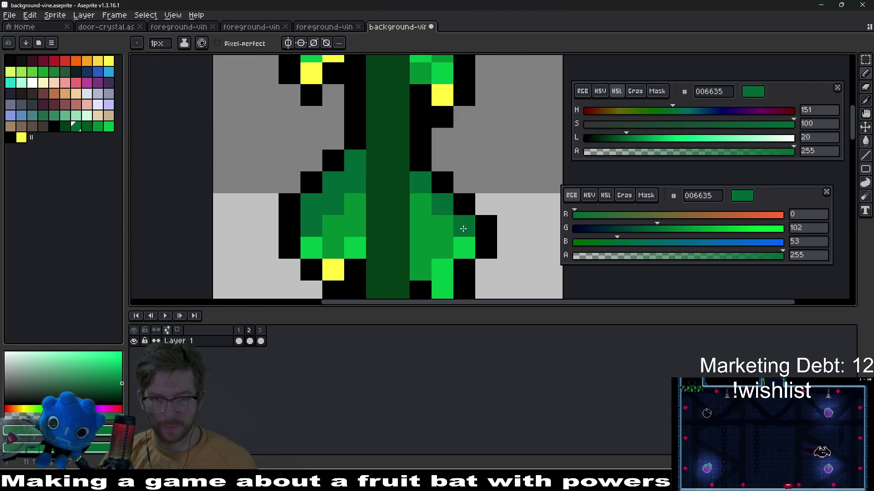
scroll(463, 250, down, 6)
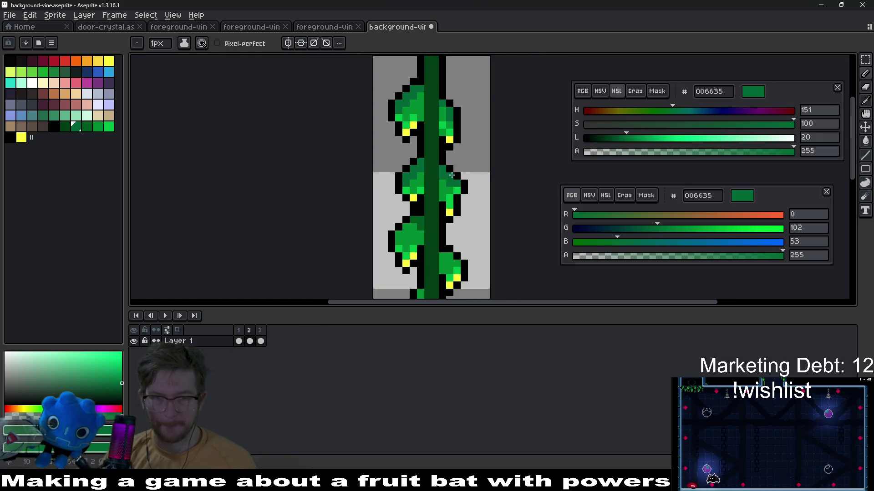
scroll(414, 179, up, 4)
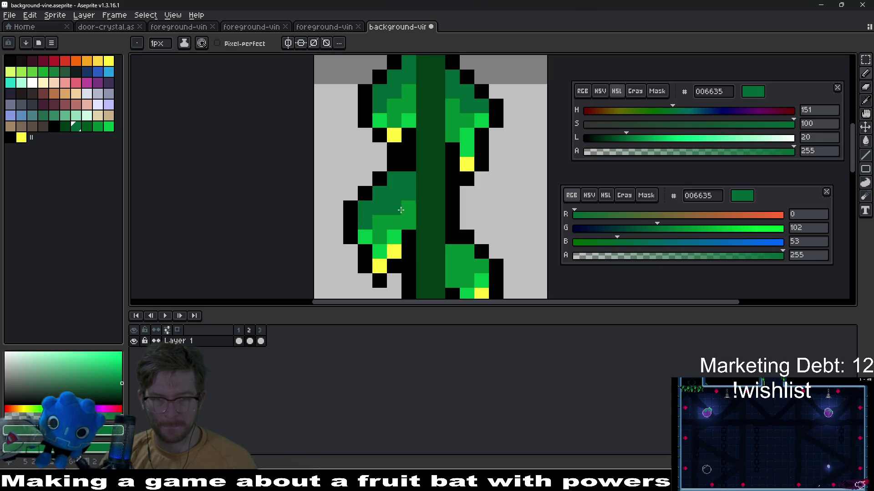
scroll(407, 211, down, 3)
scroll(441, 238, up, 3)
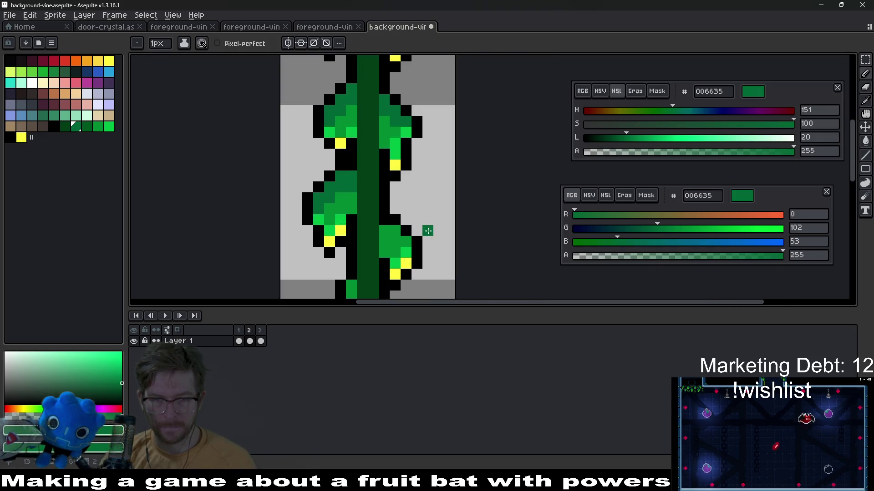
click(410, 253)
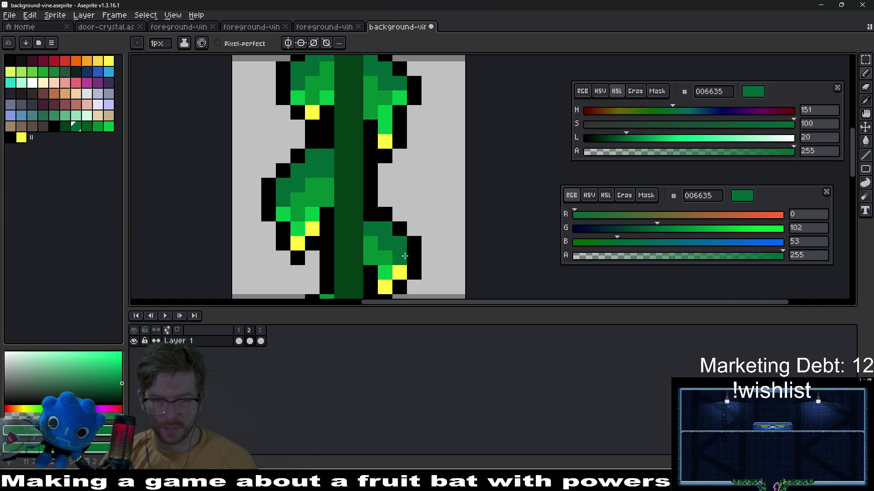
scroll(376, 234, down, 4)
scroll(405, 169, up, 2)
scroll(405, 168, up, 3)
click(403, 185)
click(379, 174)
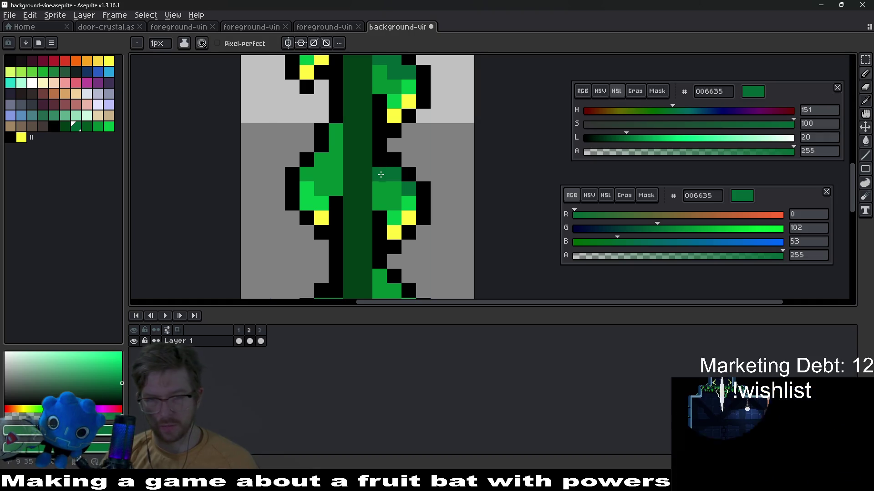
click(394, 188)
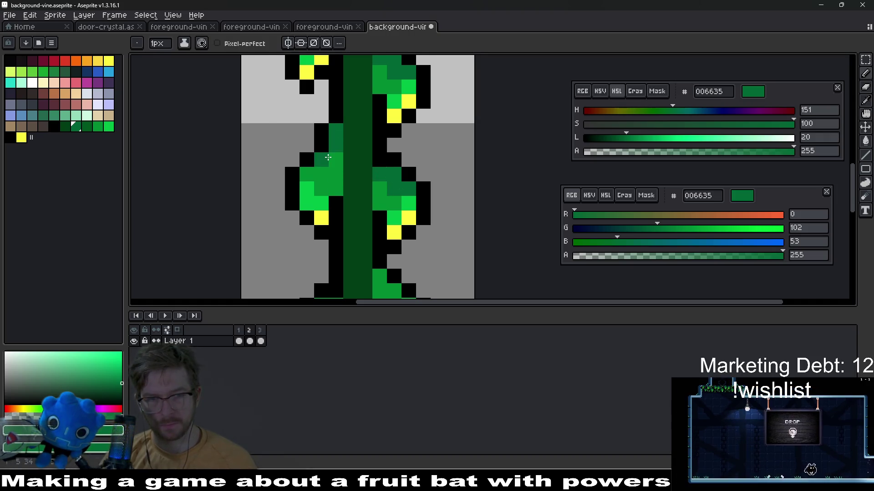
- Paint a left-leaf pixel 006635 with the Pencil, then zoom out to view the sprite
scroll(355, 182, down, 4)
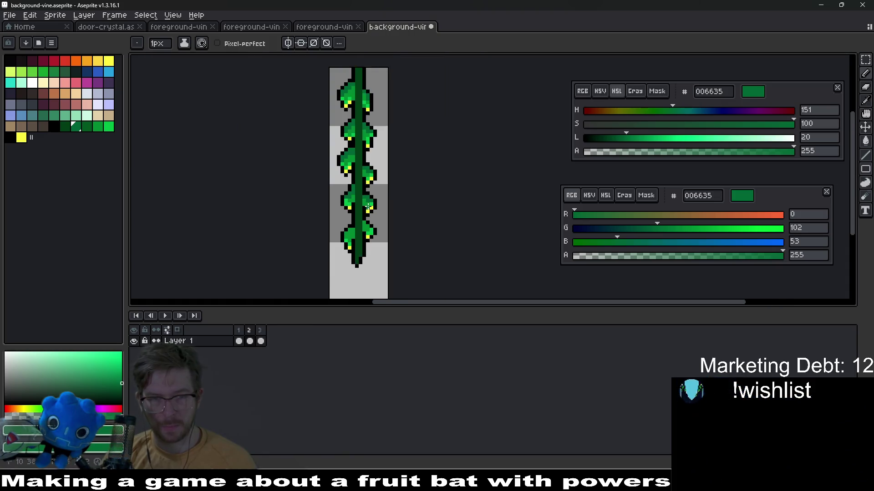
scroll(377, 200, up, 3)
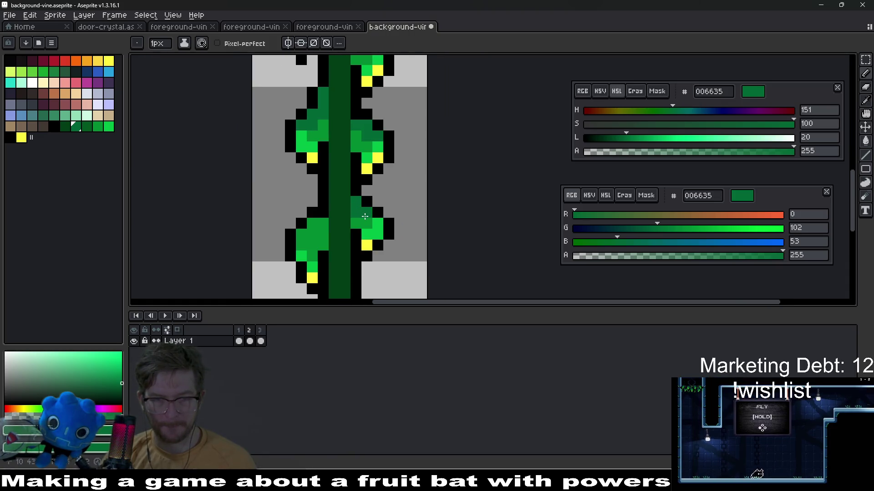
key(v)
key(b)
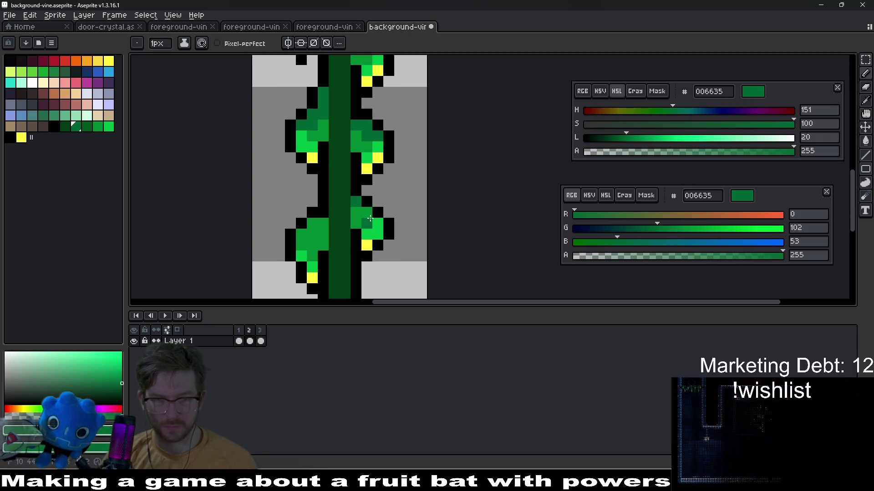
scroll(397, 233, left, 2)
scroll(397, 233, up, 2)
click(397, 233)
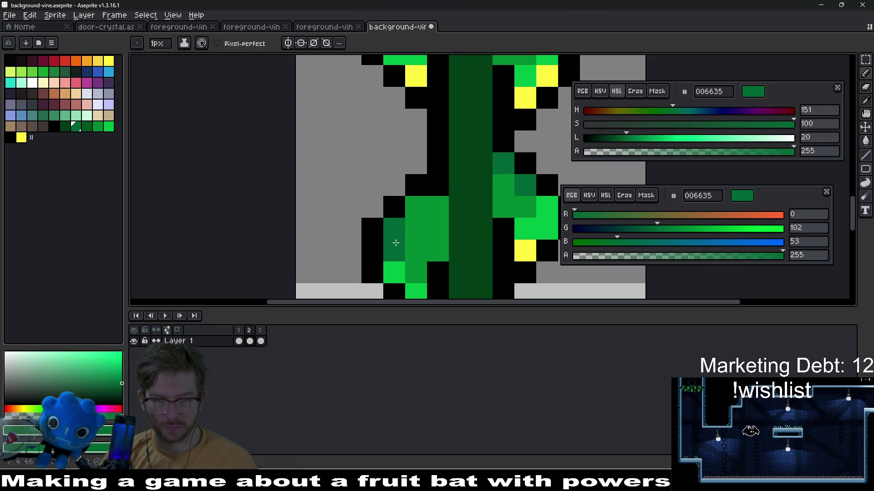
scroll(468, 245, down, 8)
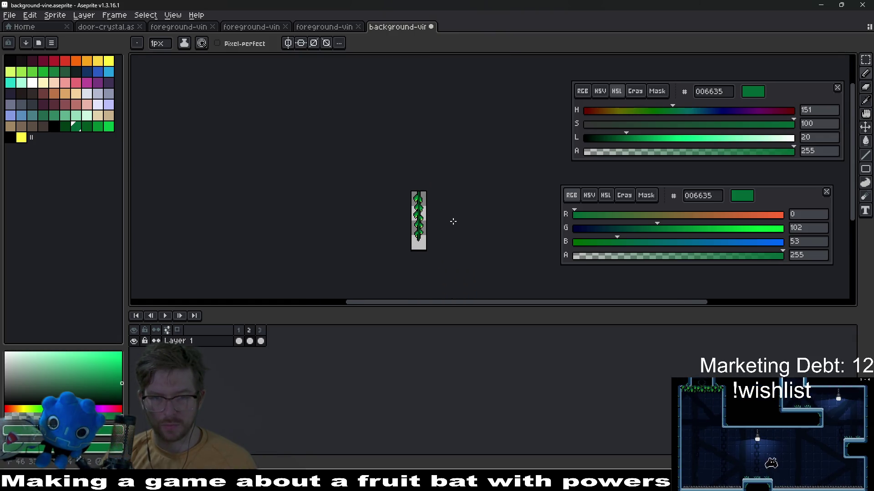
- Export the vine animation as three background-vine PNG files
key(v)
key(ctrl+shift+e)
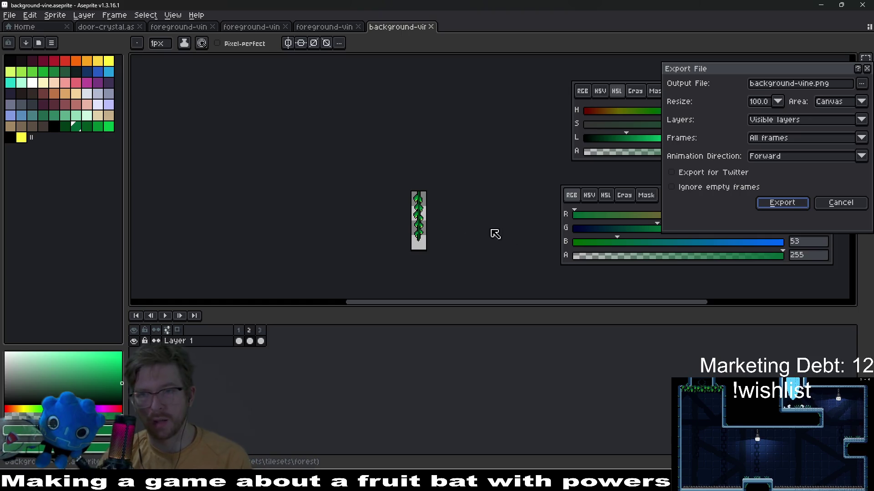
key(Return)
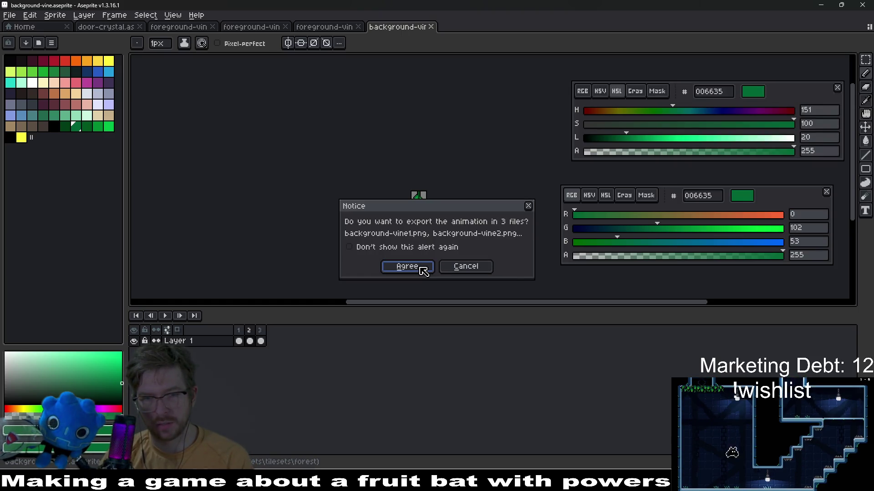
click(420, 267)
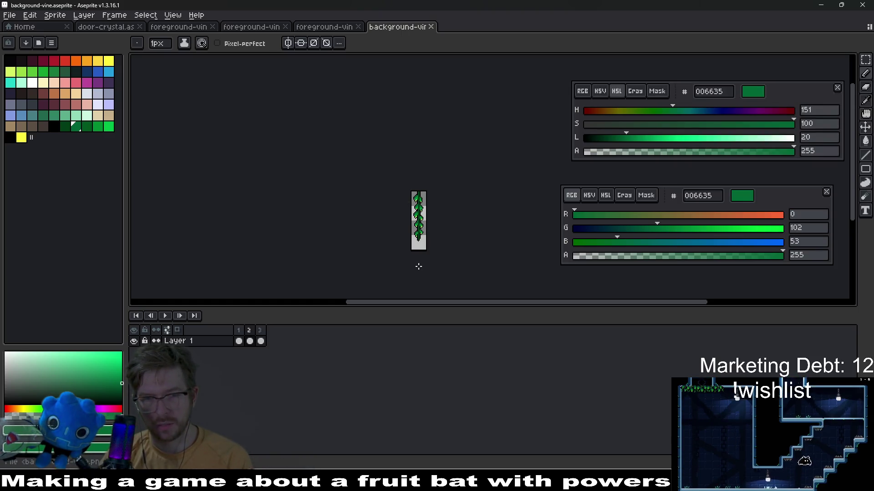
- Compare the vine frames starting from frame 2, panning down the lower vine
click(249, 334)
scroll(432, 209, up, 3)
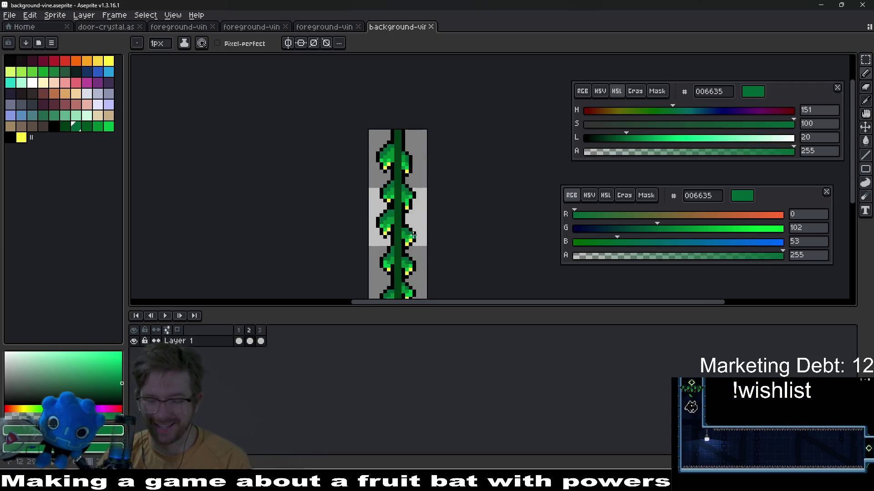
key(Left)
mouse_move(420, 174)
mouse_down()
mouse_move(422, 218)
mouse_move(427, 161)
mouse_up()
key(Right)
key(Left)
key(Right)
drag(429, 200, 434, 170)
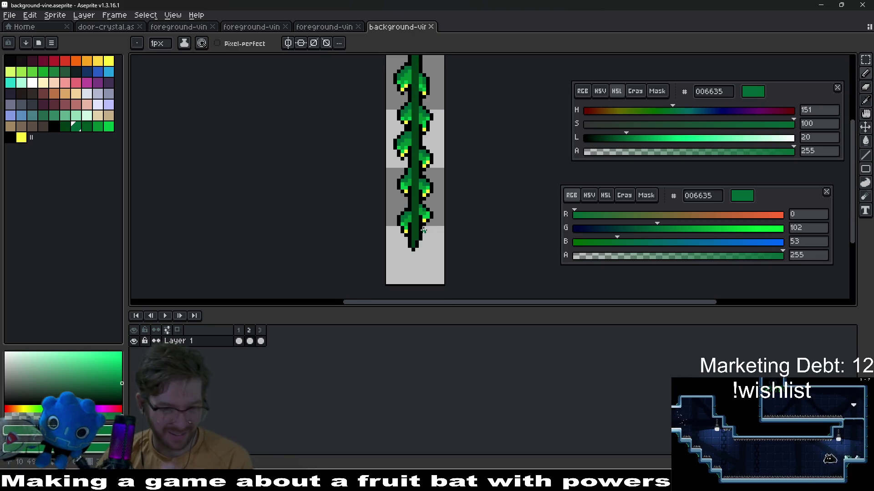
key(alt+Tab)
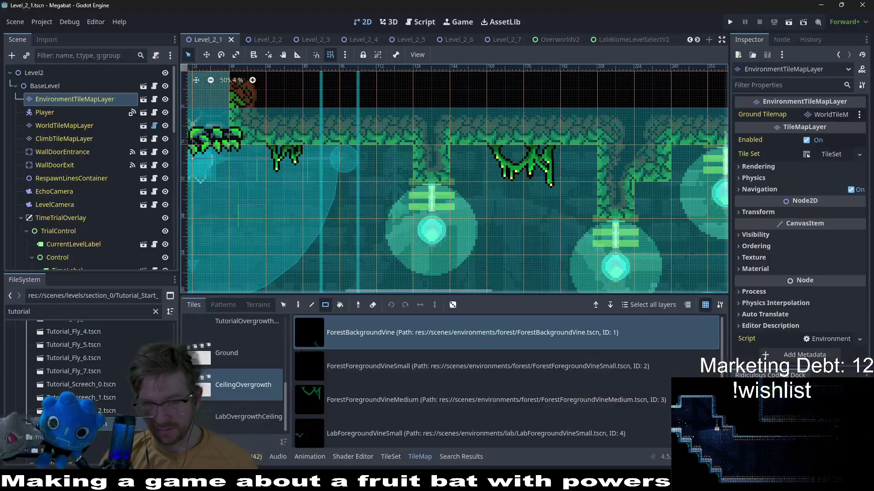
- Run the current scene and fly the bat up beside the hanging vines, then close the game
scroll(496, 249, down, 1)
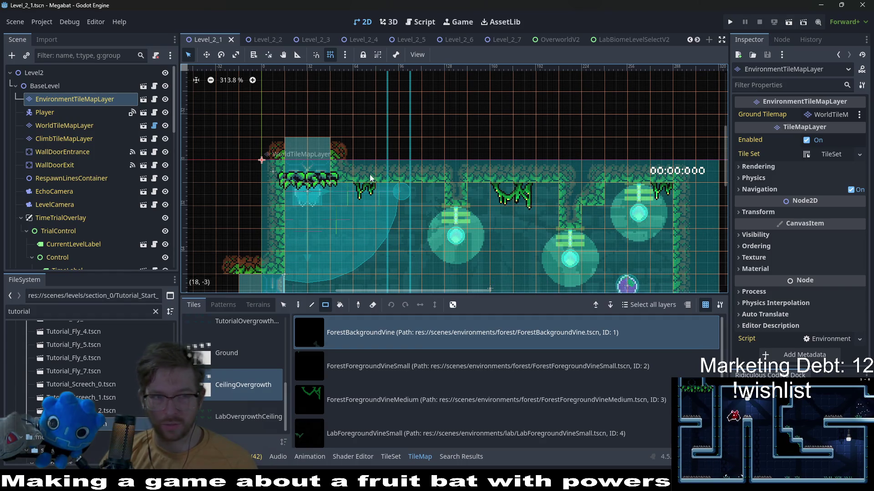
click(787, 22)
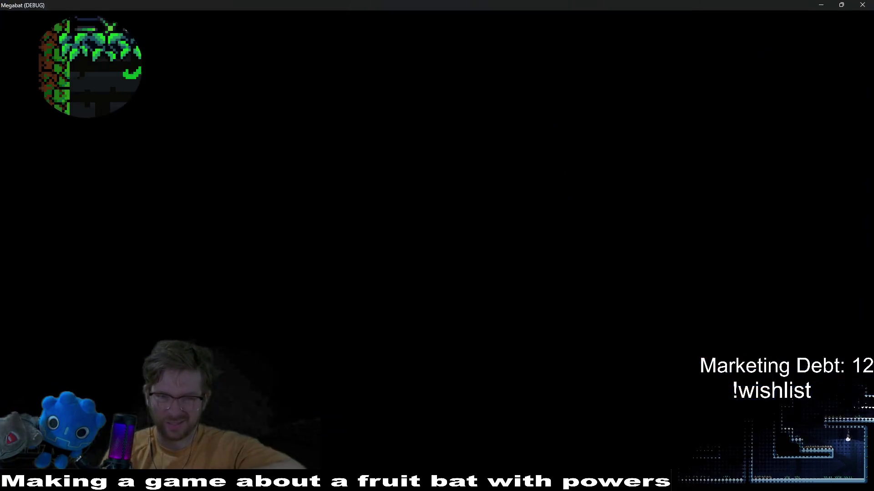
key(Right)
key(Left)
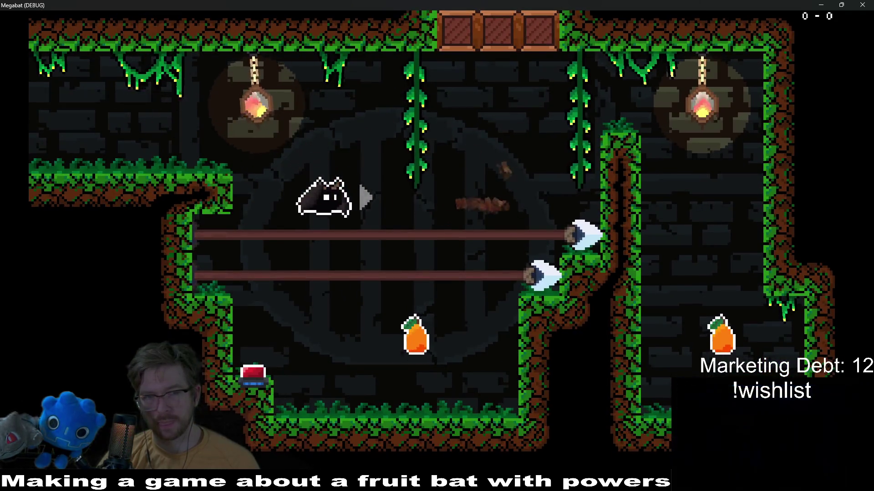
key(Right)
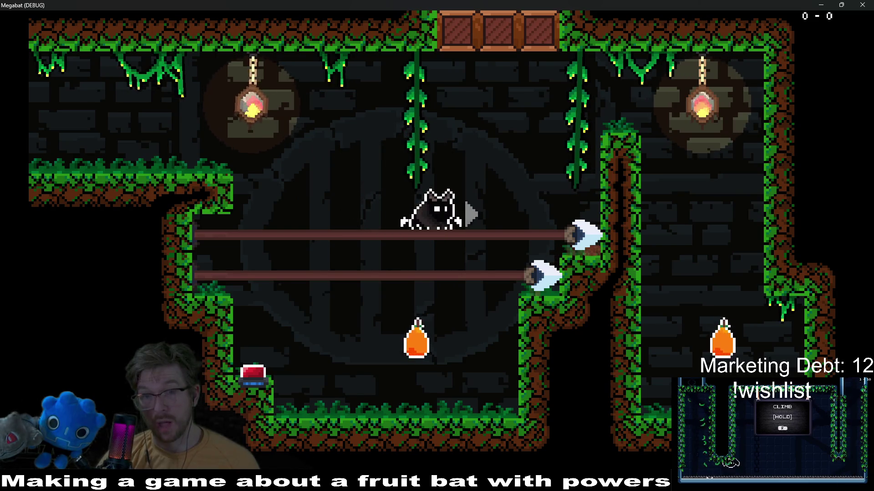
key(Up)
key(Left)
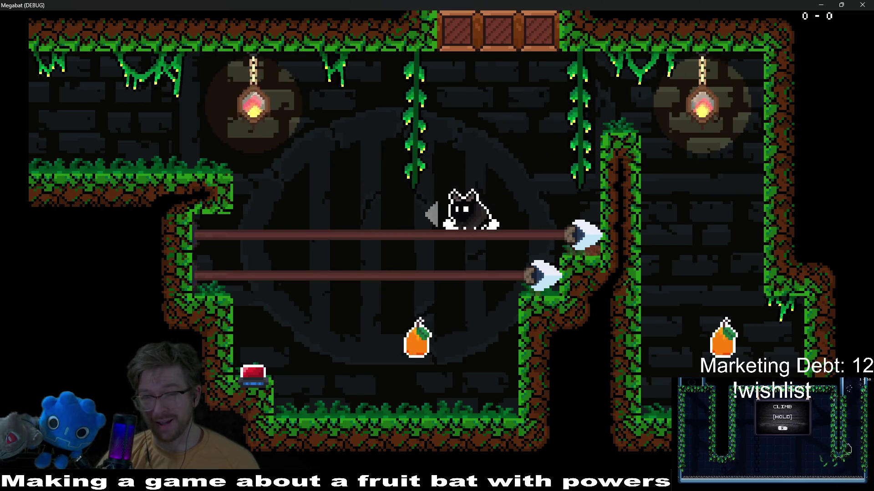
key(Up)
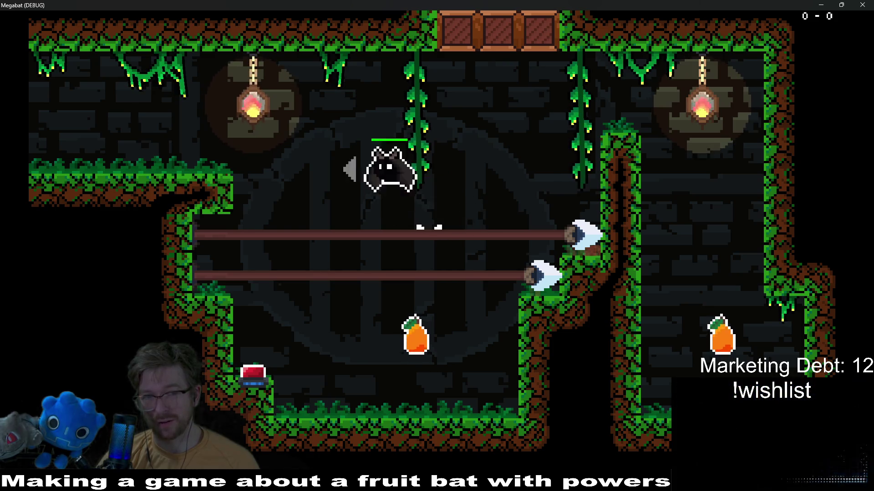
key(Left)
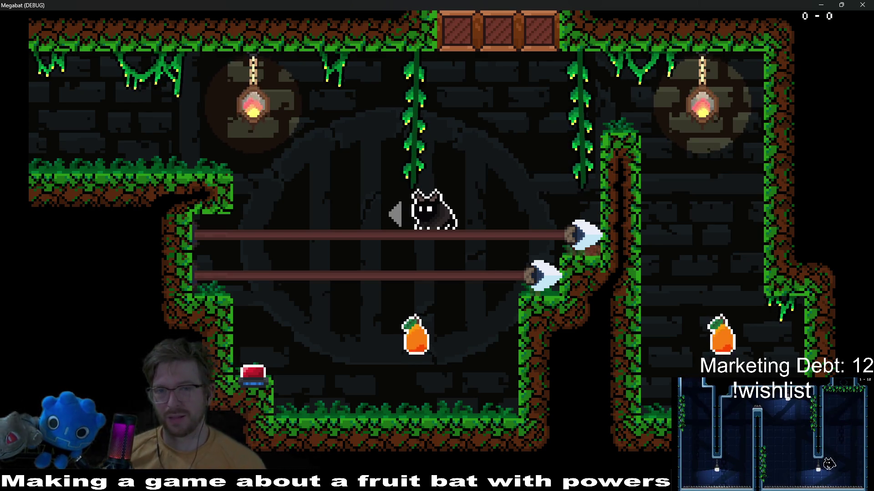
click(868, 4)
- Darken the background vine with a Hue/Saturation value shift of -33
key(alt+Tab)
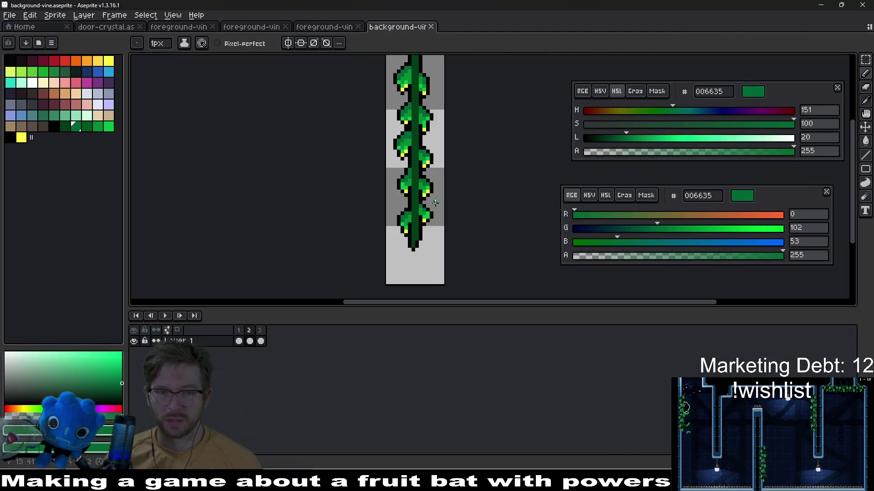
drag(435, 203, 440, 222)
key(ctrl+u)
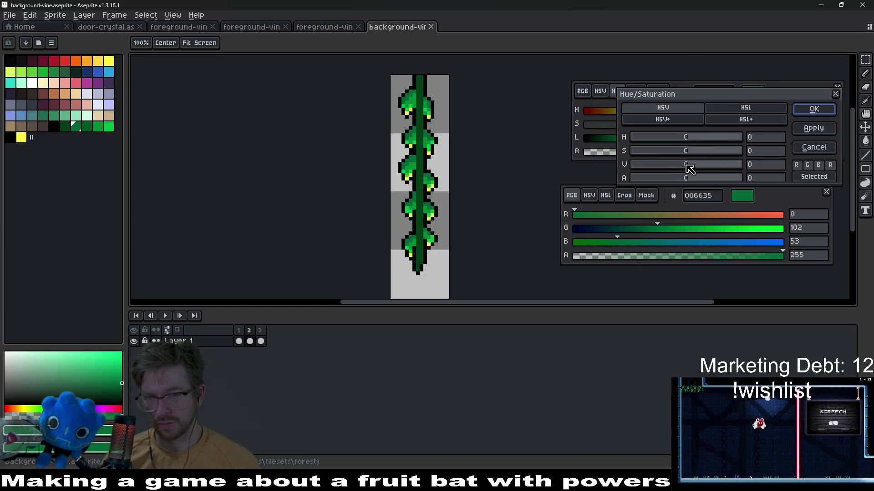
drag(686, 165, 675, 166)
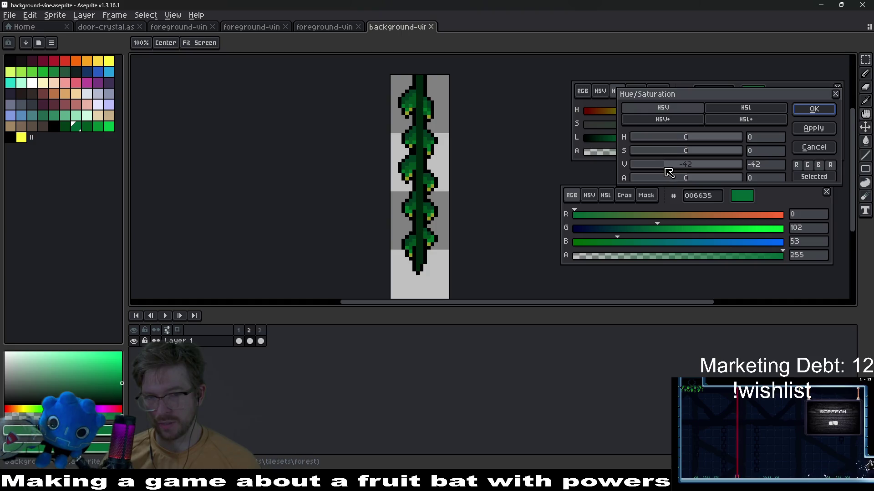
mouse_move(669, 172)
mouse_down()
mouse_move(658, 173)
mouse_move(671, 172)
mouse_up()
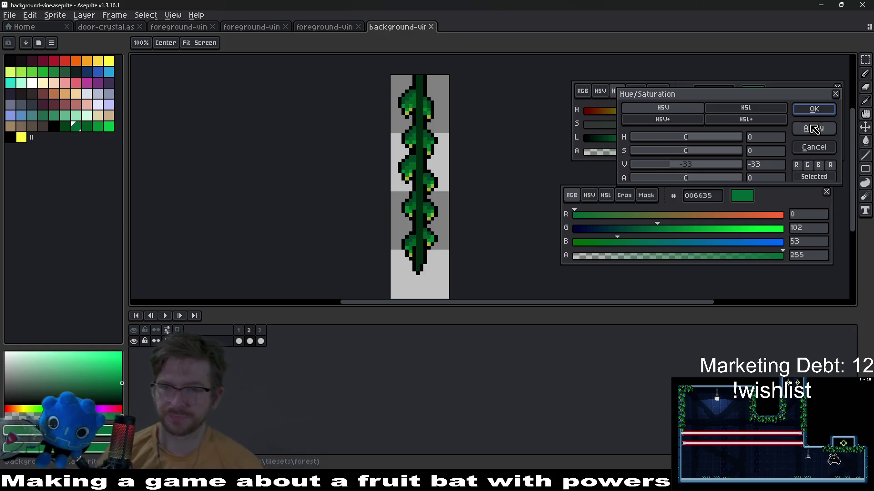
click(814, 109)
- Re-export background-vine.png and return to Godot
scroll(487, 205, down, 3)
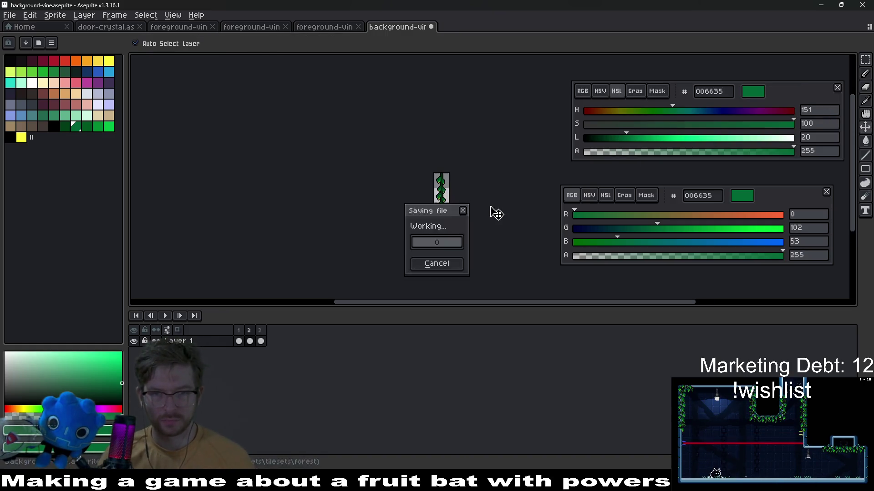
key(ctrl+shift+e)
key(Return)
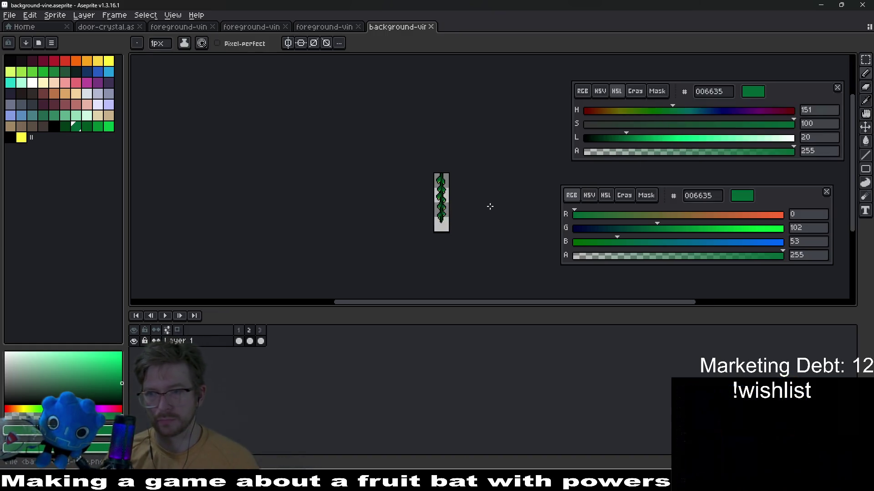
key(alt+Tab)
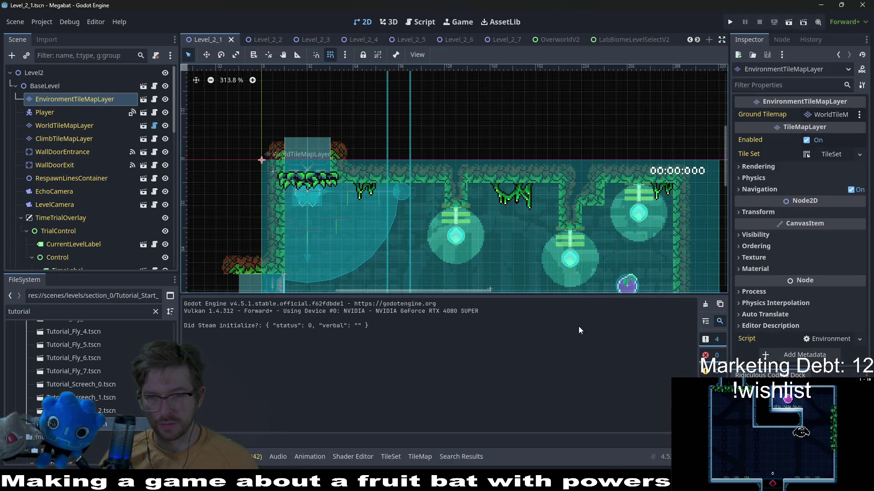
- Relaunch the level and fly the bat right through the first rooms past the darker vines
scroll(410, 192, right, 8)
scroll(409, 192, down, 3)
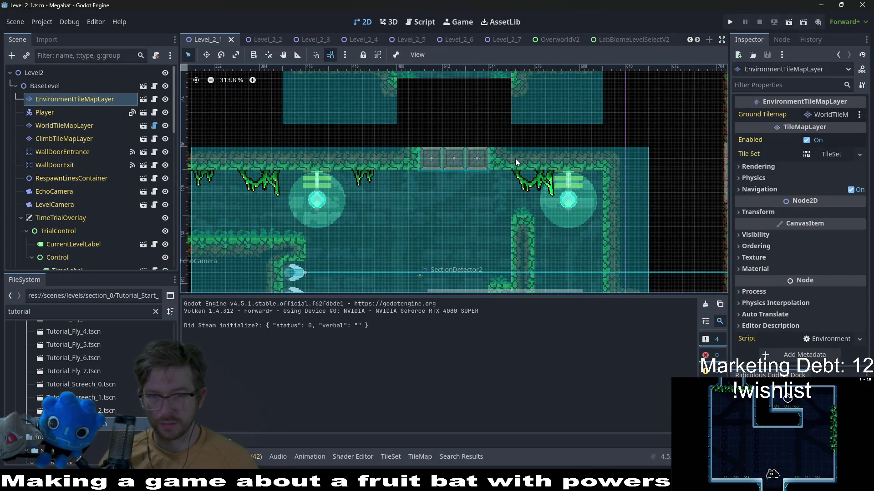
click(788, 21)
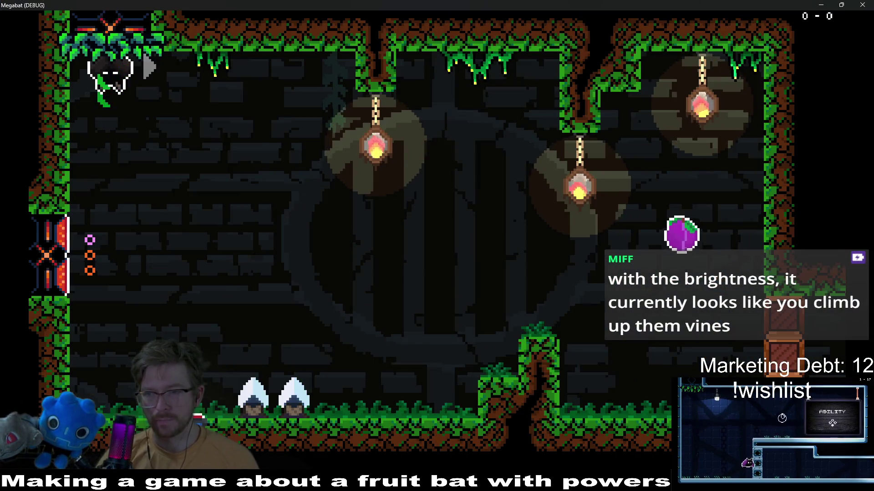
key(Right)
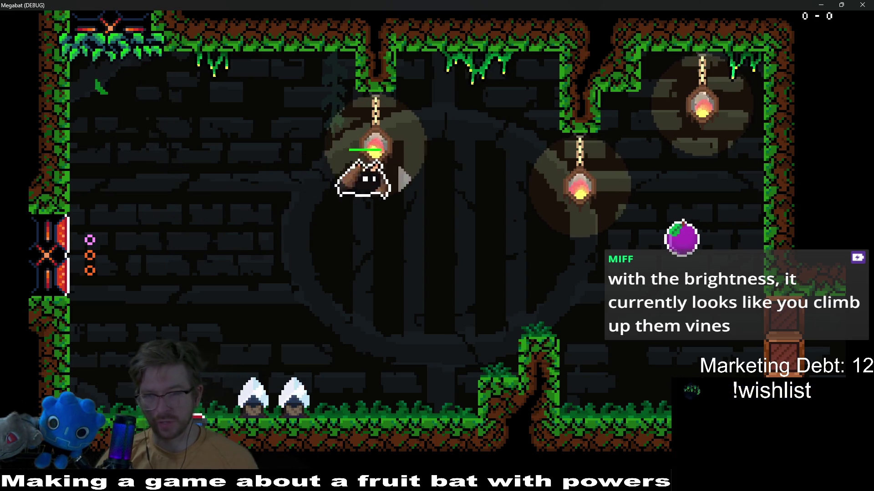
key(Right)
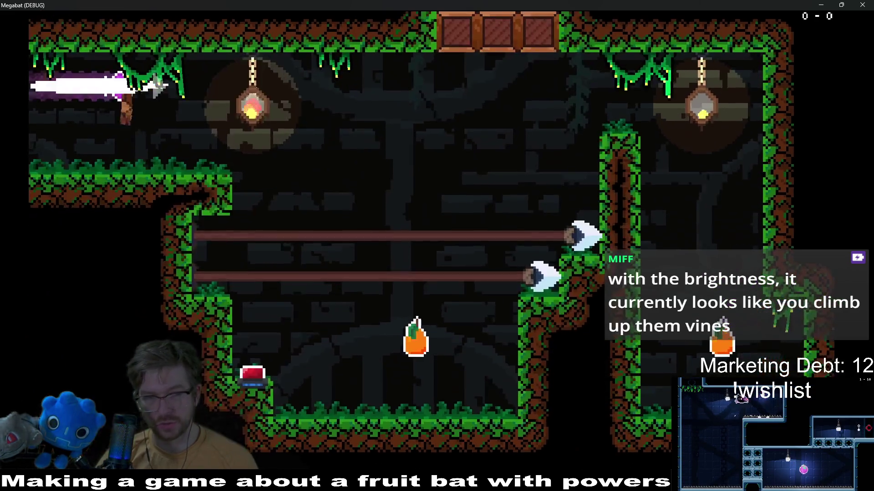
key(Right)
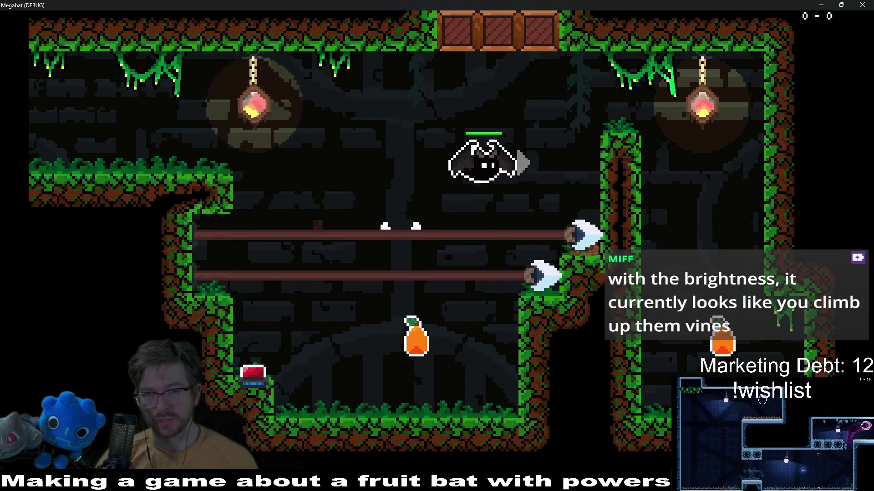
key(Left)
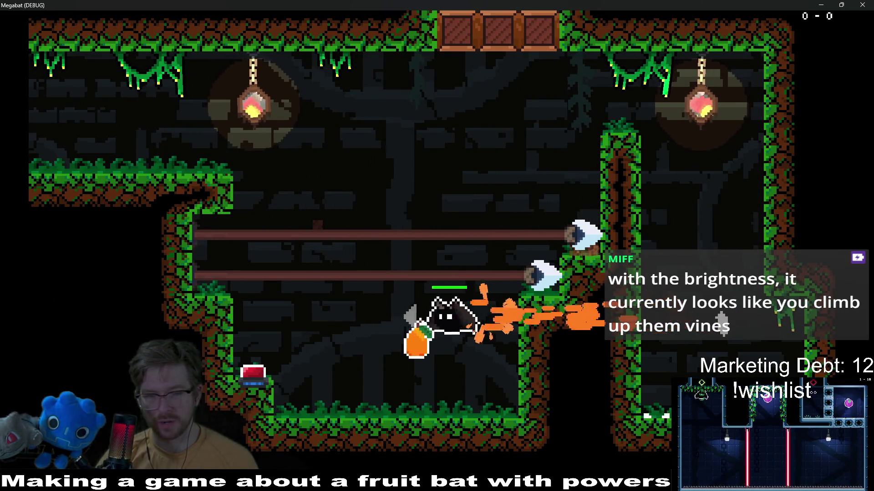
- Fly the bat through the upper and lower rooms, then close the game
key(Up)
key(Left)
key(Left)
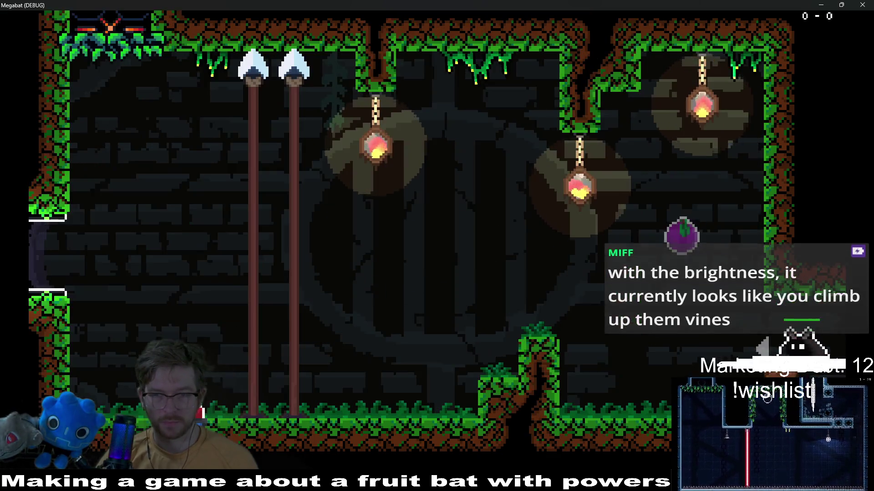
key(Right)
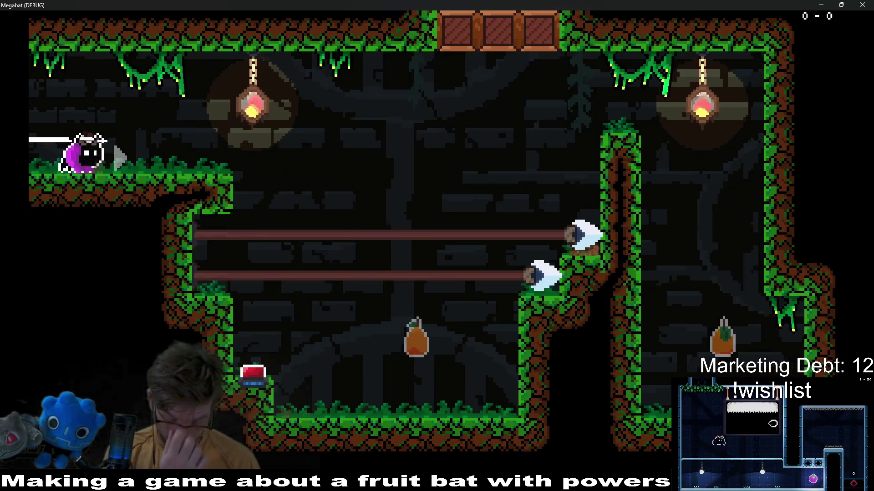
key(Up)
key(Up)
key(Left)
key(Right)
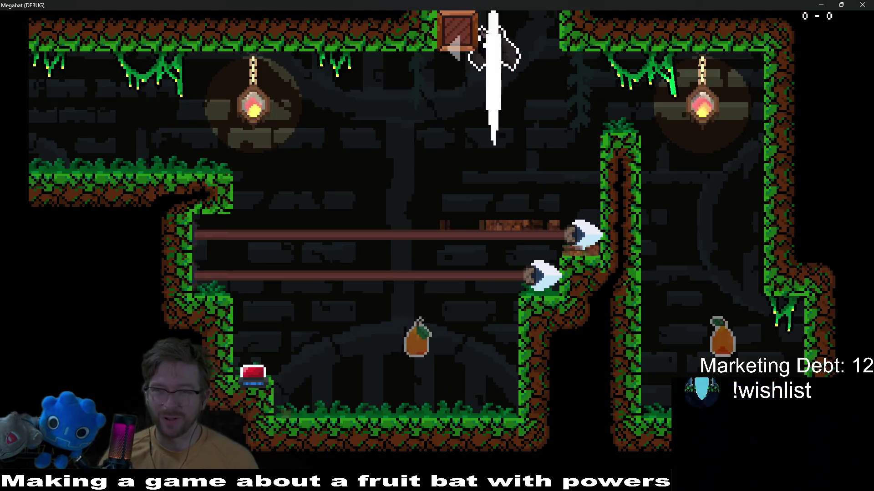
key(Left)
click(870, 3)
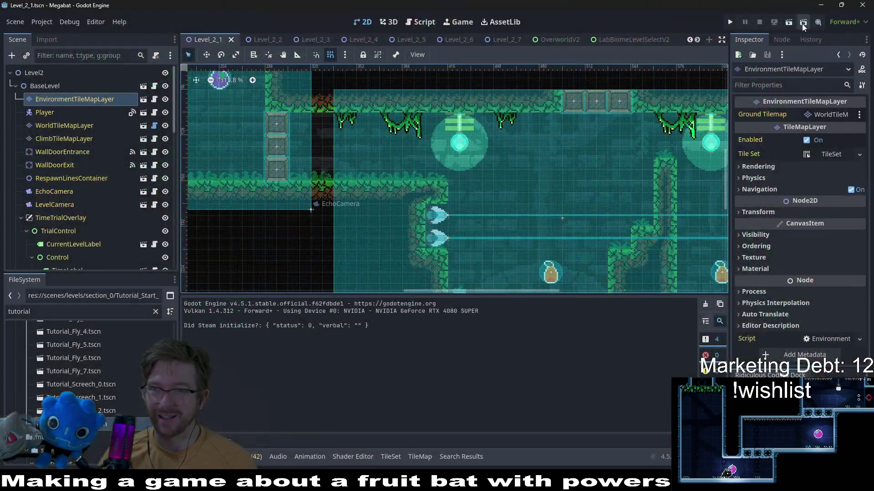
- Launch the level again and fly right past the grassy pillar up to the ceiling vine
click(789, 25)
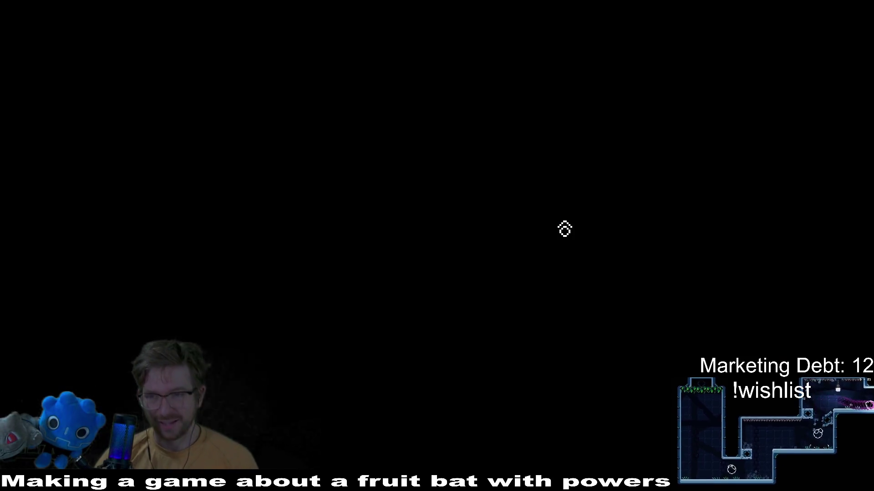
key(Right)
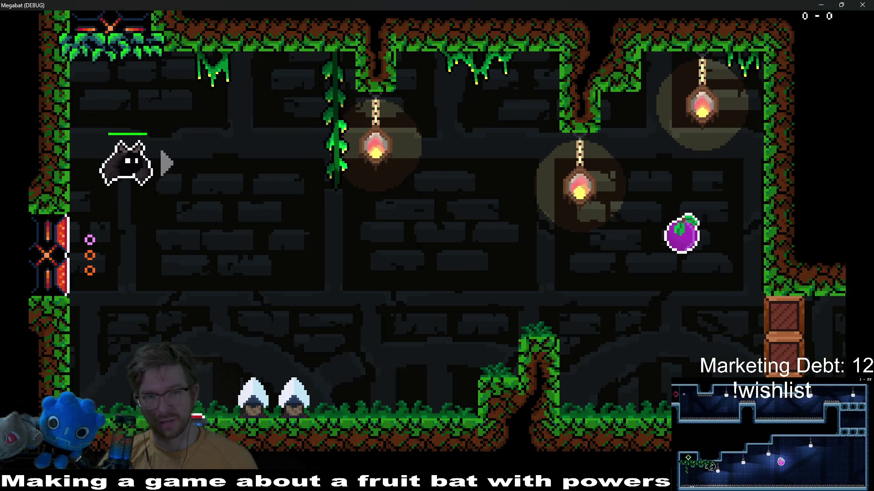
key(Right)
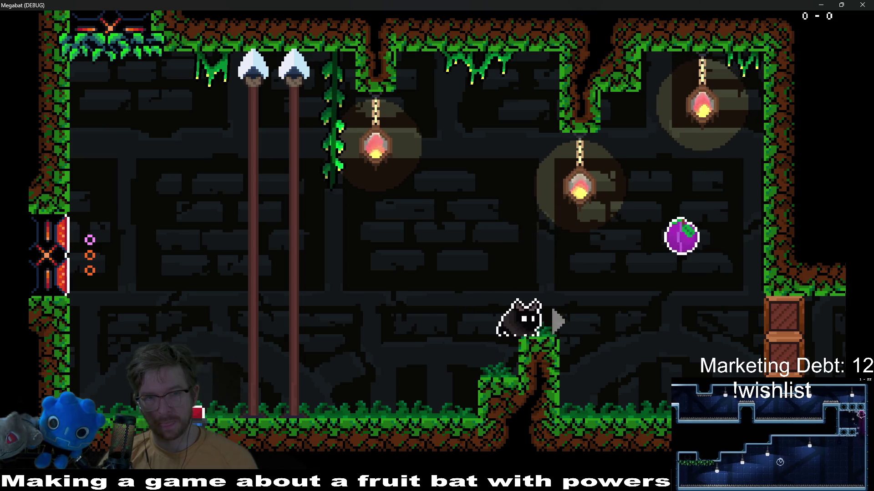
key(Right)
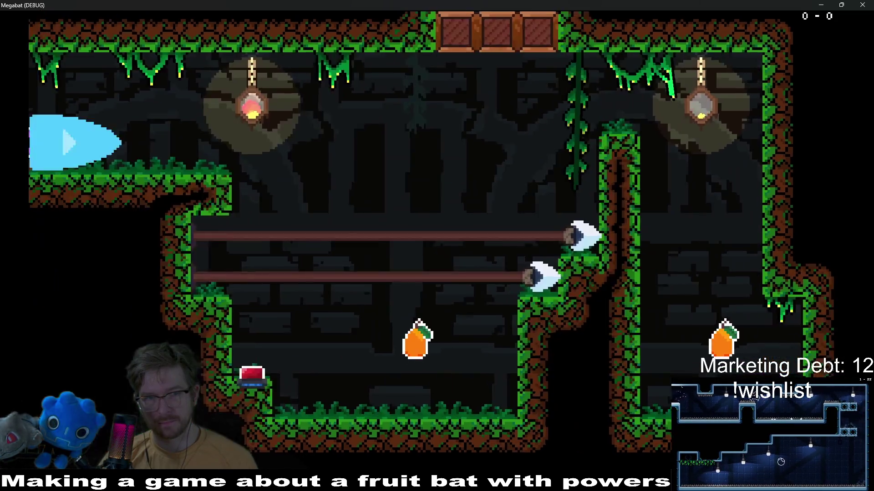
key(Right)
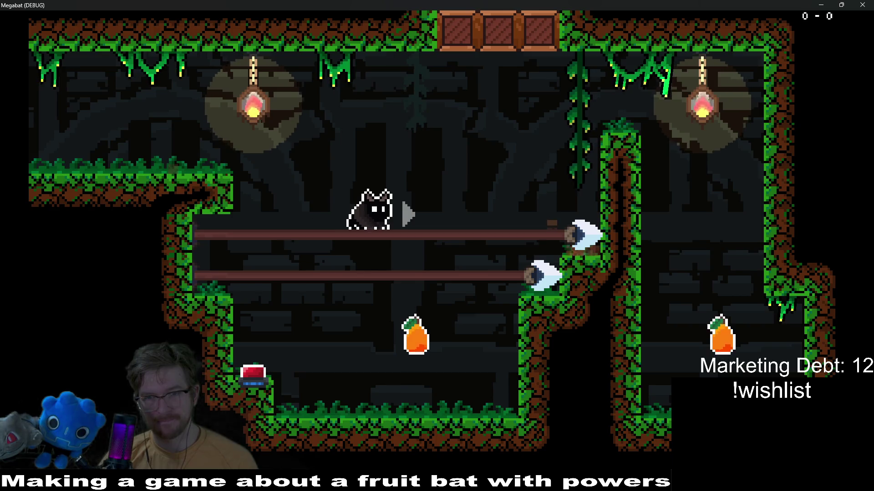
key(space)
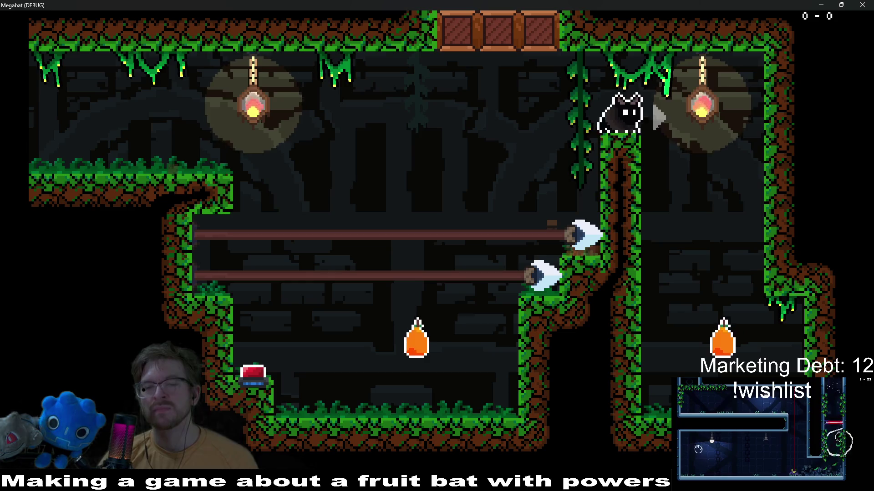
key(space)
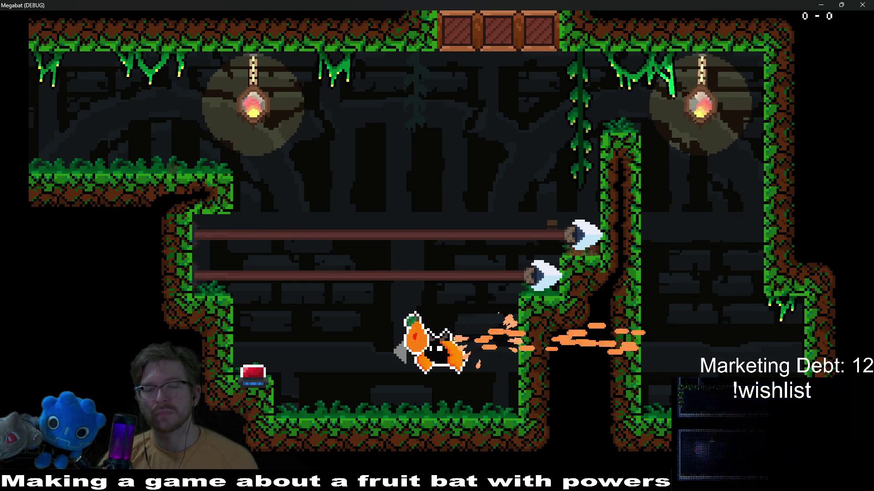
- Collect fruit in the left rooms, cross the pit, then quit the game and return to Aseprite
key(Left)
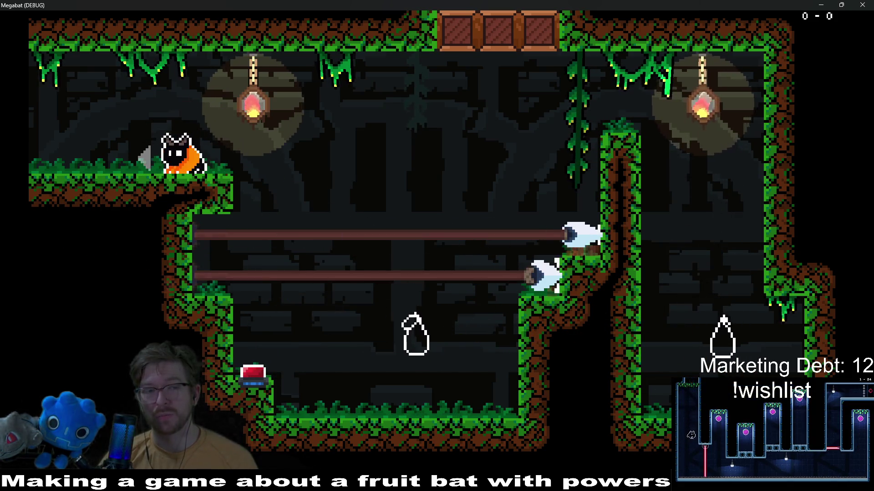
key(Right)
key(Right)
key(Left)
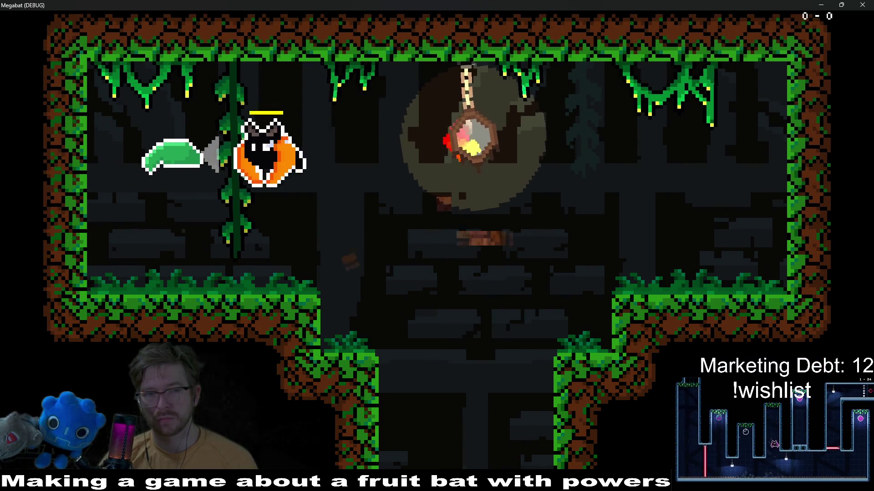
key(Right)
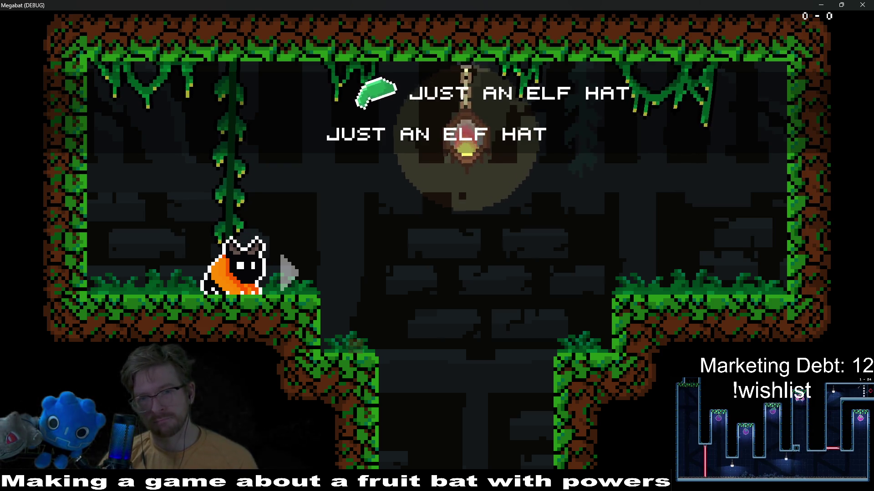
key(Right)
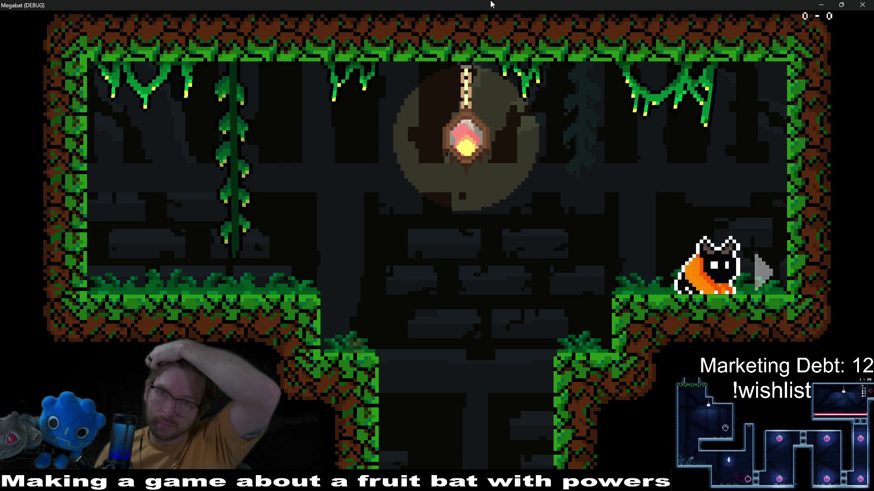
click(861, 5)
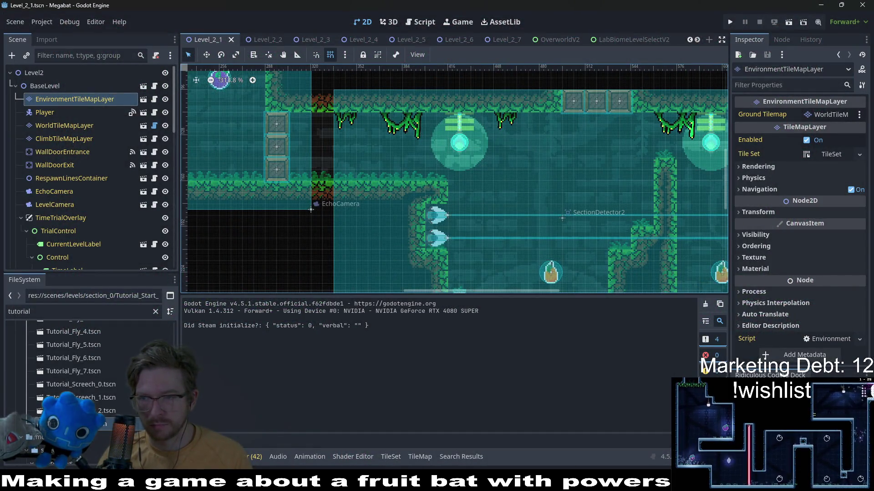
key(alt+Tab)
- Try a -76 value darkening in Hue/Saturation, then undo it
scroll(479, 235, up, 2)
key(v)
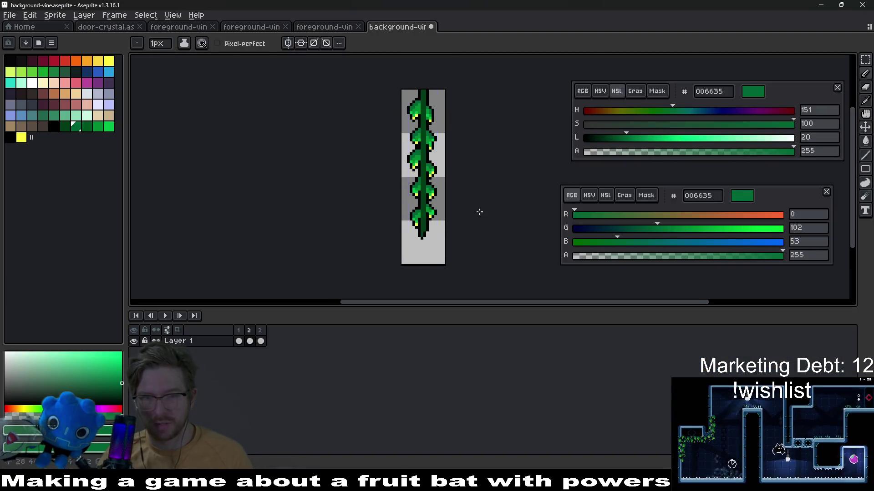
key(ctrl+u)
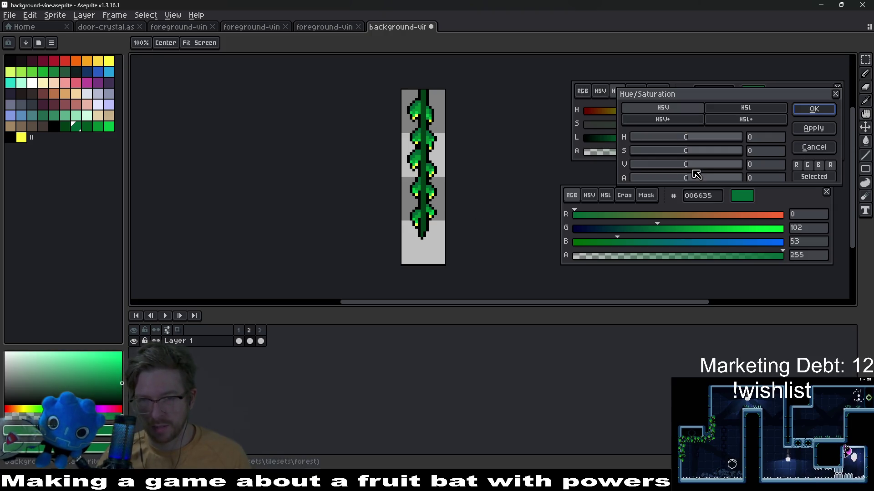
drag(686, 166, 649, 166)
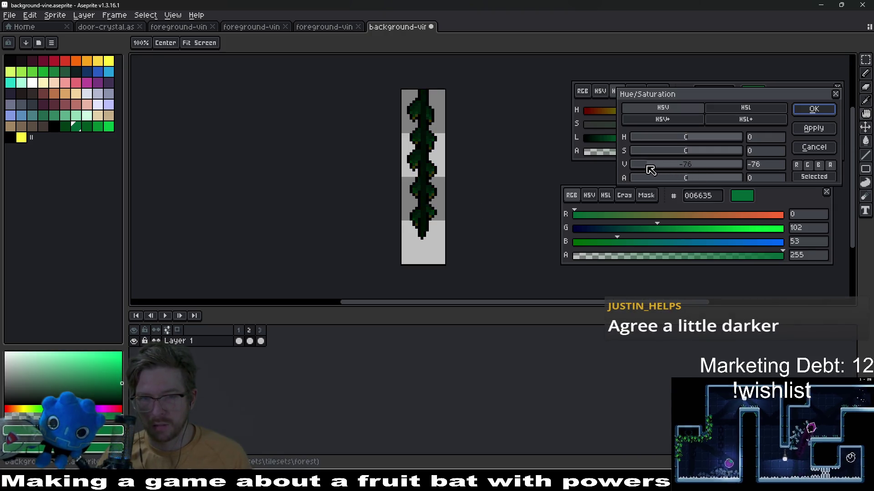
drag(650, 169, 651, 170)
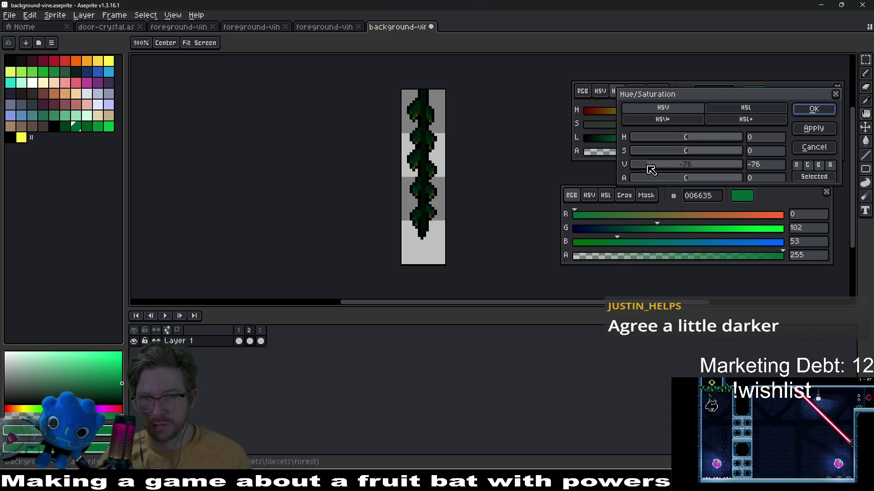
click(813, 129)
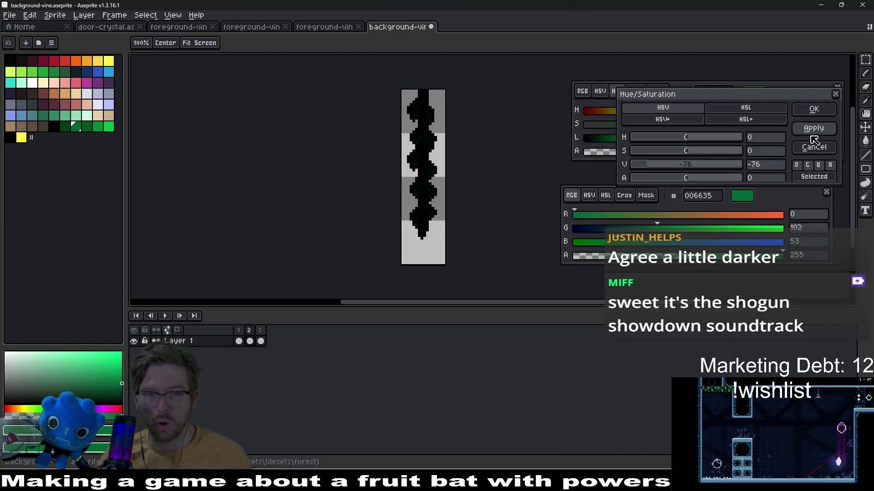
click(837, 96)
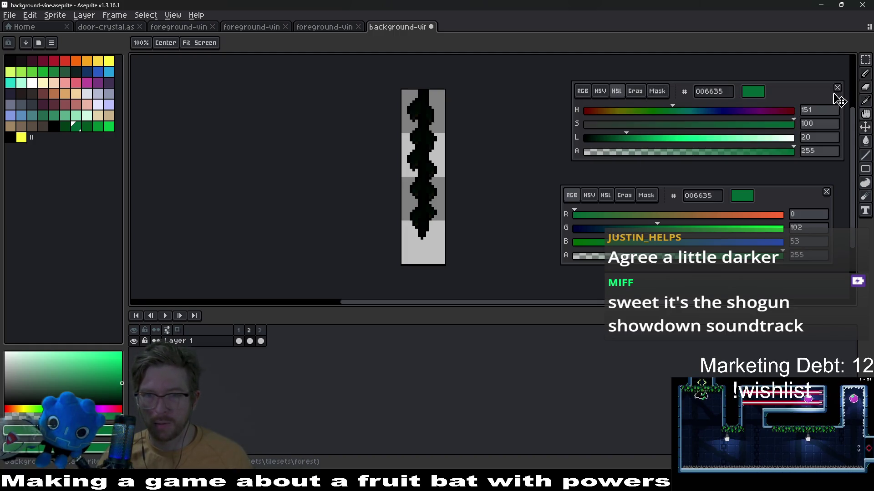
key(ctrl+z)
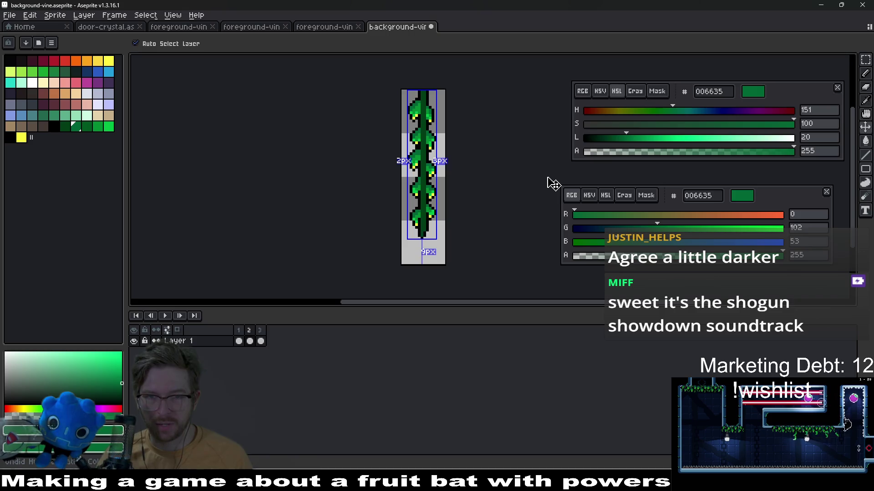
- Darken the vine by value -75 and export it as three files
key(ctrl+u)
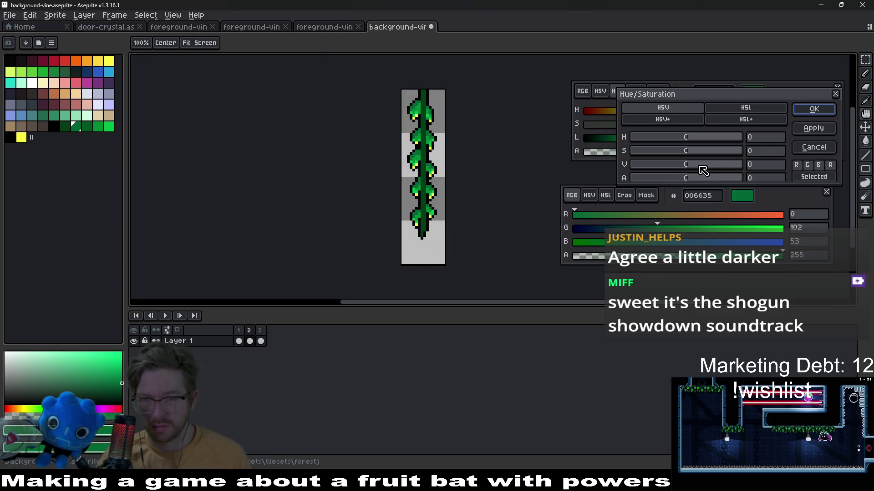
drag(687, 171, 650, 170)
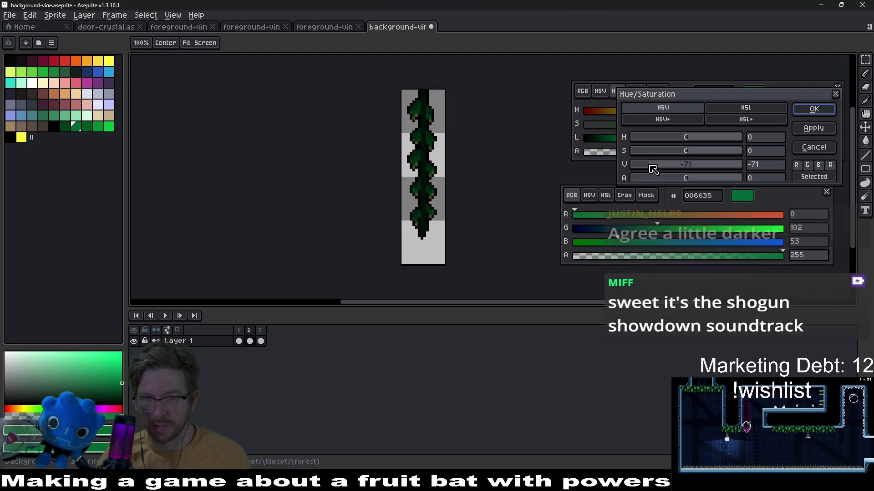
click(811, 115)
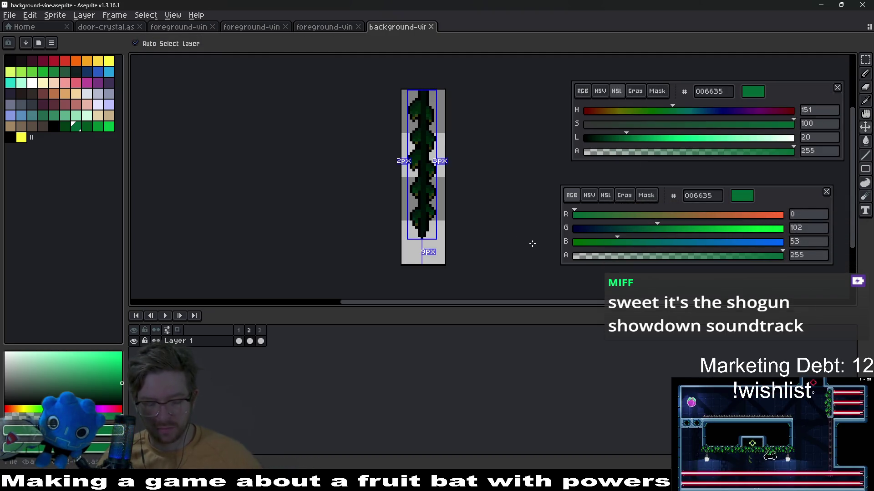
key(ctrl+alt+shift+s)
key(Return)
key(Return)
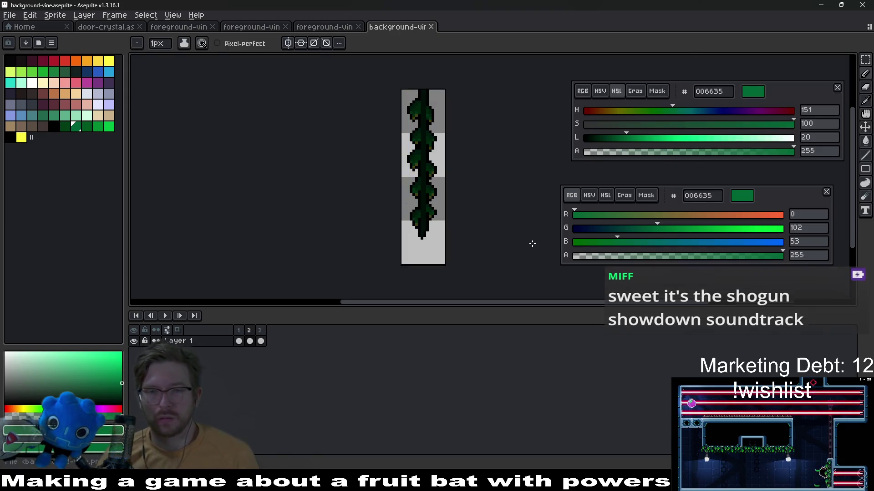
key(alt+Tab)
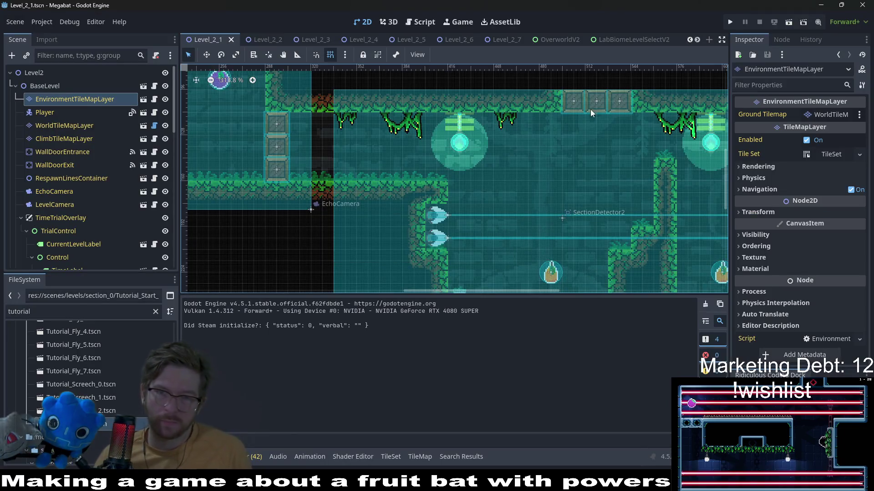
- Run the level and fly the bat through the first rooms, grabbing the purple and orange fruit
key(F6)
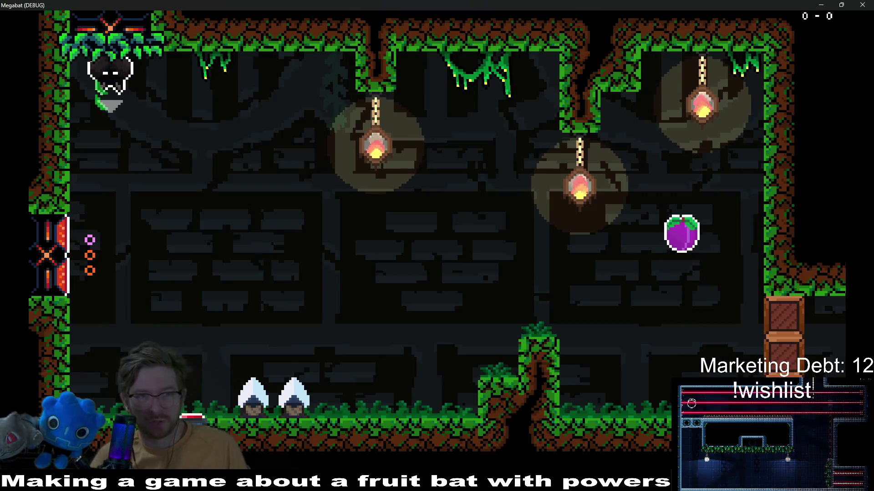
key(Right)
key(Right)
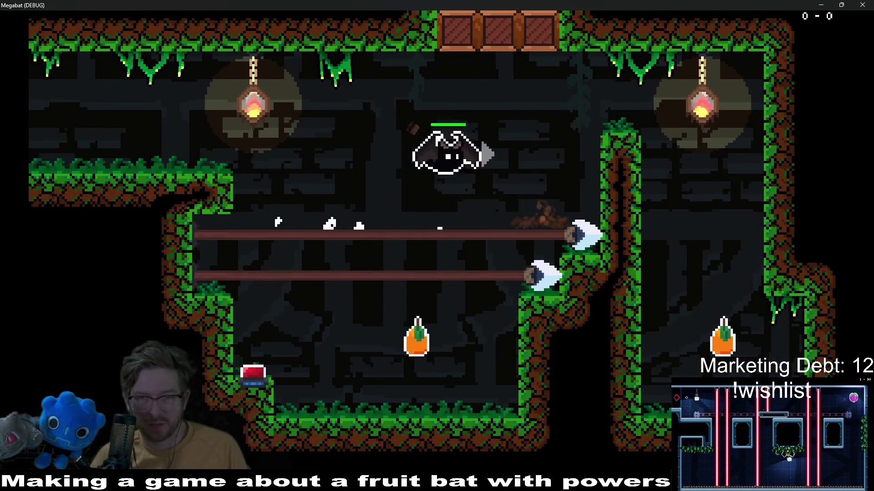
key(Down)
key(Left)
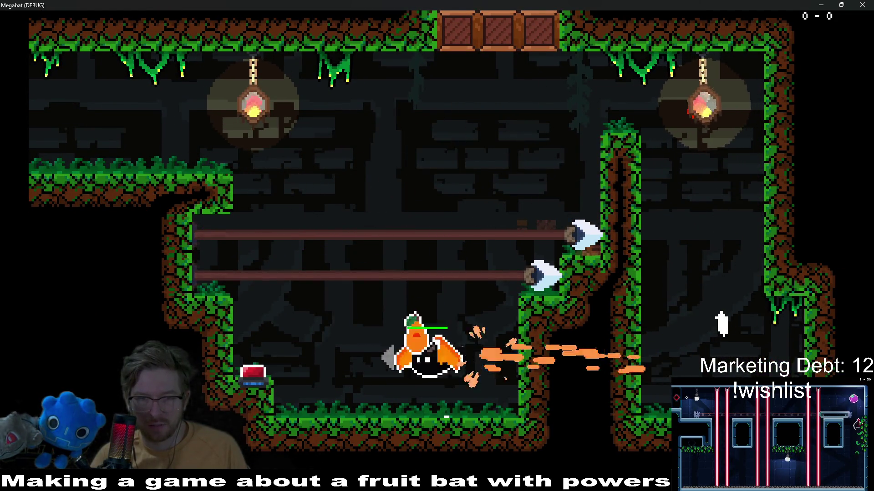
key(Up)
key(Left)
key(Left)
key(Up)
key(Down)
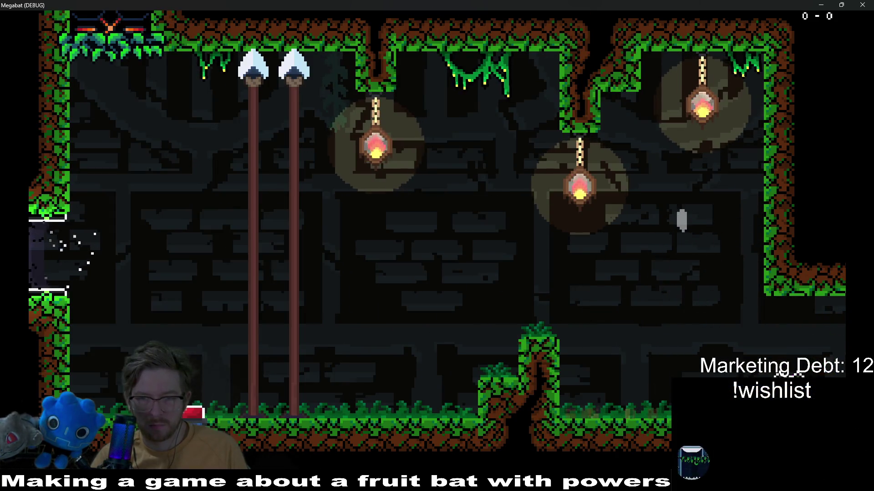
- Fly the bat up through the top opening, across the gap and into the lower room, then close the game
key(Right)
key(Up)
key(Left)
key(Down)
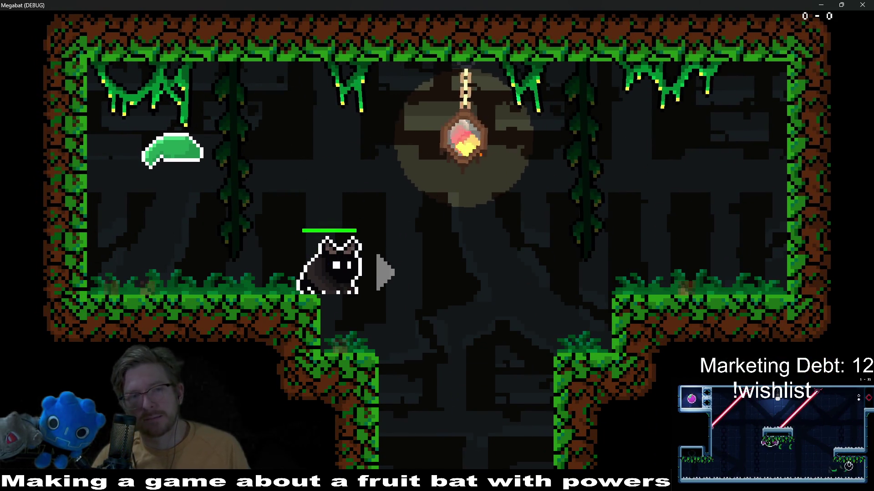
key(Right)
key(Left)
key(Left)
key(Down)
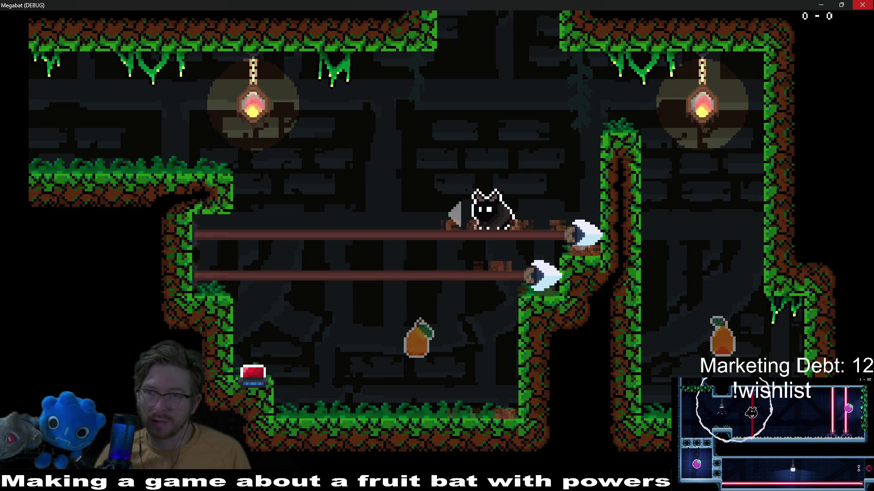
click(863, 5)
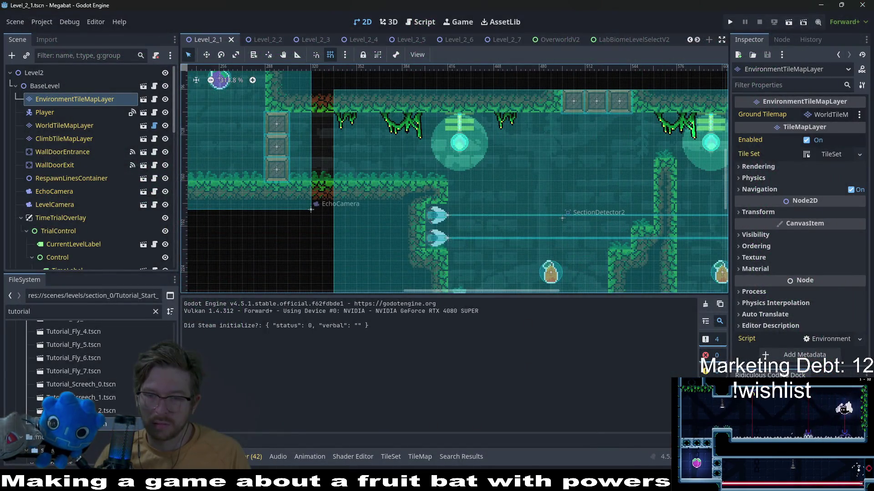
- Back in Aseprite, compare vine frames 1 and 2 and pick the 006635 green as drawing colour
key(alt+Tab)
scroll(448, 212, up, 2)
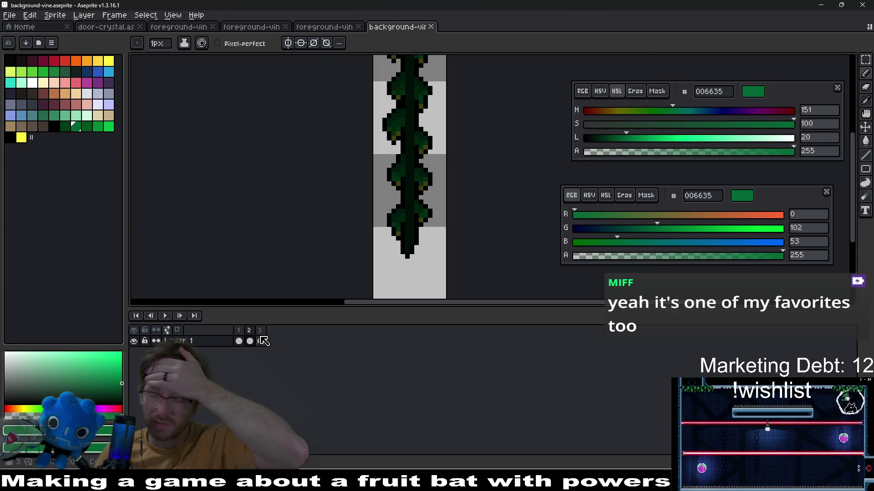
click(239, 342)
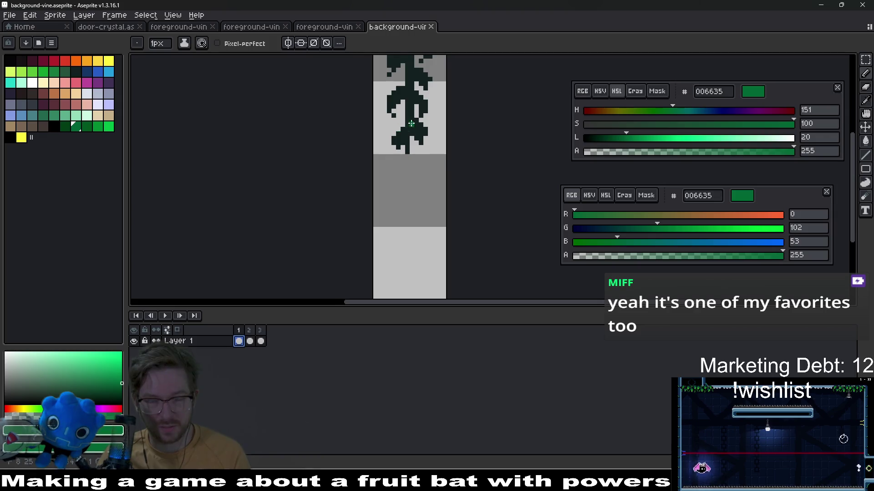
drag(409, 128, 394, 240)
click(65, 128)
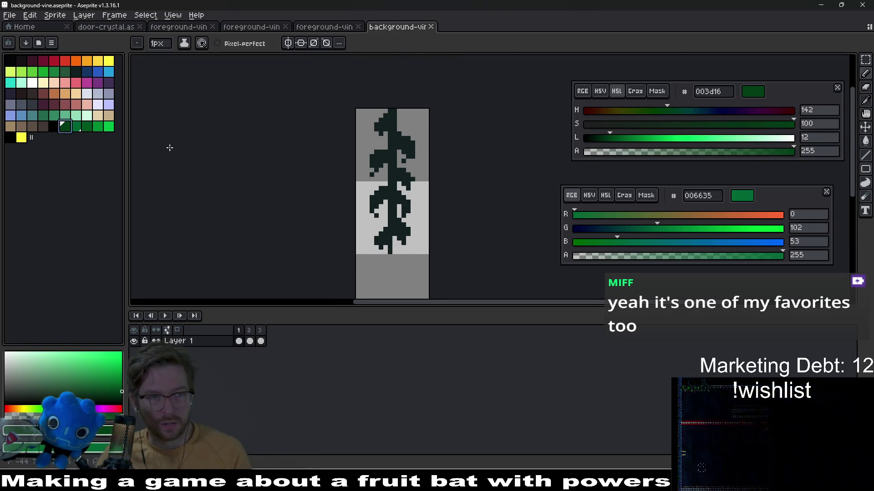
click(250, 342)
scroll(393, 178, up, 1)
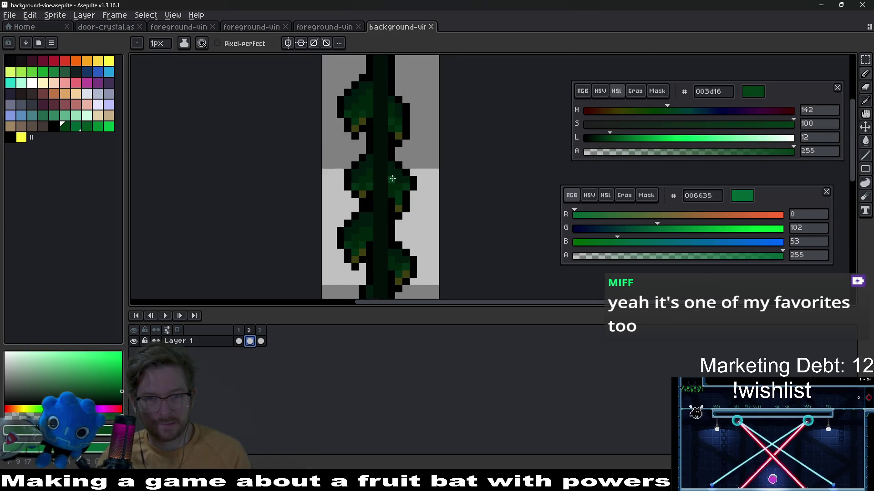
scroll(405, 169, up, 2)
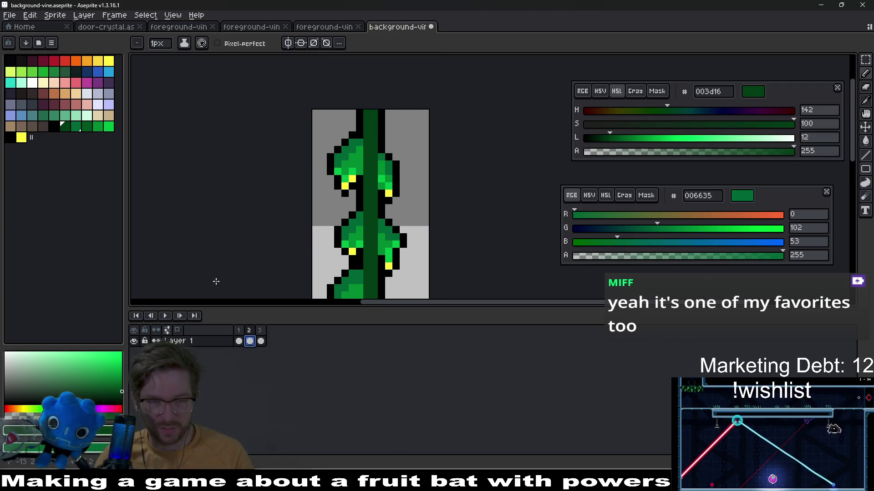
click(74, 130)
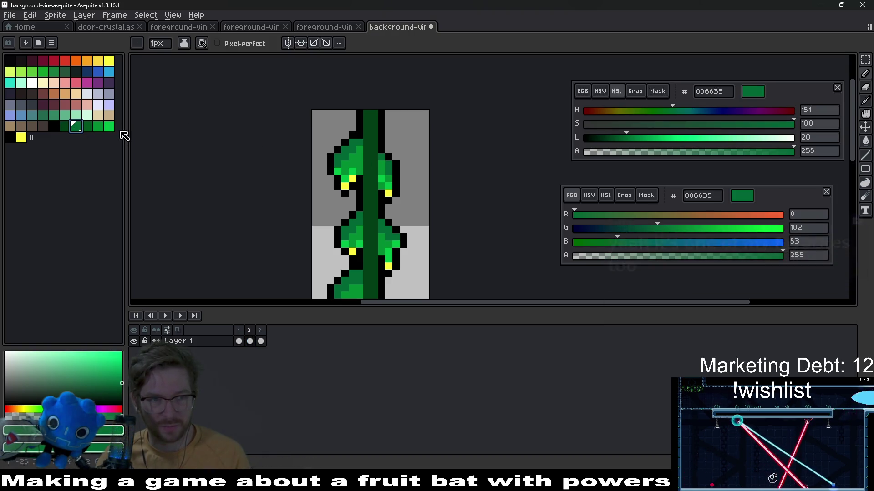
- Repaint the upper stem pixels in the darker 005620 green
scroll(372, 122, up, 4)
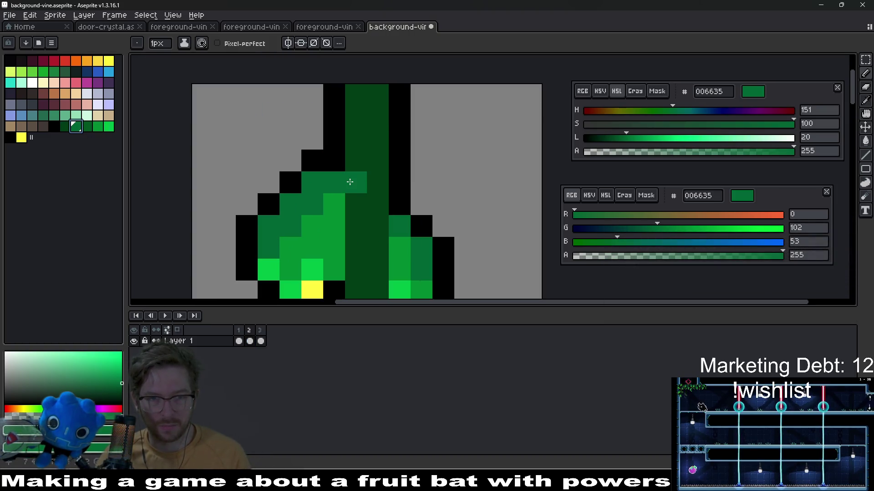
click(87, 126)
drag(355, 206, 352, 168)
scroll(375, 213, down, 4)
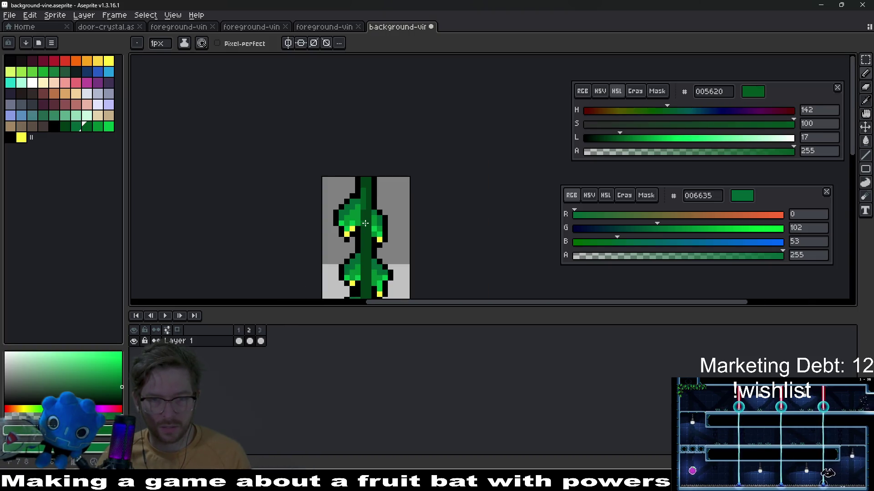
scroll(354, 146, up, 4)
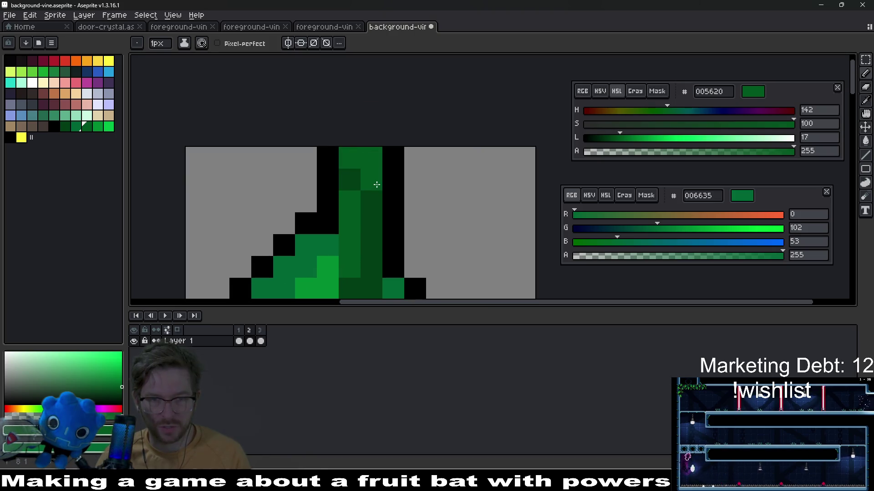
scroll(385, 214, down, 5)
key(v)
key(b)
- Repaint more pixels along the vine's central and lower stem
scroll(389, 196, up, 5)
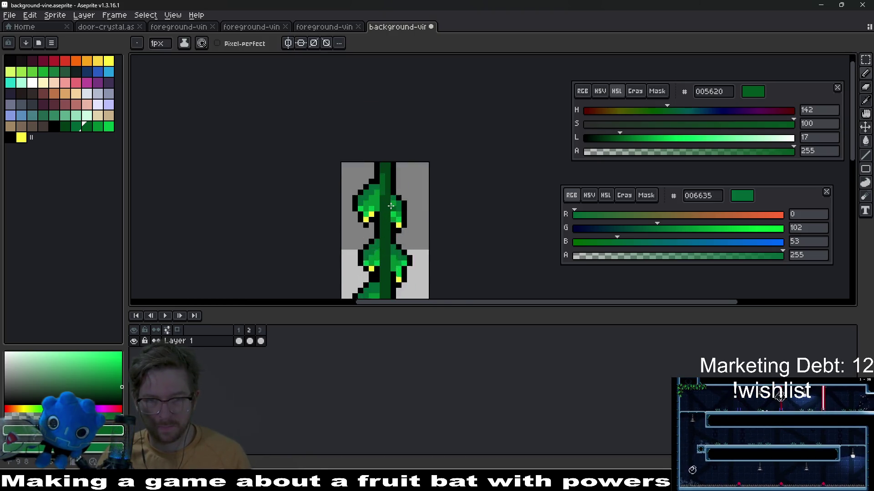
scroll(396, 225, down, 5)
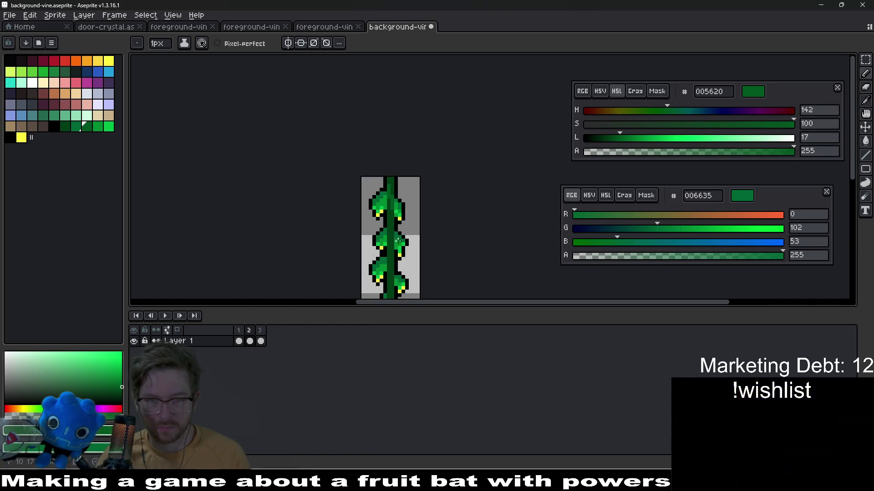
scroll(391, 185, up, 4)
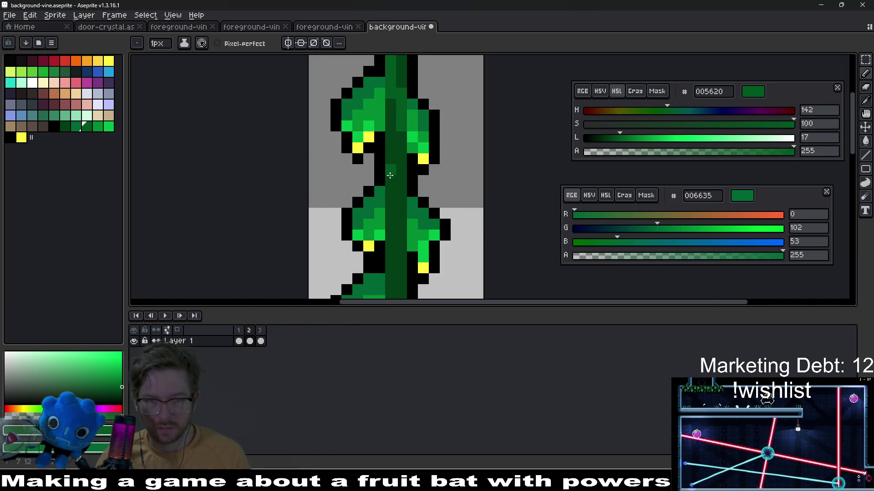
scroll(407, 227, down, 5)
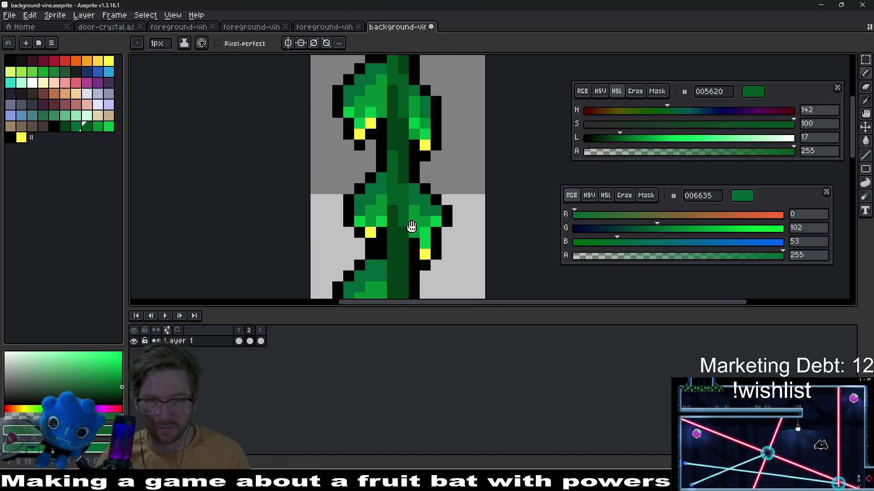
scroll(419, 200, down, 1)
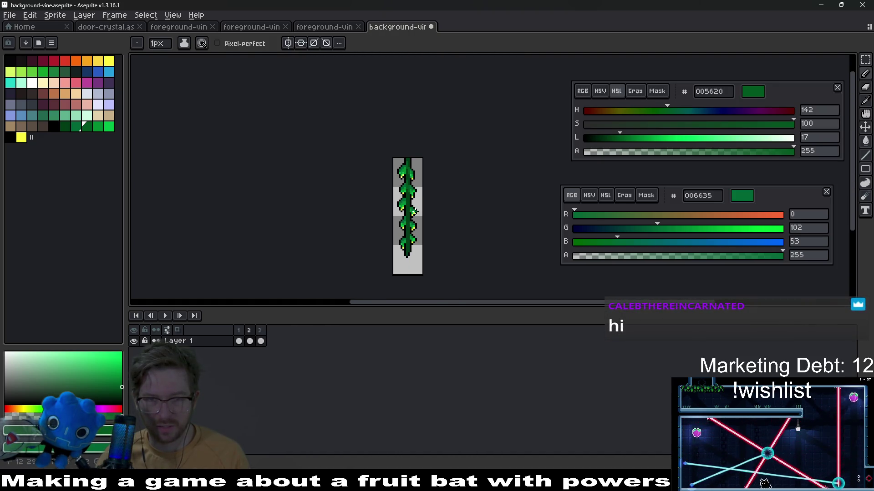
scroll(409, 199, up, 4)
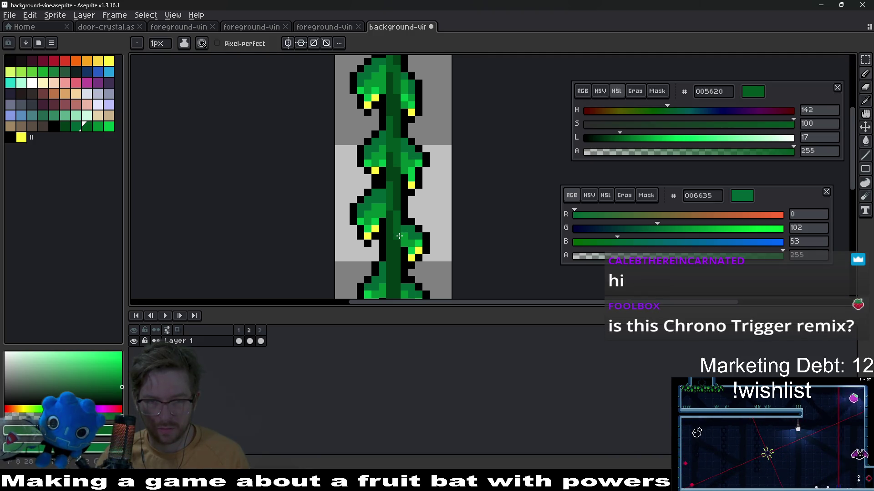
scroll(403, 207, down, 2)
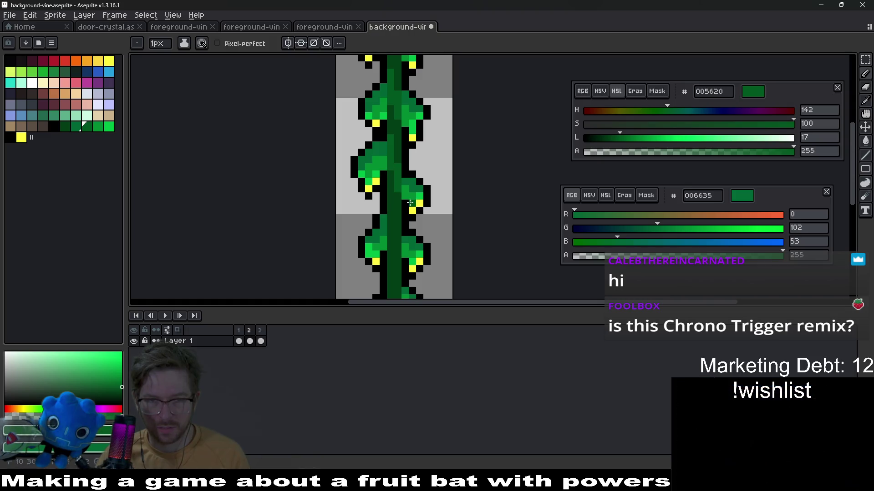
scroll(411, 215, down, 6)
scroll(411, 215, up, 3)
scroll(411, 215, up, 1)
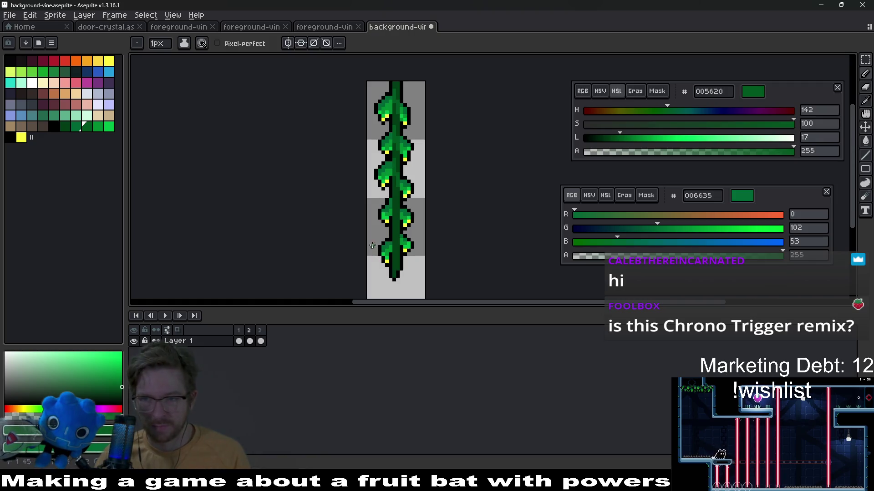
scroll(372, 247, up, 3)
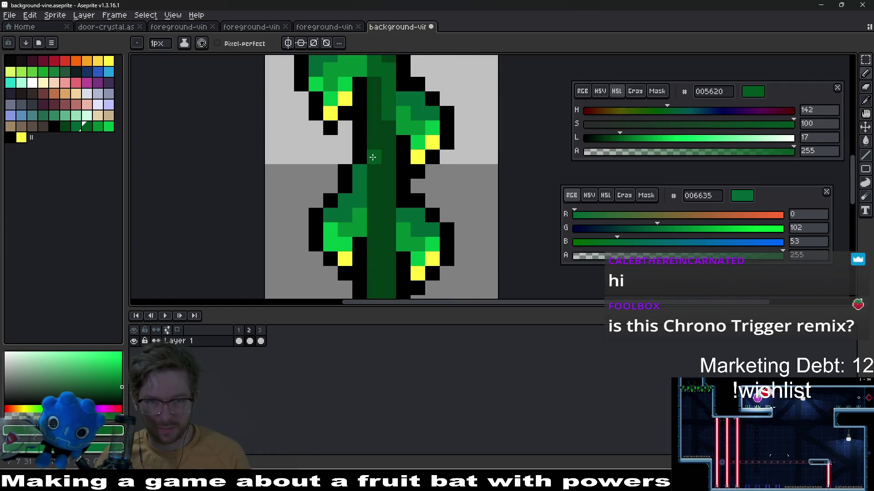
mouse_move(375, 217)
mouse_down()
mouse_move(389, 200)
mouse_move(386, 234)
mouse_up()
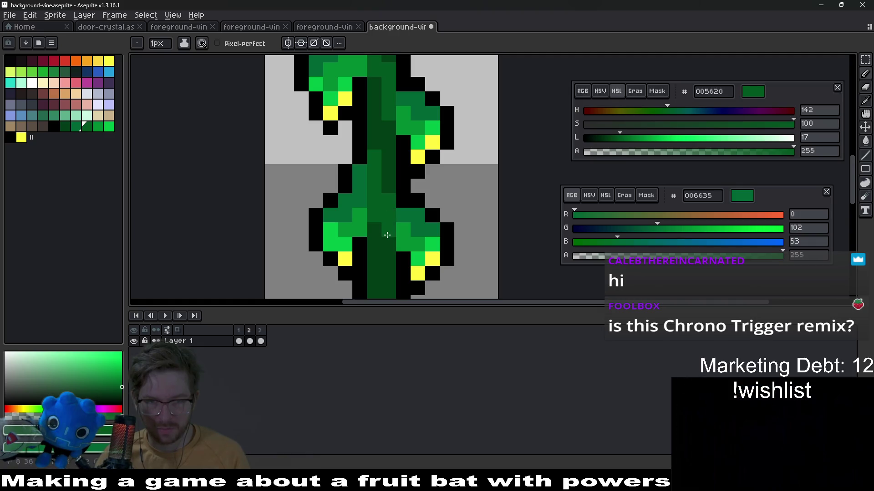
scroll(405, 251, down, 3)
click(399, 199)
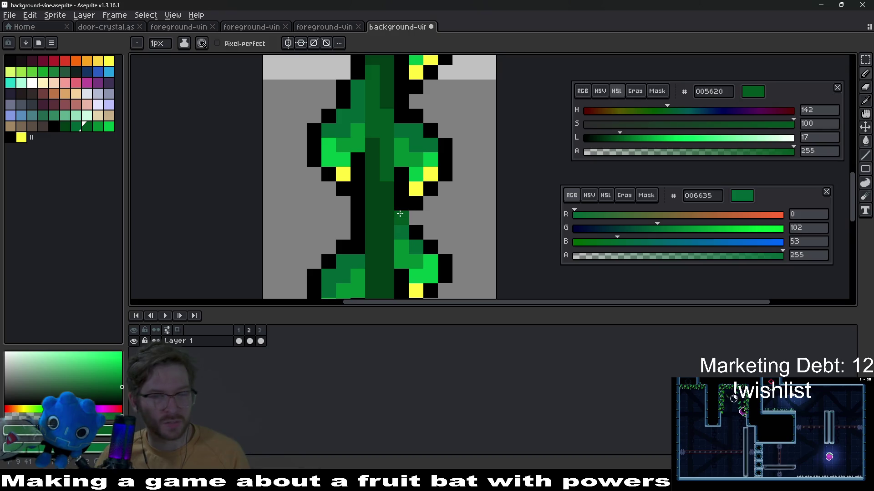
scroll(398, 209, down, 3)
drag(388, 157, 392, 195)
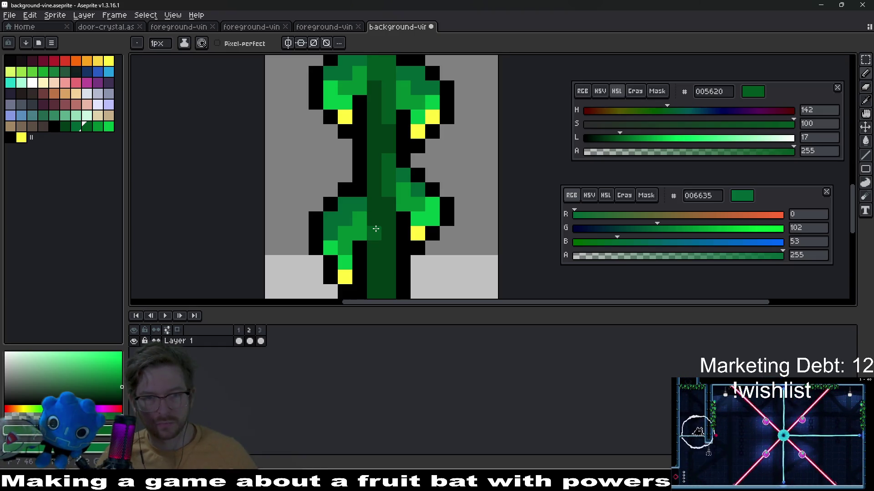
- Save the background-vine sprite and bring up the Hue/Saturation adjustment
scroll(376, 197, down, 2)
scroll(377, 177, down, 3)
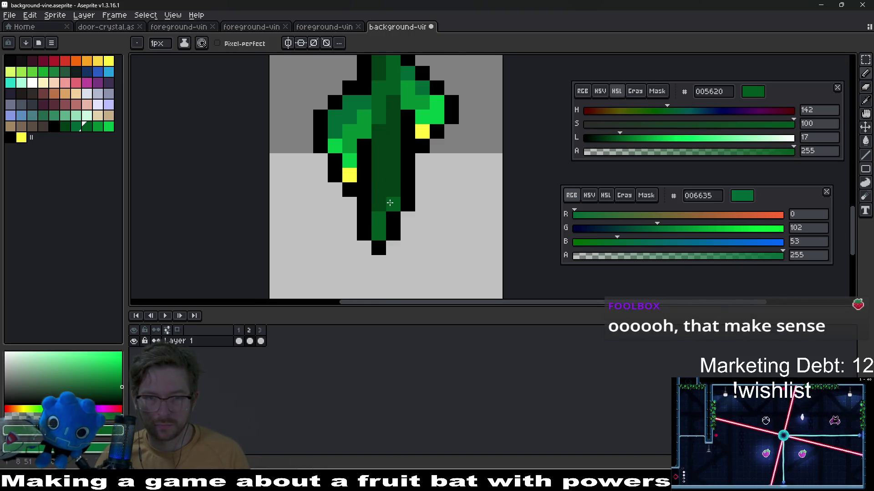
scroll(385, 207, down, 5)
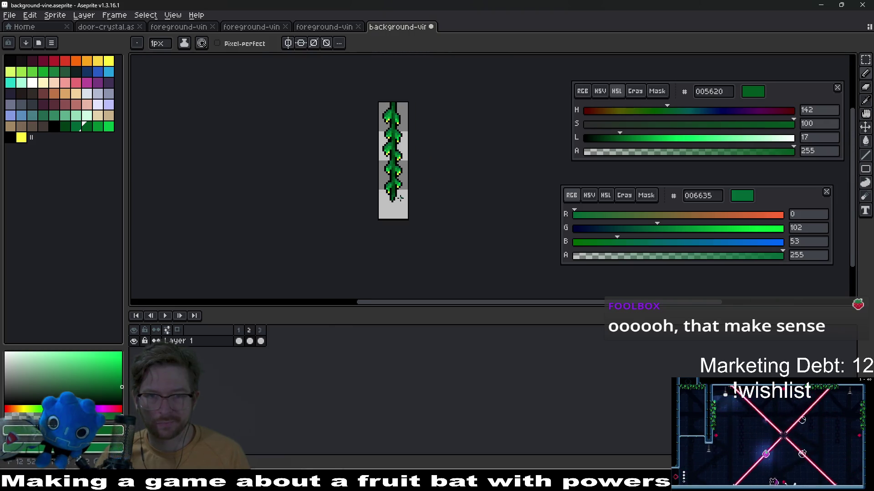
scroll(399, 197, up, 4)
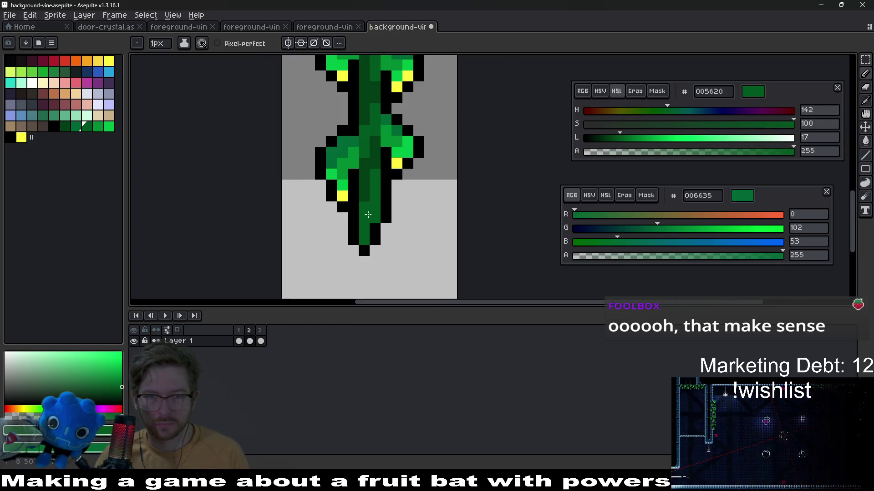
scroll(396, 204, down, 5)
key(ctrl+s)
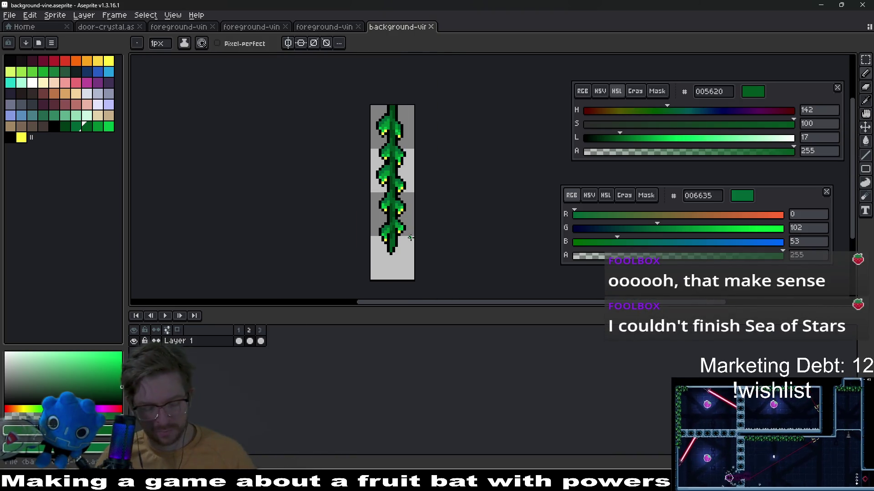
key(ctrl+u)
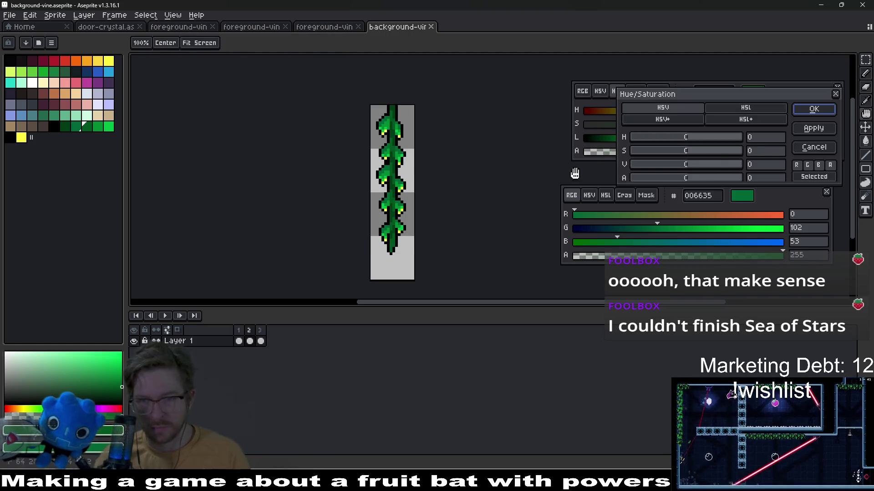
- Preview a -75 value darkening in Hue/Saturation, then close it without applying
click(706, 164)
click(753, 166)
text(-75)
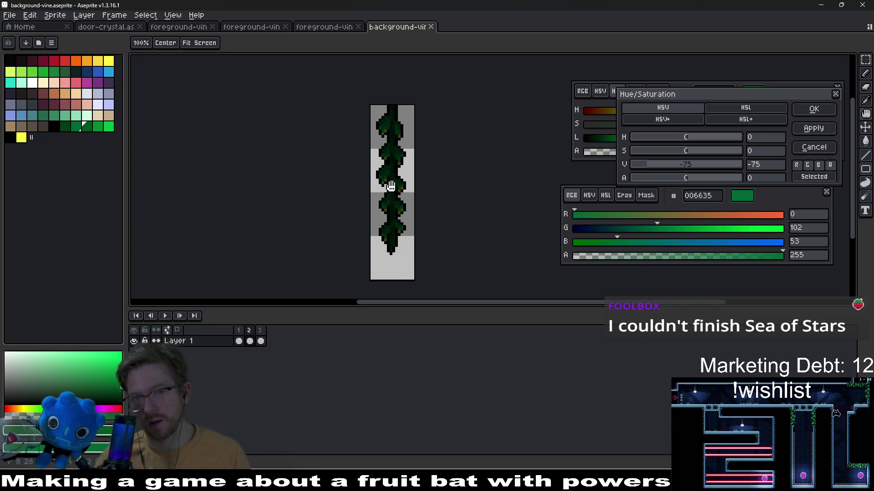
click(799, 107)
- Switch to the Paint Bucket, then the Eyedropper, to make 003d16 the active colour
key(g)
scroll(416, 251, up, 1)
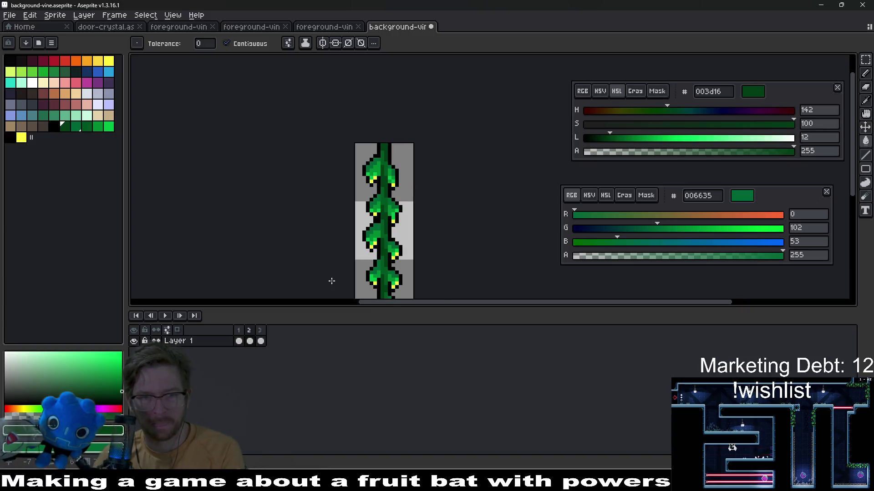
scroll(395, 226, up, 2)
key(i)
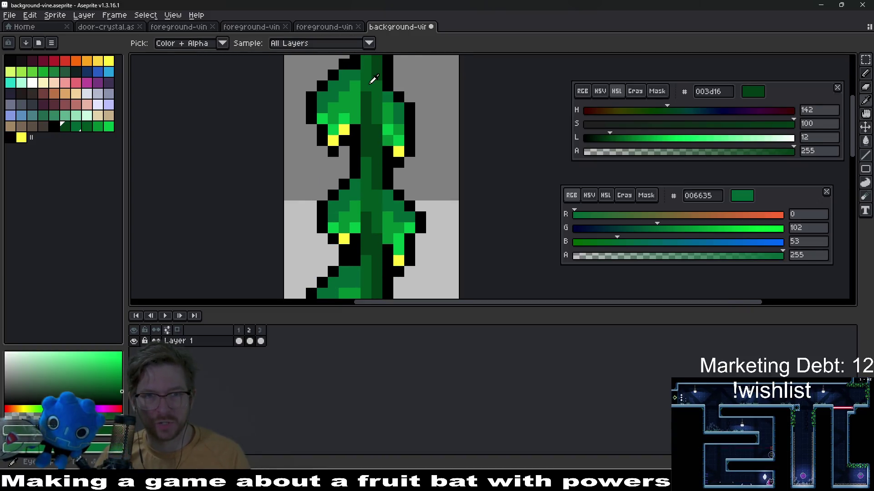
- Show frame 1's dark-green vine silhouette and open, then cancel, the Outline effect
click(238, 330)
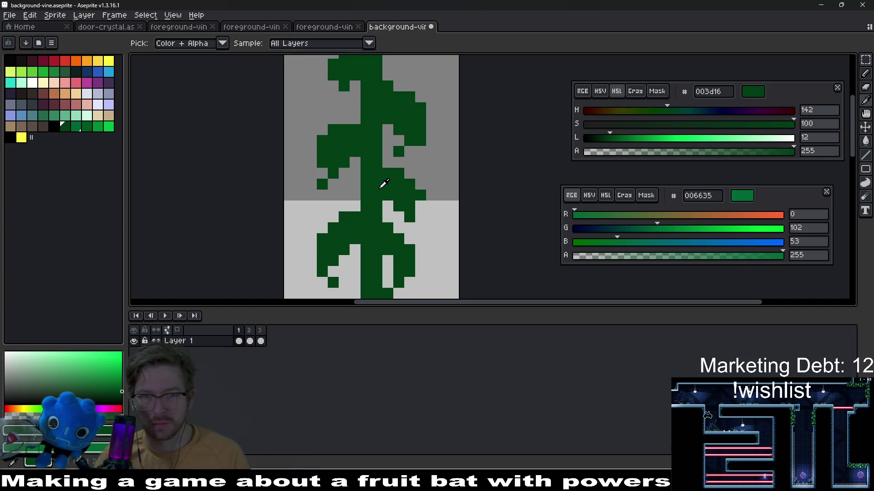
key(ctrl)
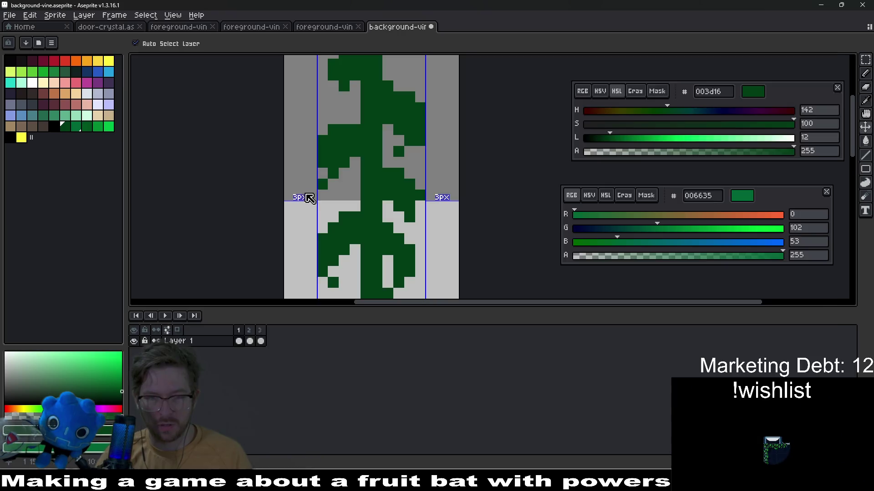
scroll(443, 144, down, 3)
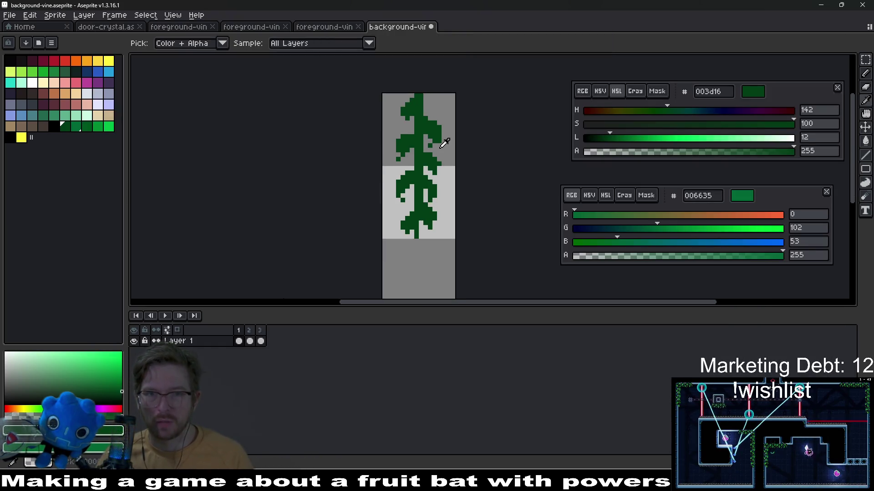
key(shift+o)
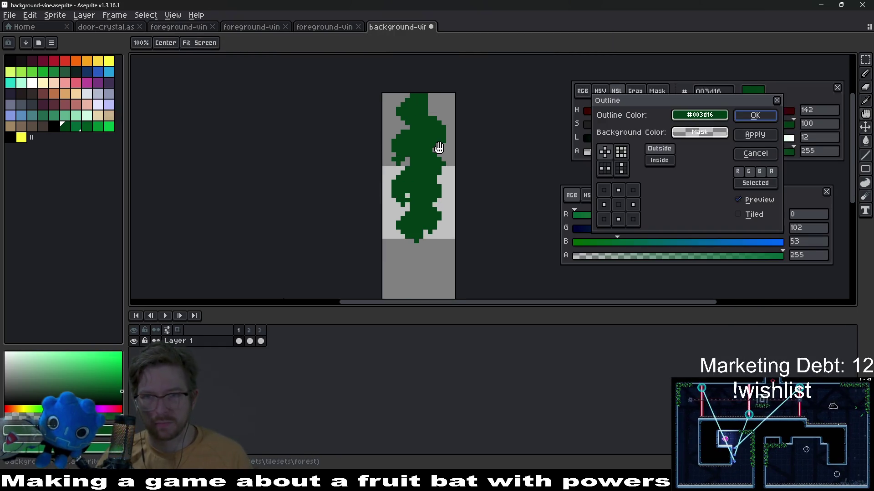
key(Escape)
- Apply a trial black outline to the vine, undo it, and pick the vine's dark green
key(bracketleft)
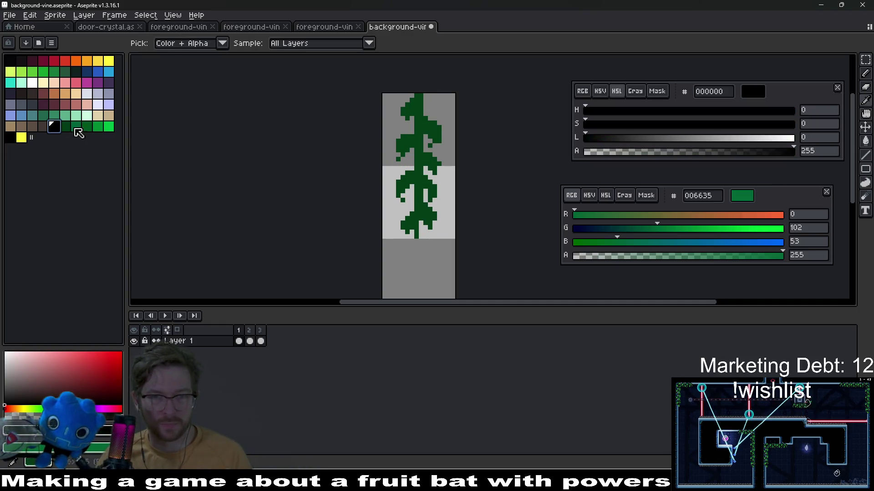
key(shift+o)
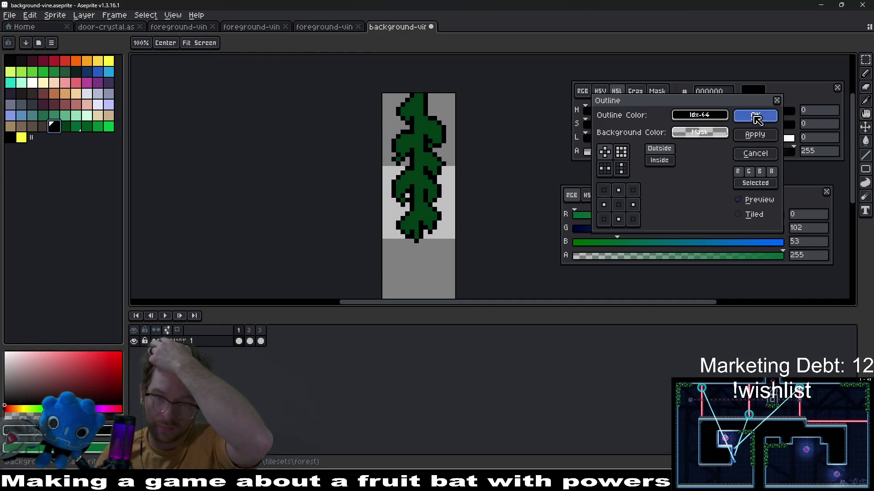
click(753, 116)
scroll(423, 201, down, 4)
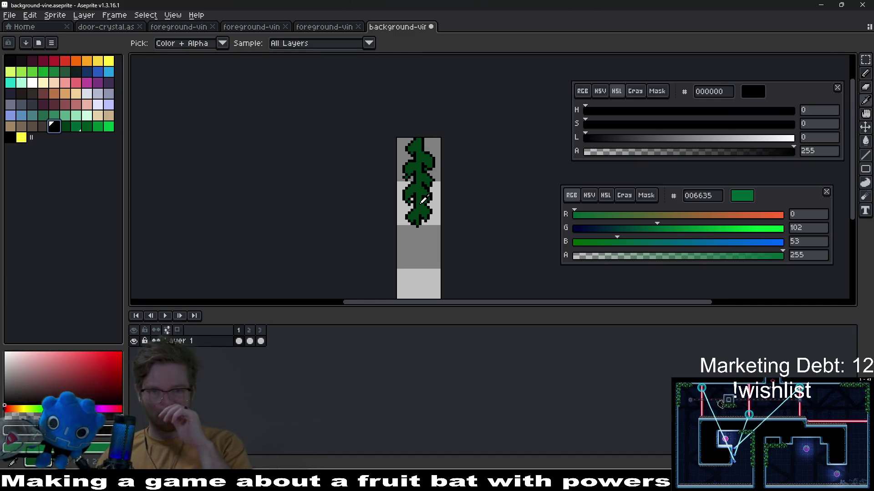
scroll(430, 178, up, 5)
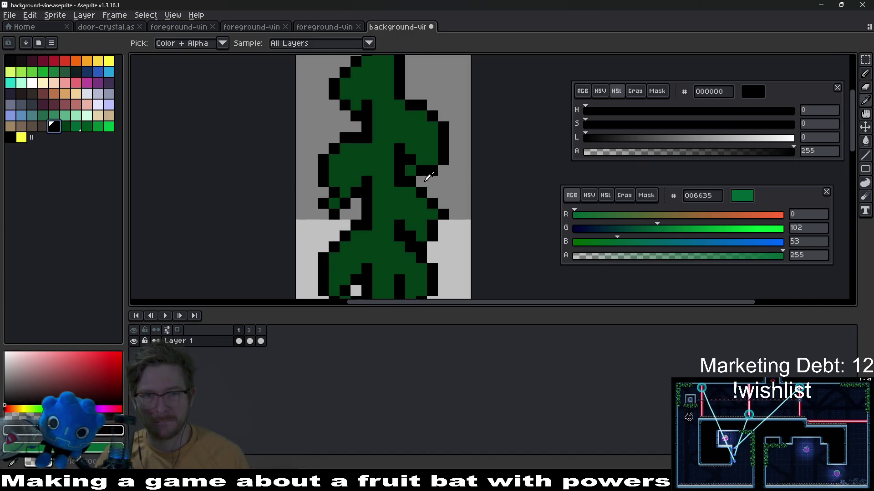
scroll(430, 180, down, 3)
key(ctrl+z)
scroll(437, 195, up, 3)
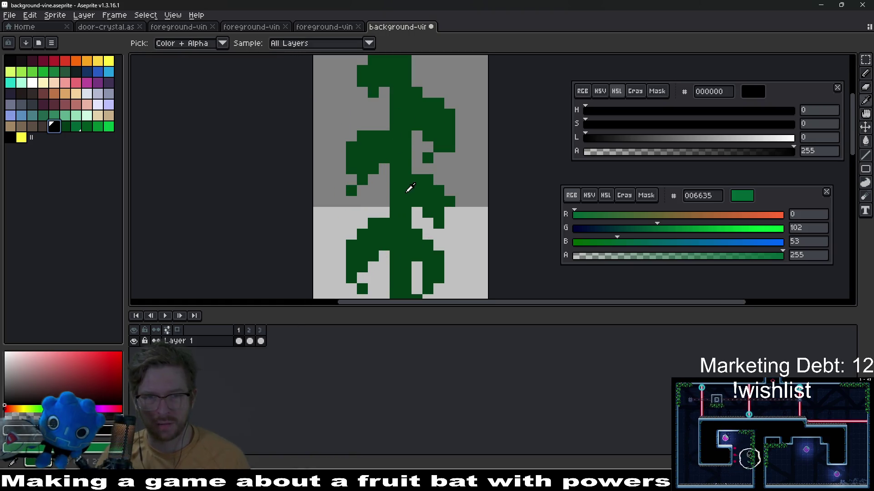
click(357, 188)
- Touch up the vine, erasing stray dark-green pixels along the leaf edges
key(e)
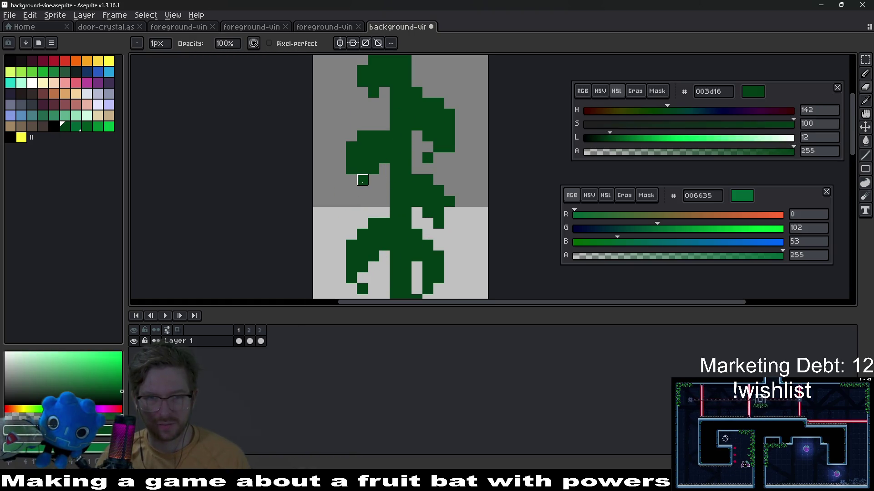
key(b)
drag(362, 180, 364, 191)
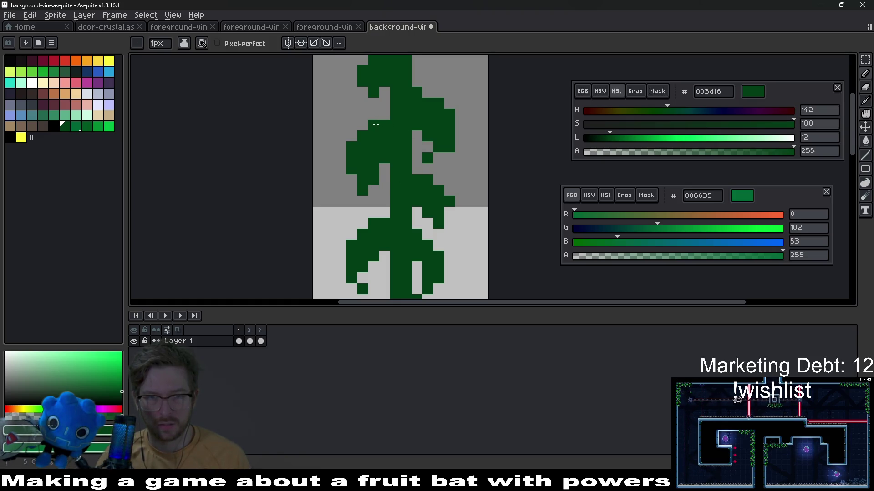
scroll(385, 100, up, 1)
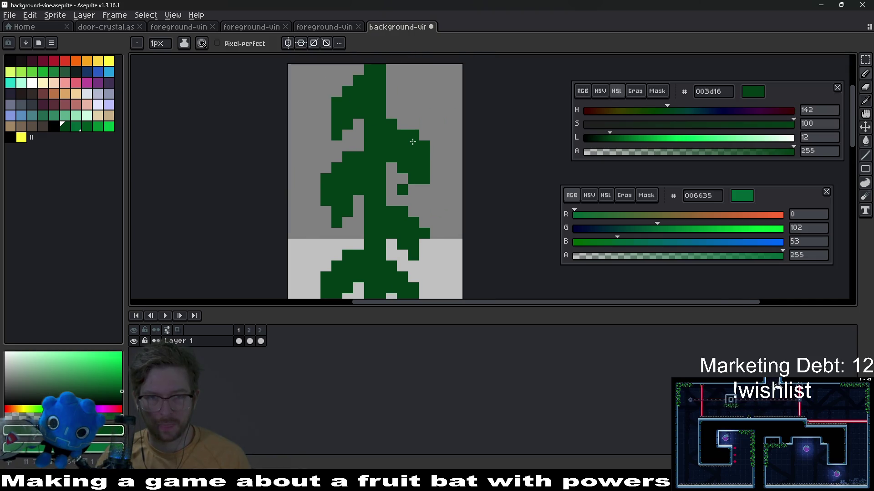
scroll(385, 109, down, 3)
scroll(385, 122, up, 1)
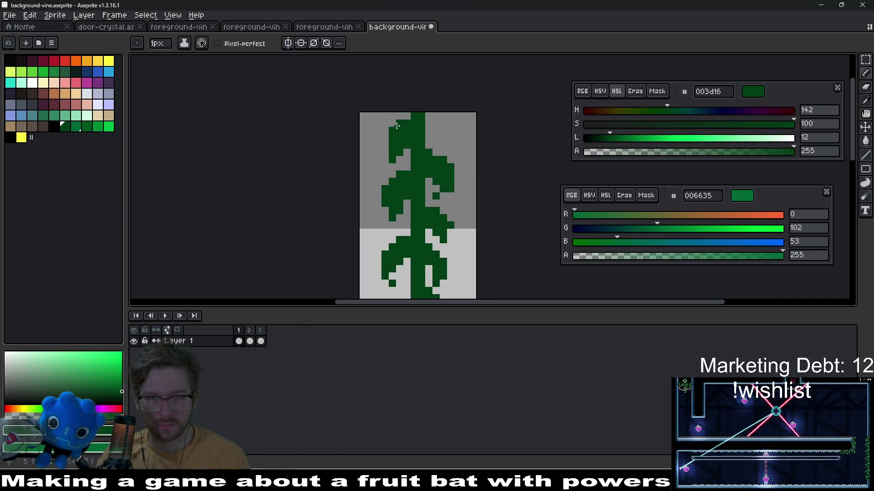
scroll(446, 169, down, 2)
scroll(445, 176, up, 4)
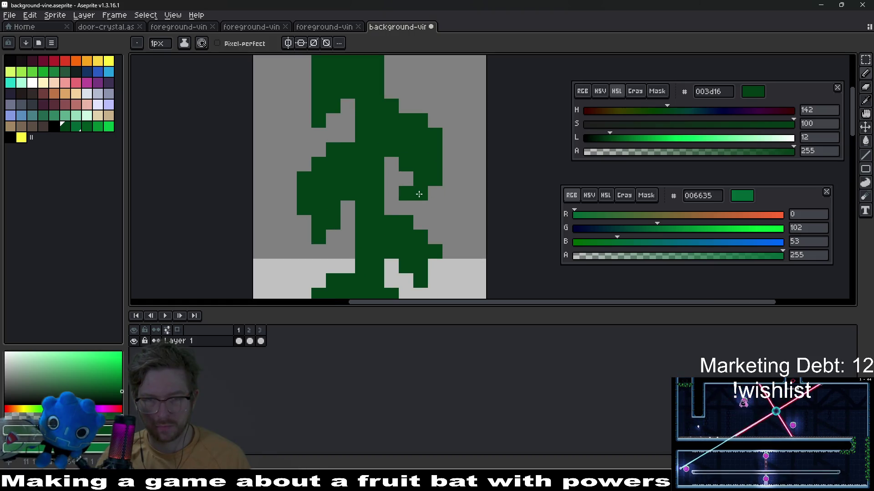
key(e)
click(406, 193)
scroll(449, 194, down, 4)
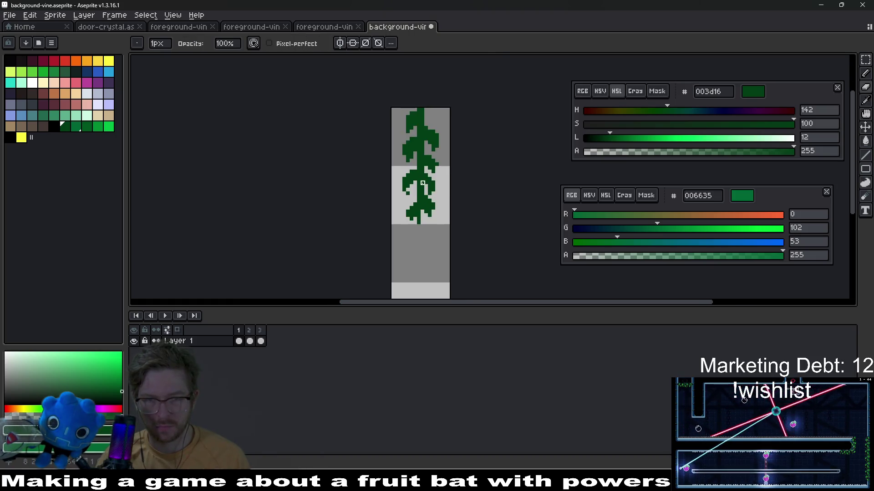
scroll(388, 208, up, 3)
key(e)
click(377, 197)
click(377, 198)
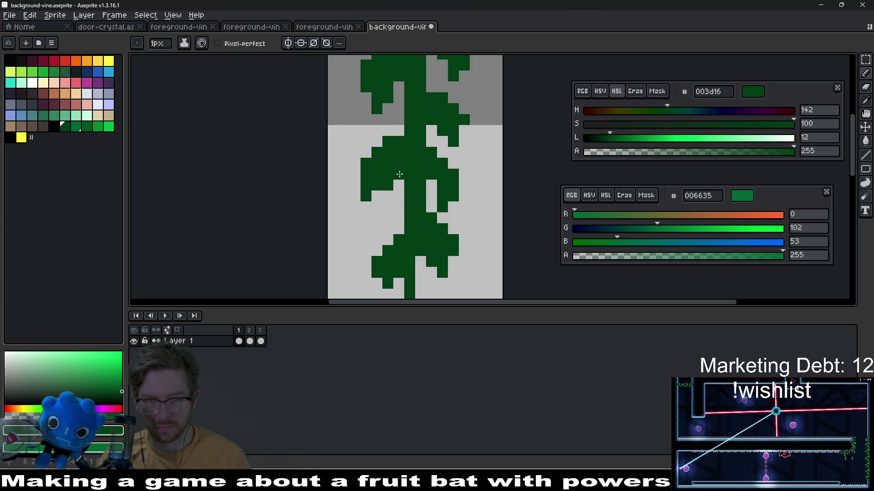
scroll(378, 205, down, 3)
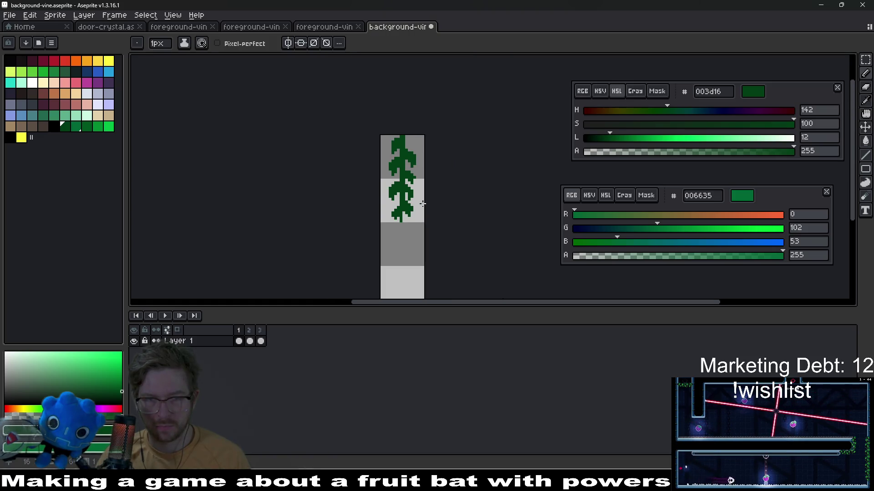
scroll(415, 203, up, 3)
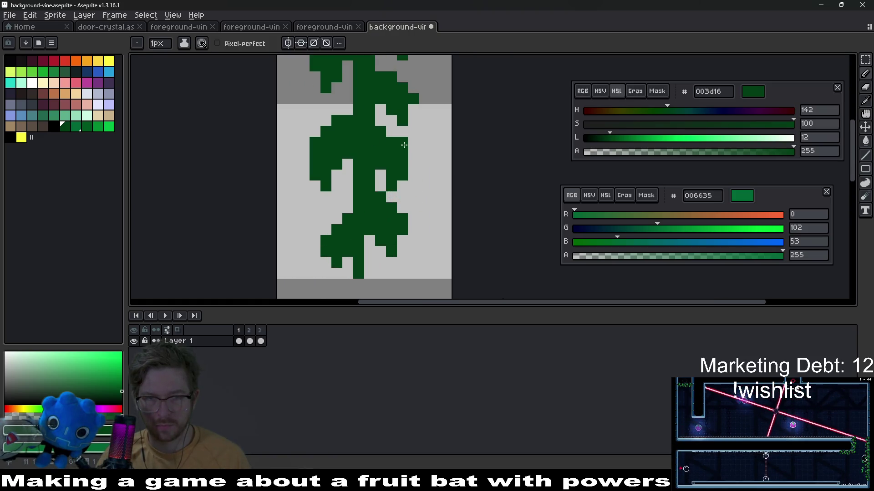
- Add a dark-green pixel at the bottom of the stem
key(ctrl+z)
click(383, 235)
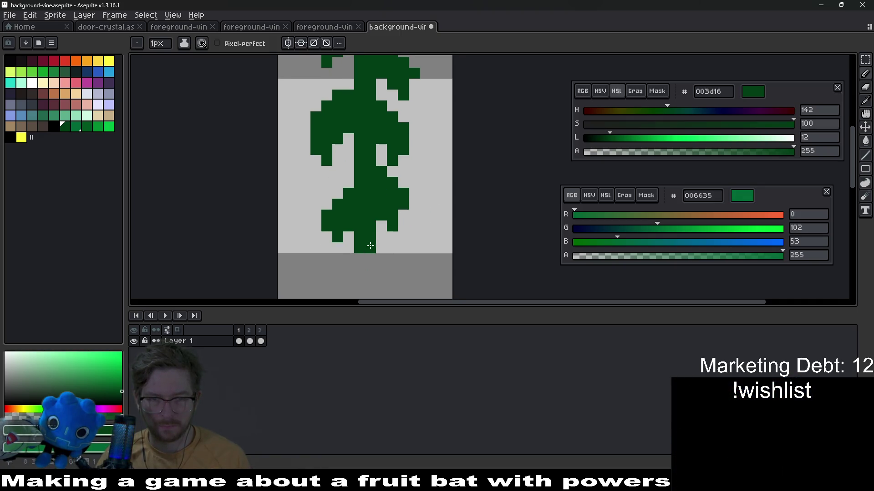
scroll(359, 259, down, 6)
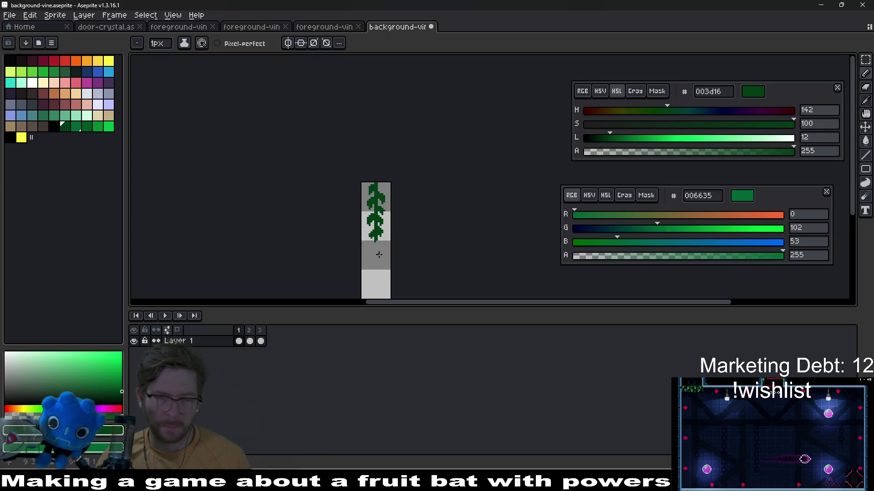
scroll(365, 226, up, 4)
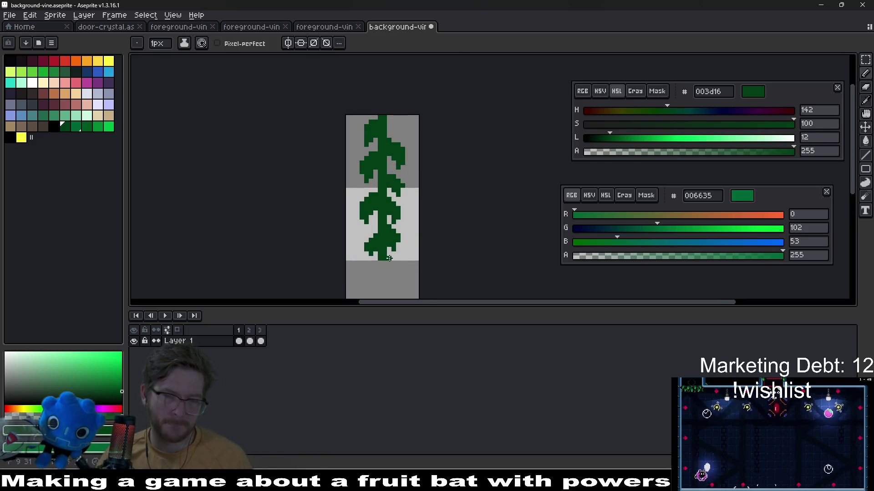
scroll(368, 263, up, 4)
key(e)
scroll(387, 259, down, 6)
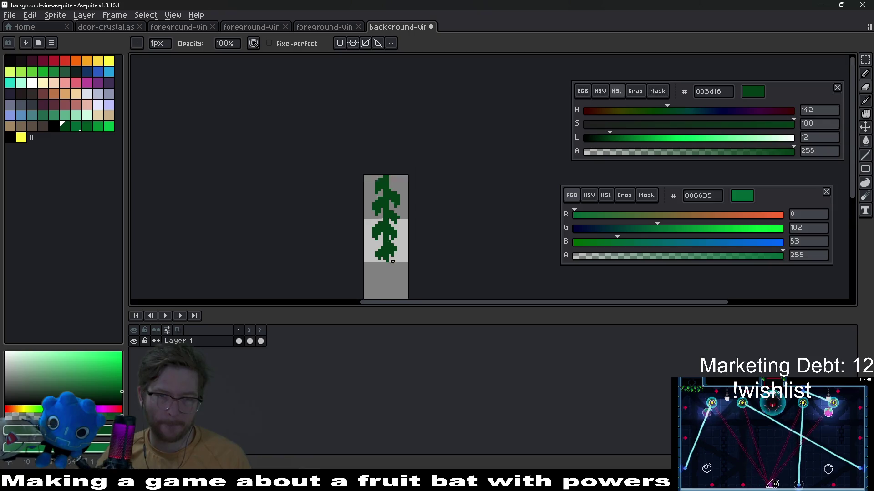
key(v)
scroll(389, 246, up, 2)
key(b)
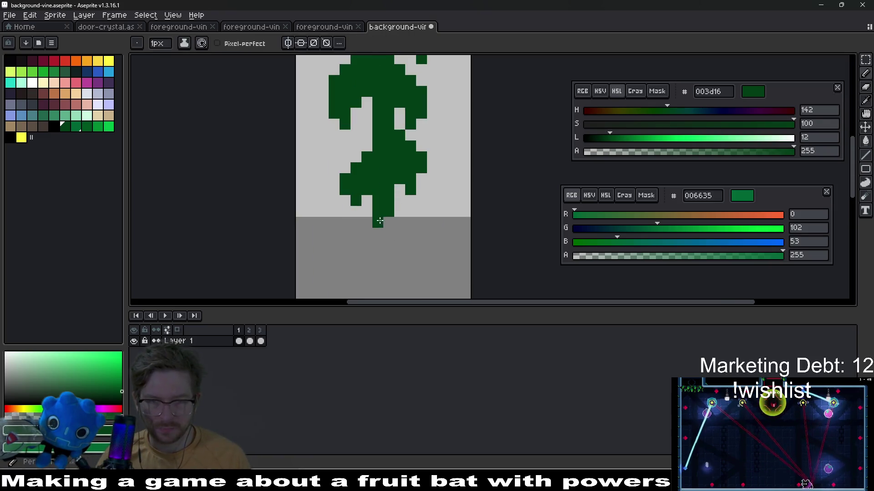
scroll(390, 246, down, 6)
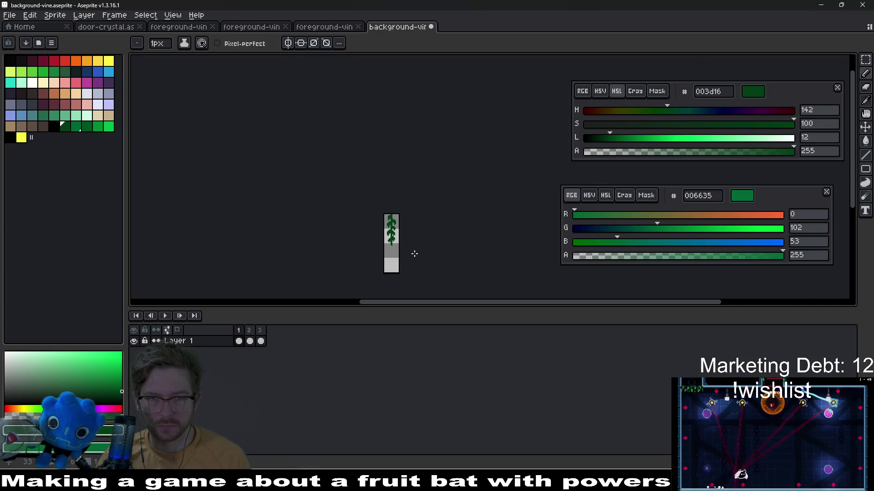
scroll(400, 250, up, 3)
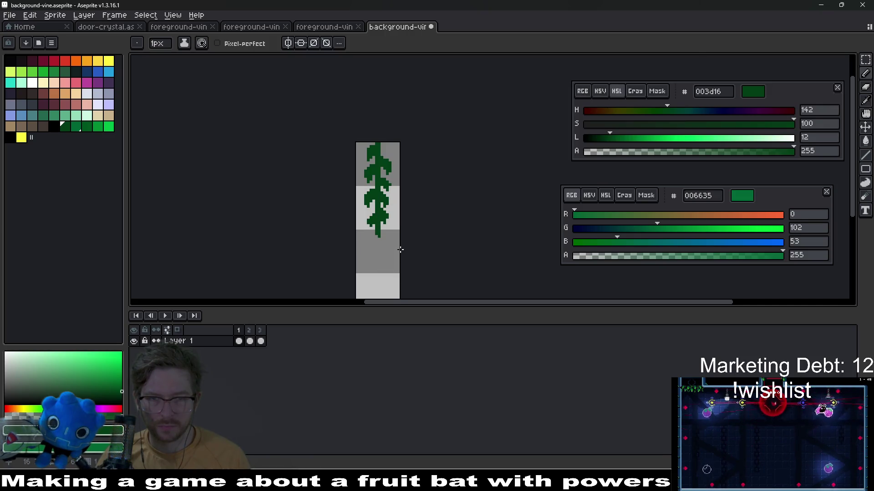
scroll(390, 243, up, 4)
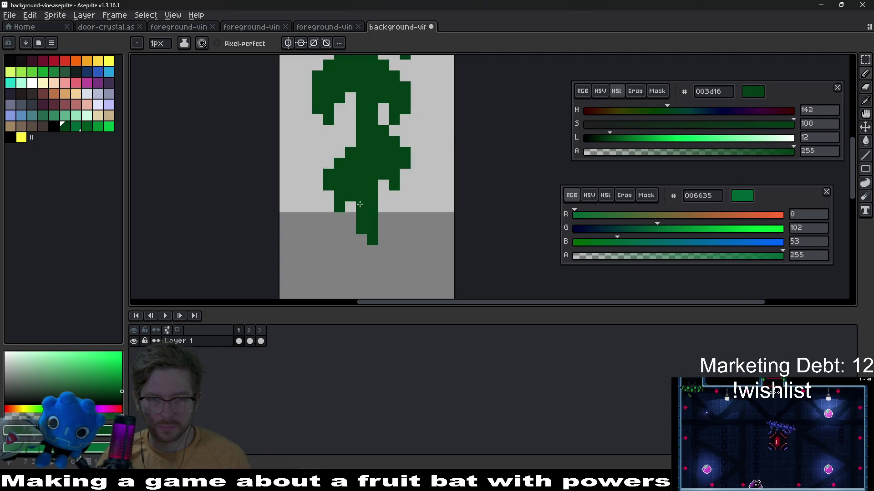
scroll(358, 201, down, 3)
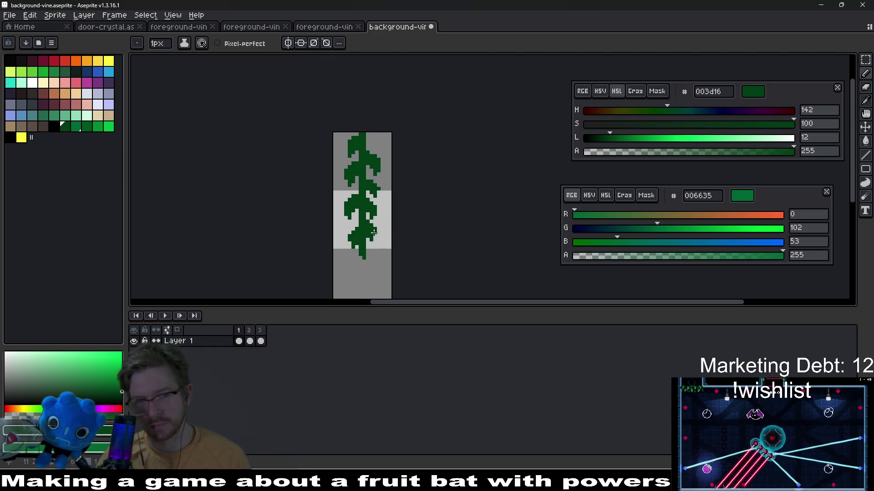
scroll(374, 232, up, 3)
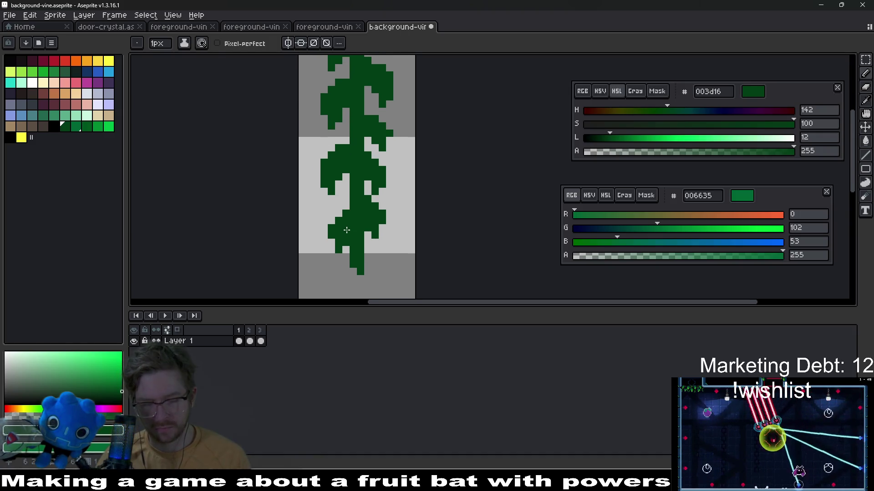
- Select the lower leaf, nudge it down, and commit it in its new place
key(ctrl+z)
key(v)
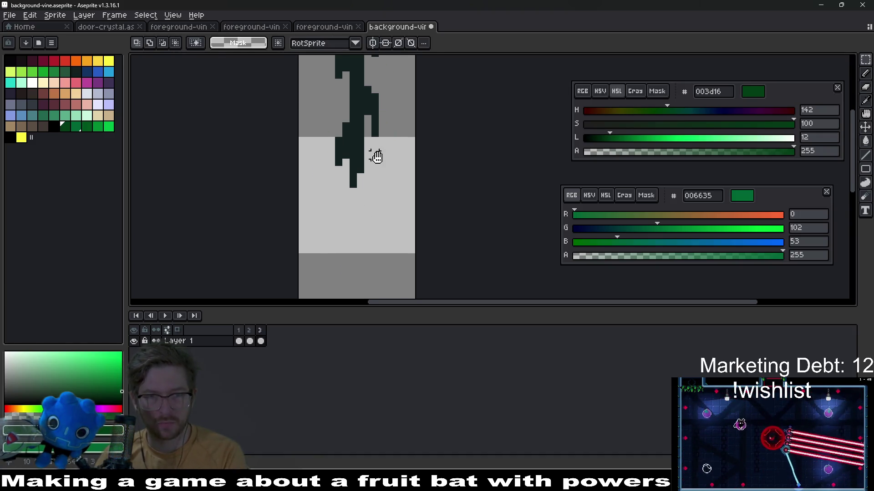
scroll(375, 156, down, 2)
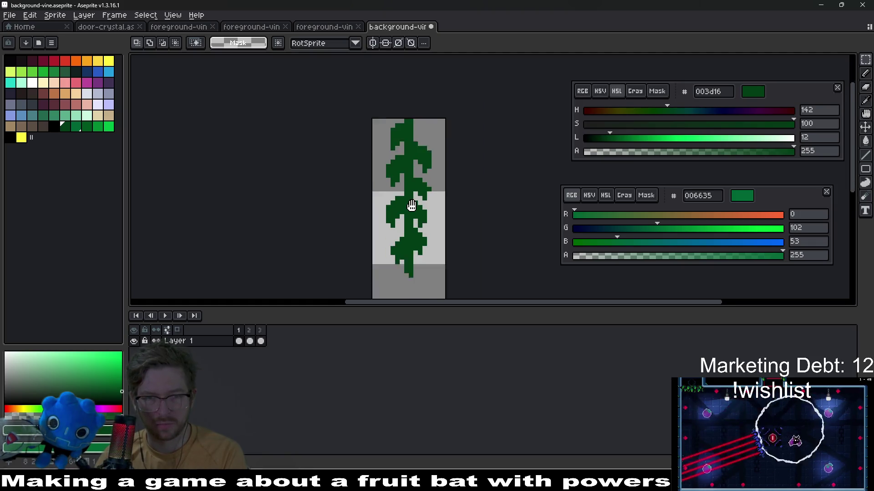
scroll(377, 194, up, 2)
mouse_move(377, 194)
mouse_down()
mouse_move(390, 239)
mouse_move(403, 244)
mouse_up()
key(Down)
key(Down)
key(Return)
scroll(440, 251, down, 3)
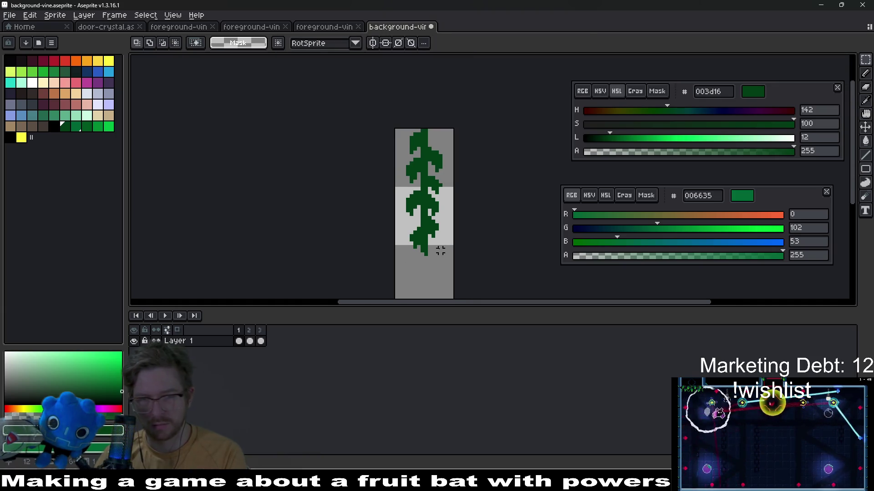
scroll(440, 251, down, 1)
scroll(437, 242, up, 3)
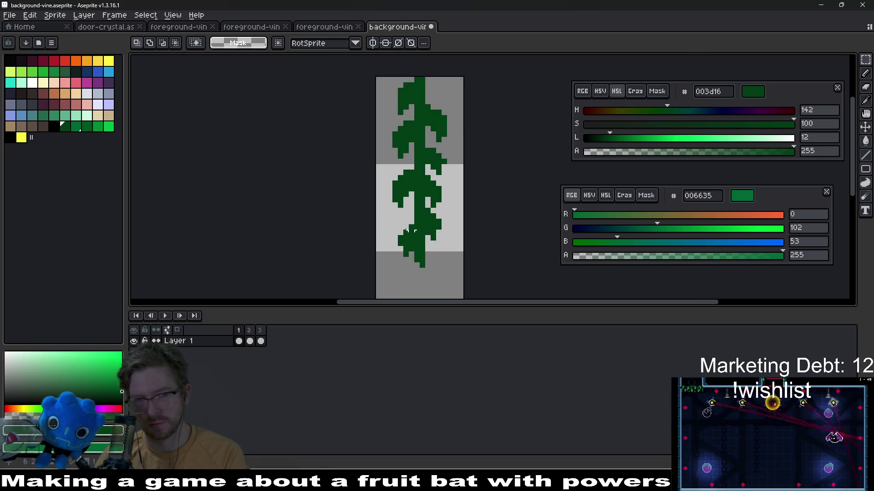
key(ctrl+d)
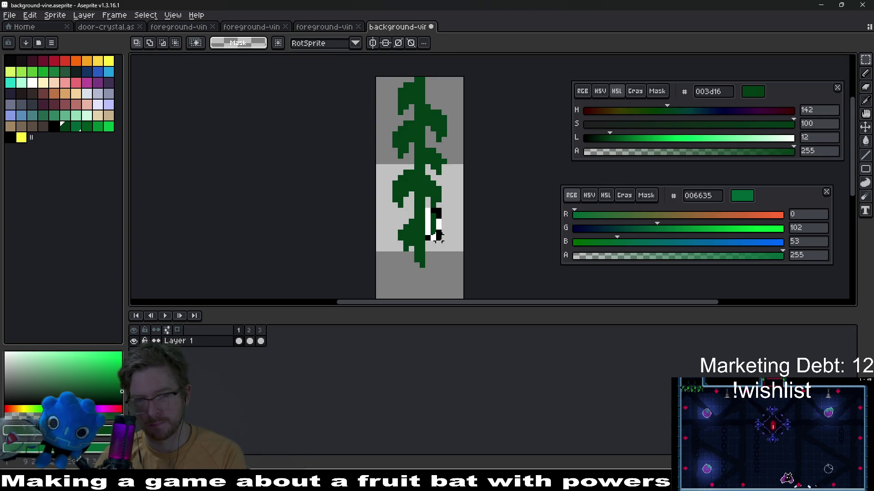
key(ctrl+d)
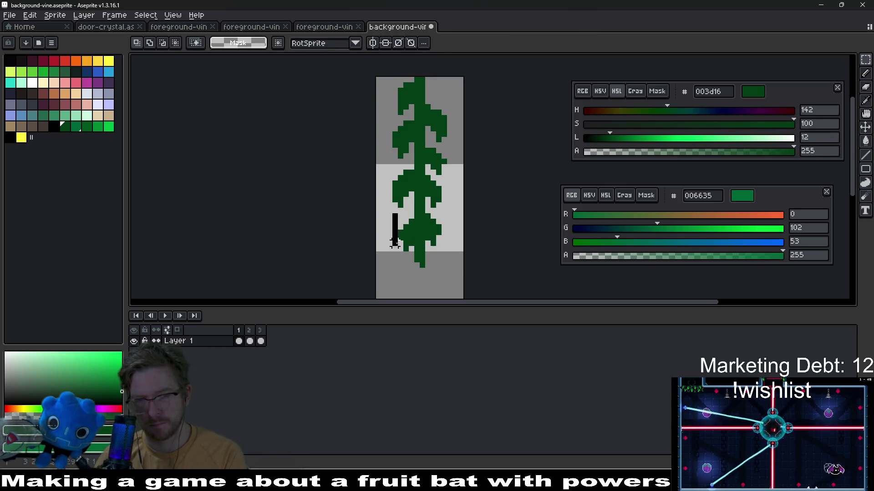
click(411, 257)
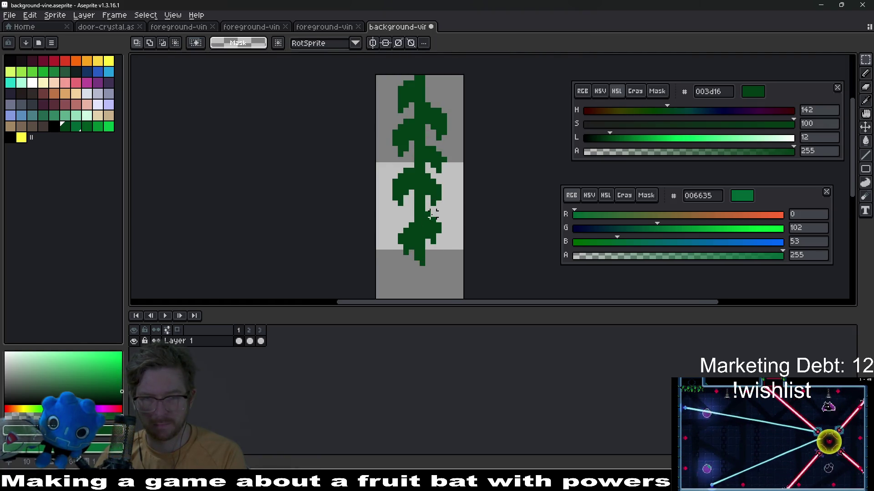
- Reselect the left leaf area and commit the moved leaf
drag(436, 245, 444, 258)
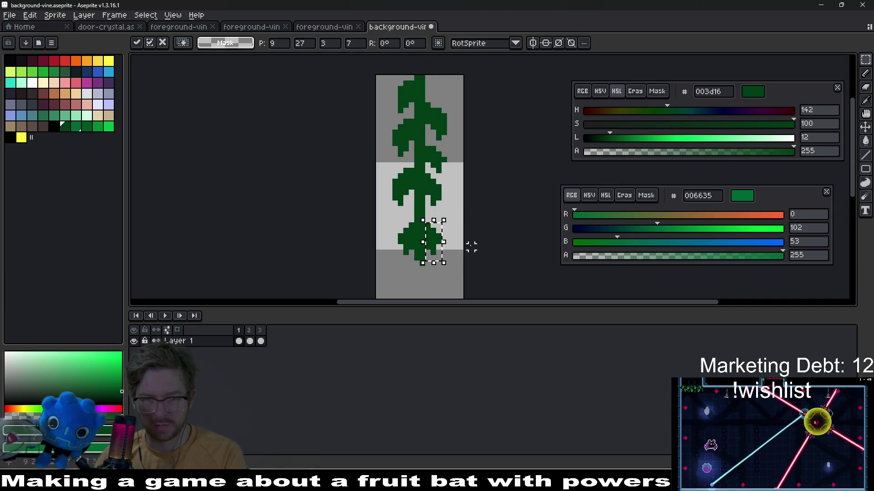
key(ctrl+d)
mouse_move(390, 210)
mouse_down()
mouse_move(418, 258)
mouse_move(417, 246)
mouse_move(437, 243)
mouse_move(445, 269)
mouse_up()
click(448, 226)
scroll(446, 227, down, 2)
scroll(437, 220, up, 2)
click(458, 214)
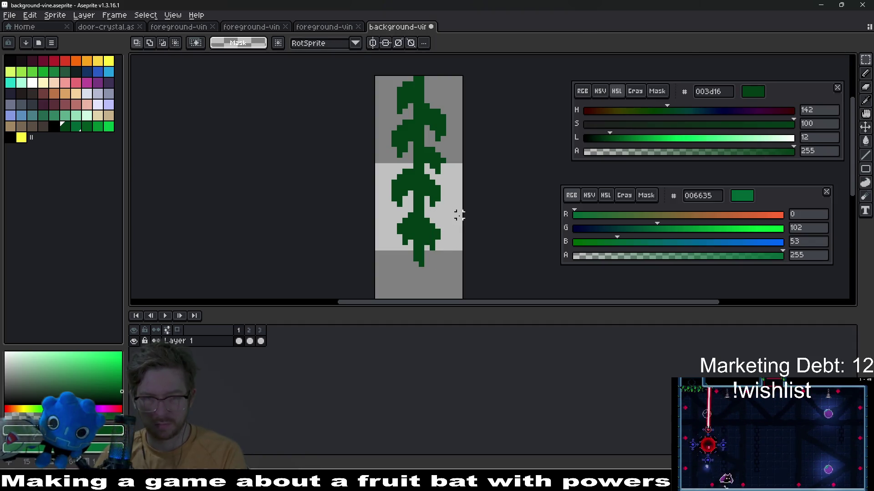
- Return to the Pencil and save the background-vine file
scroll(443, 198, down, 5)
scroll(443, 198, up, 3)
scroll(490, 184, up, 5)
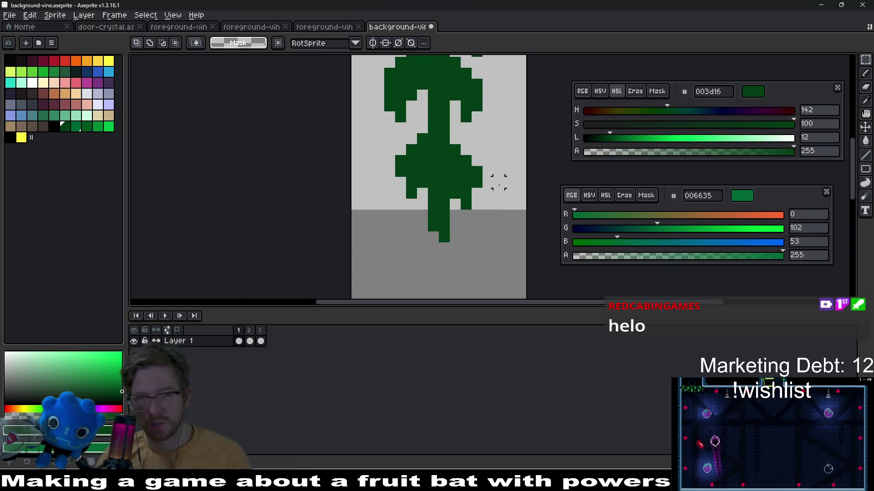
key(b)
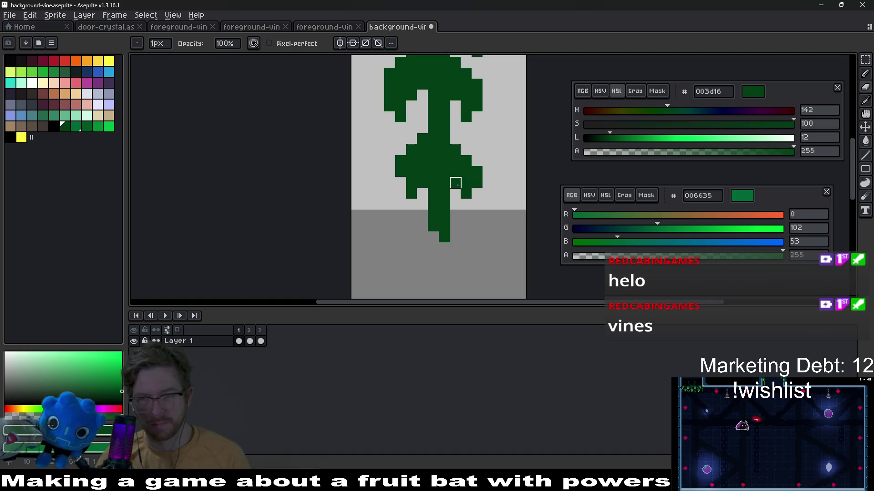
scroll(477, 204, down, 8)
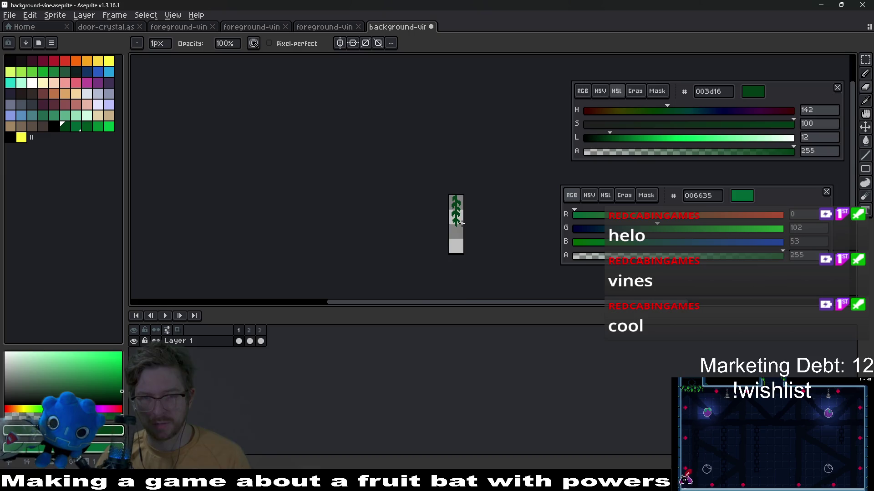
scroll(466, 231, up, 3)
key(ctrl+s)
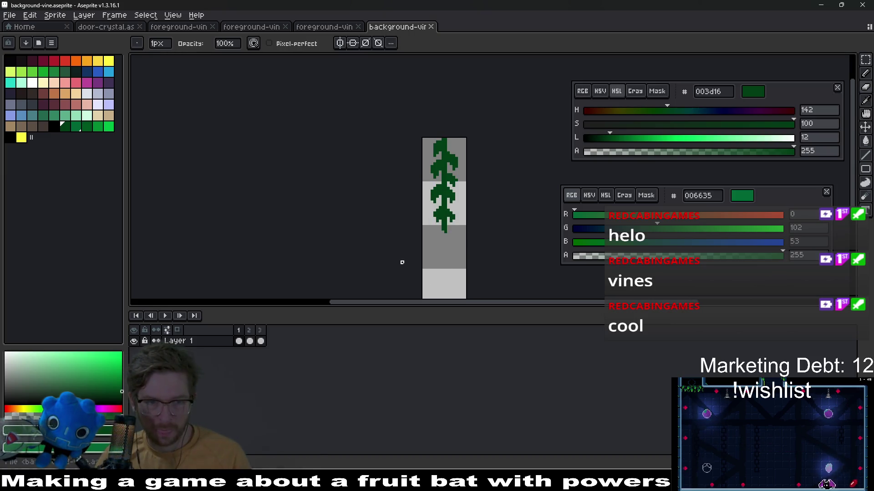
- Compare frame 1's dark vine draft against frame 2's bright vine
key(Right)
scroll(467, 187, up, 1)
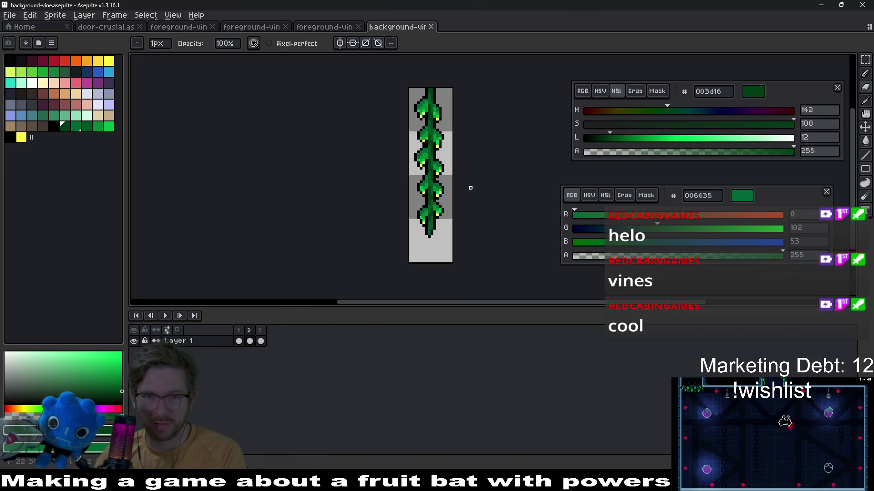
scroll(492, 197, down, 1)
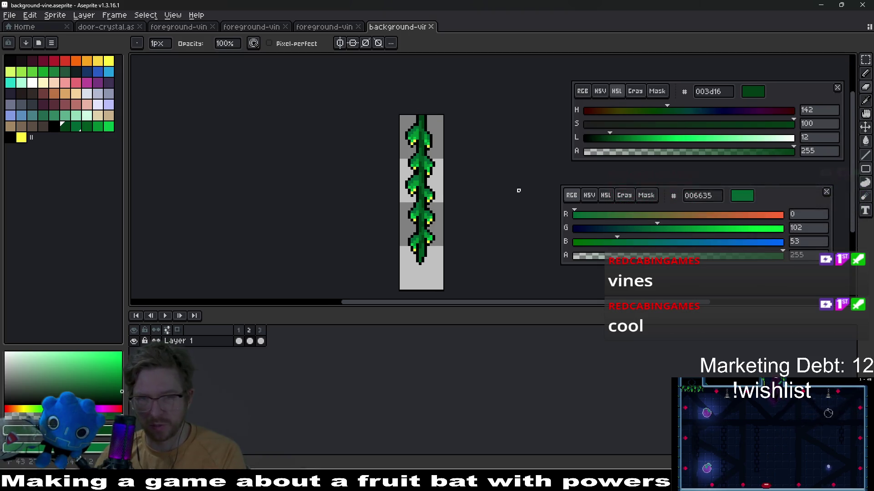
key(Left)
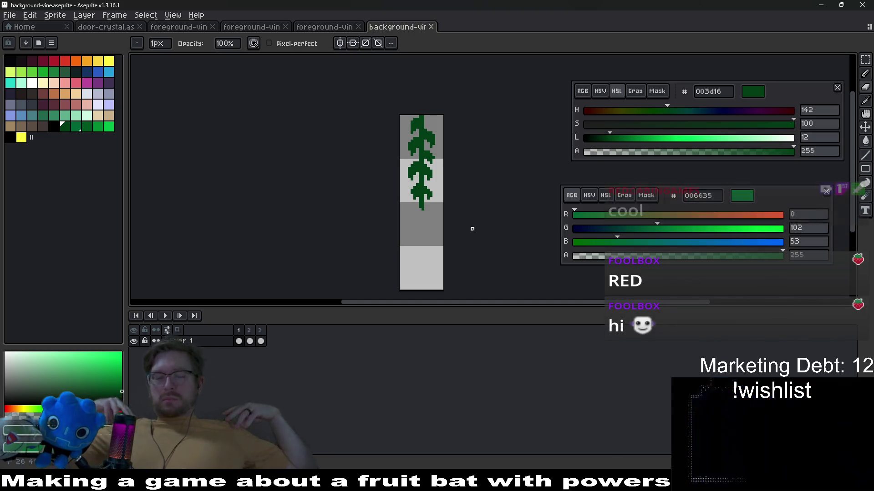
- Touch up a pixel on the dark vine's upper leaf
scroll(437, 125, up, 3)
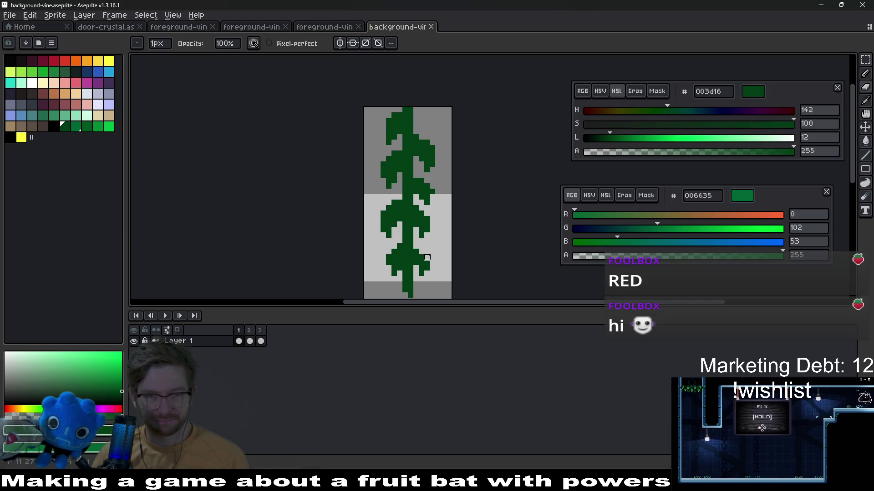
scroll(416, 137, up, 2)
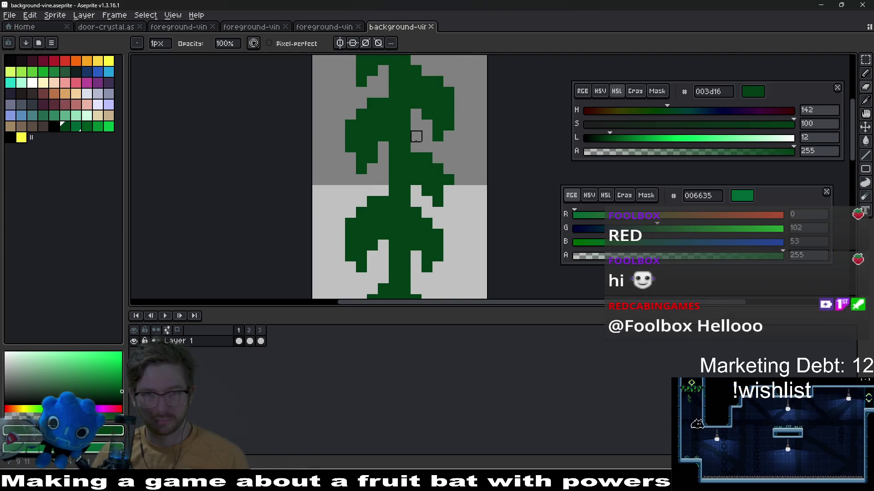
click(416, 136)
scroll(458, 201, down, 5)
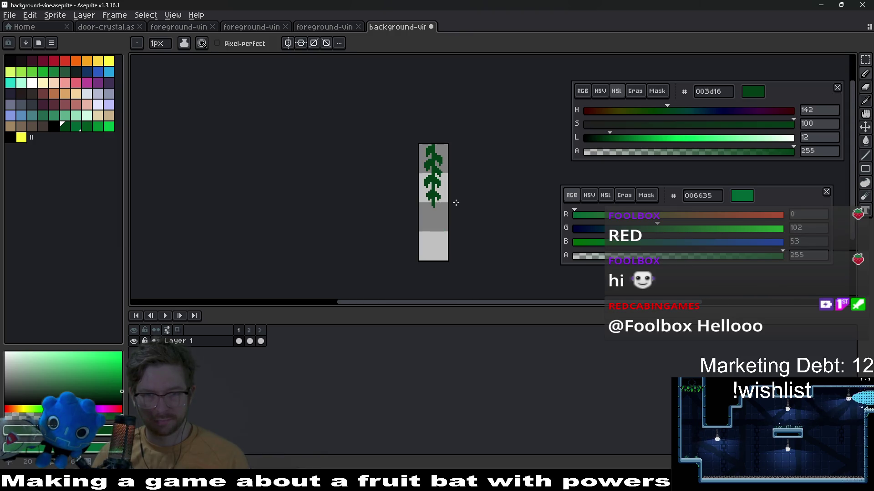
- Pan the canvas, return to the Pencil, and make black the drawing colour
key(h)
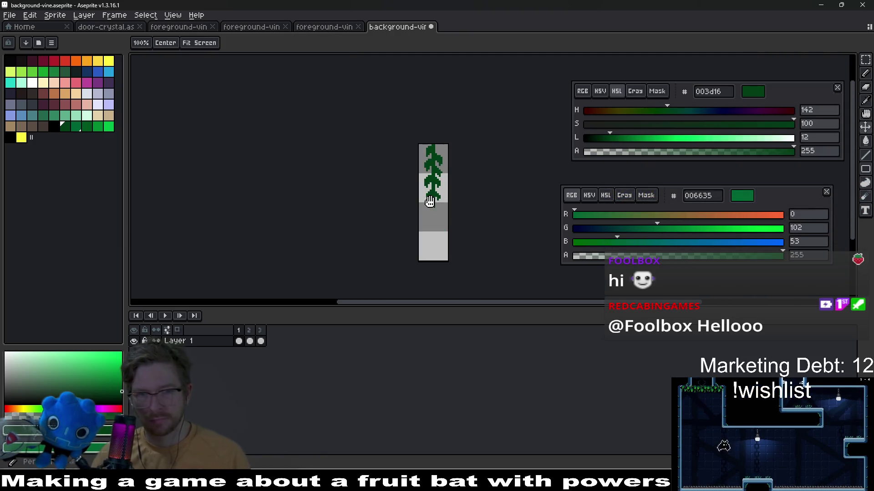
scroll(484, 169, up, 2)
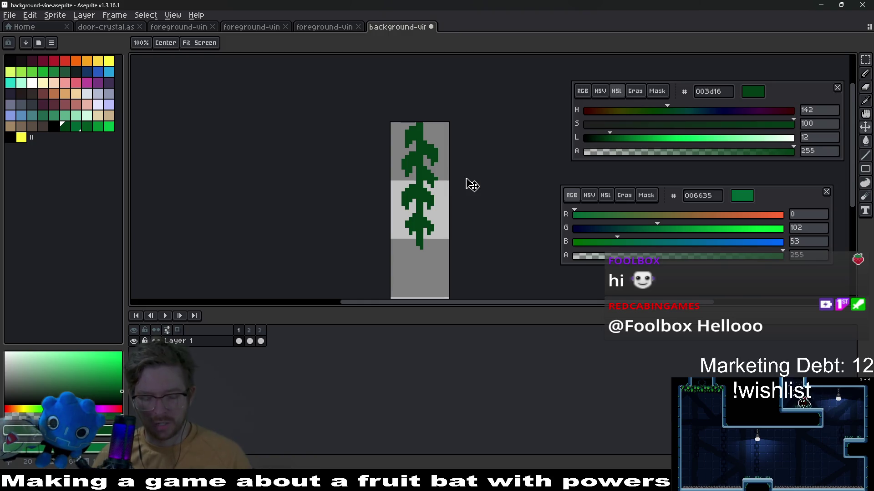
key(b)
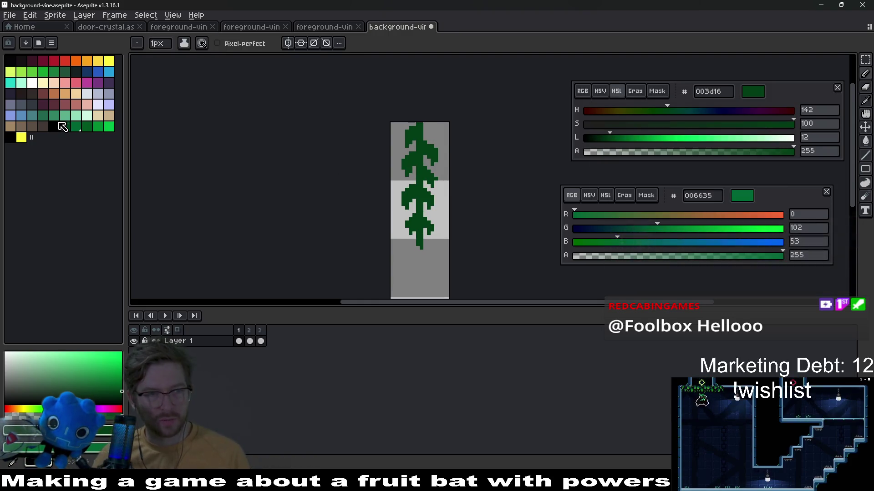
click(58, 125)
- Apply a black outline around the dark vine
key(shift+o)
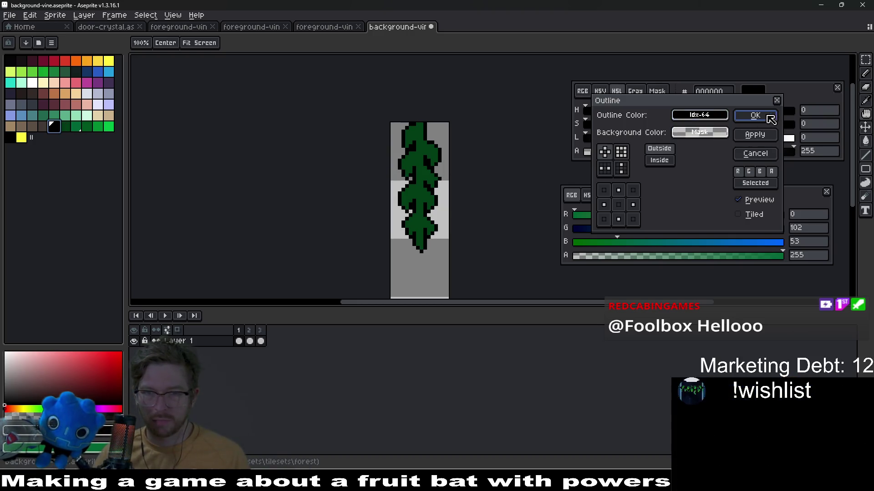
click(756, 116)
scroll(436, 195, down, 3)
scroll(277, 291, up, 3)
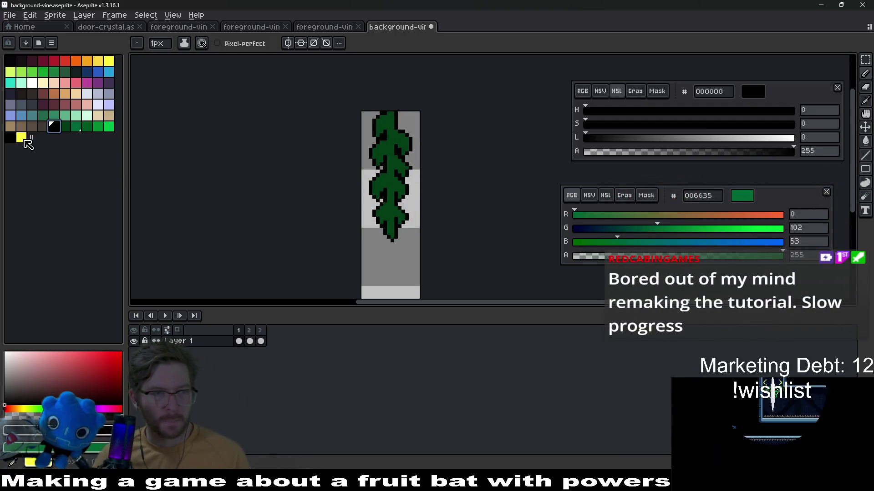
- Make yellow fffc40 primary and green 00bd45 secondary, then paint yellow at the vine tip
click(10, 138)
click(19, 140)
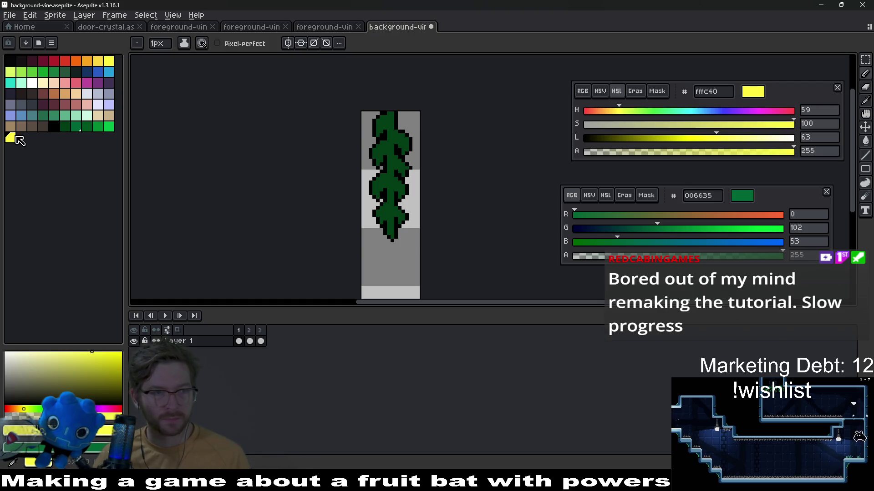
right_click(108, 128)
scroll(394, 279, up, 1)
click(394, 279)
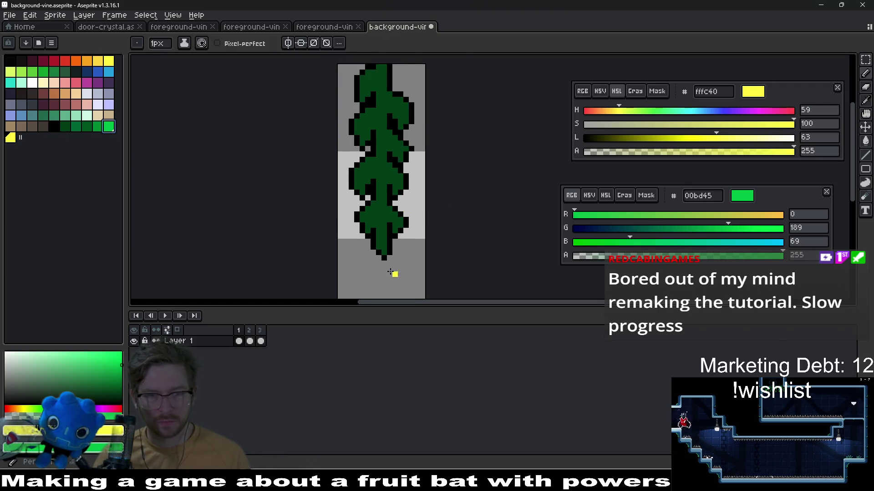
- Paint yellow and bright-green highlight pixels onto the lower leaf tips
scroll(383, 250, up, 2)
click(372, 240)
right_click(373, 239)
right_click(372, 229)
click(381, 232)
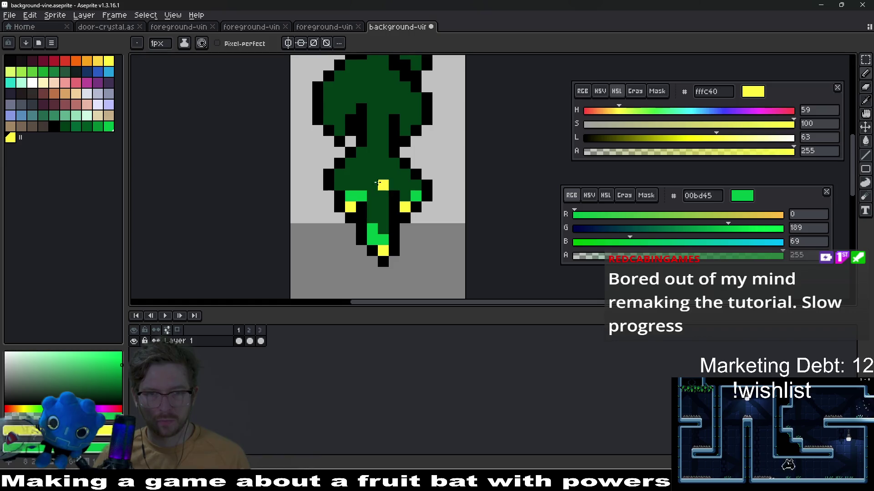
scroll(377, 183, up, 2)
click(386, 214)
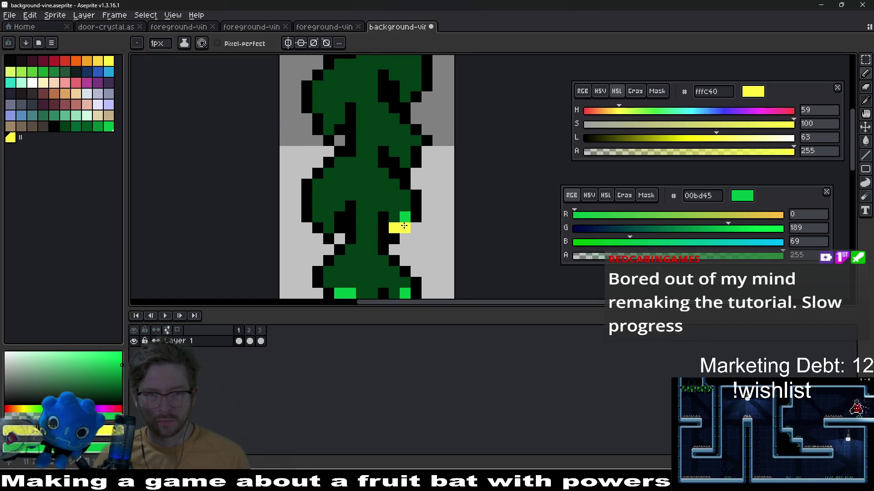
right_click(405, 217)
right_click(394, 217)
click(385, 207)
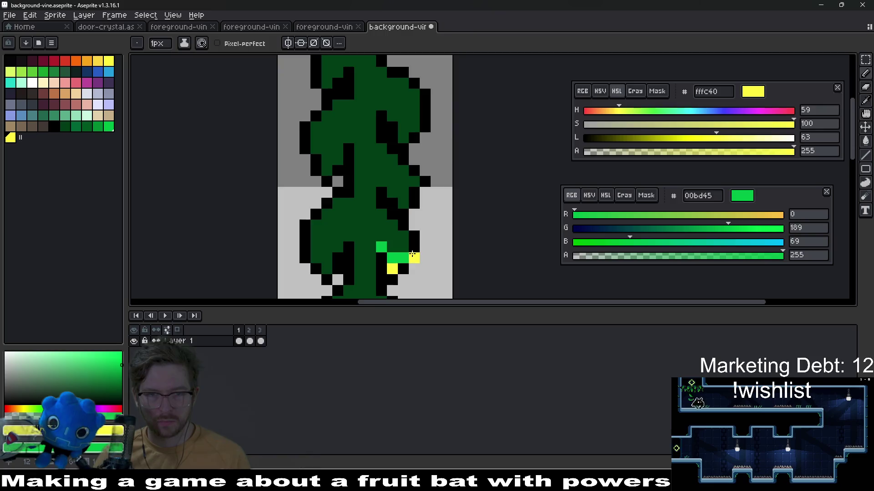
scroll(400, 232, down, 2)
scroll(392, 243, up, 3)
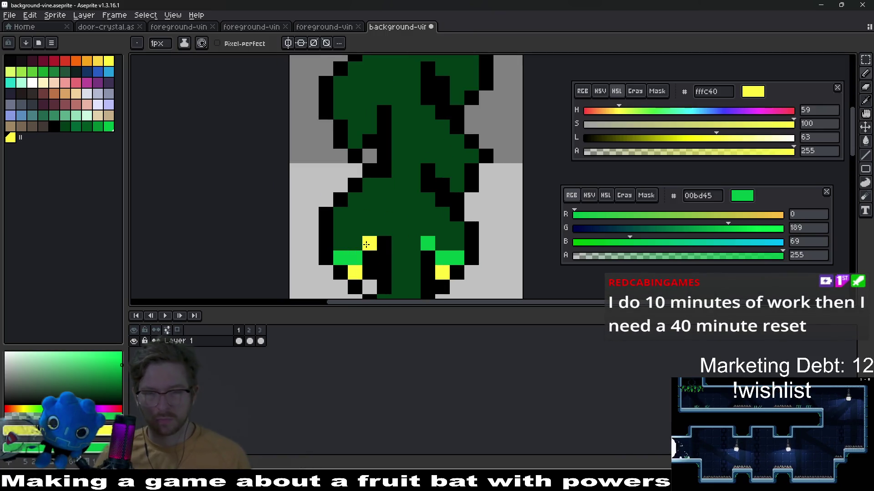
scroll(410, 241, down, 1)
scroll(415, 225, up, 1)
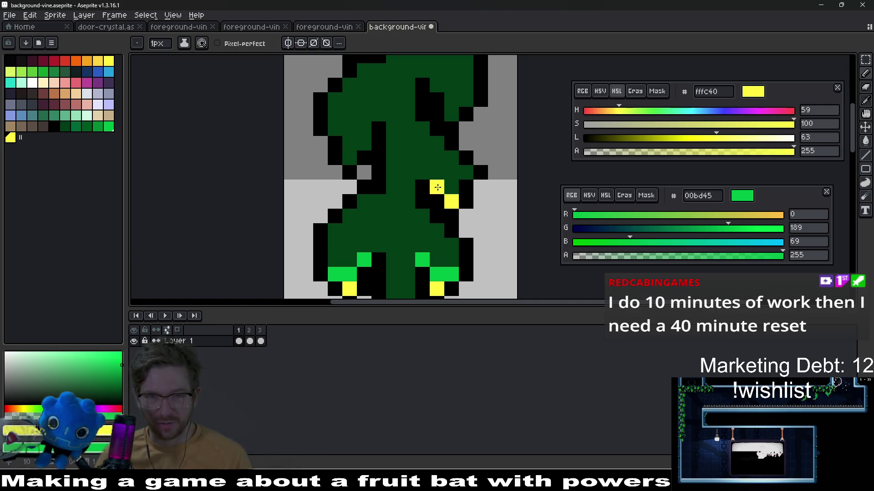
scroll(443, 191, up, 3)
- Add yellow and bright-green highlights to the upper leaves' tips and edges
click(350, 211)
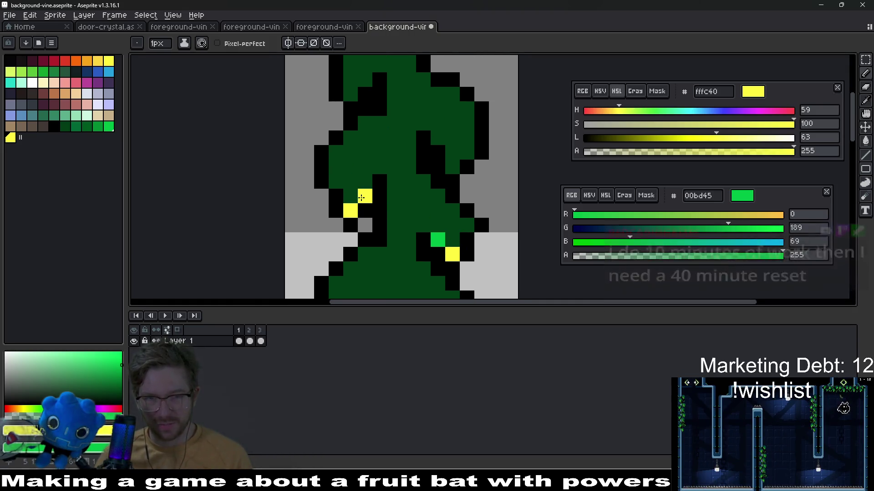
scroll(410, 220, down, 2)
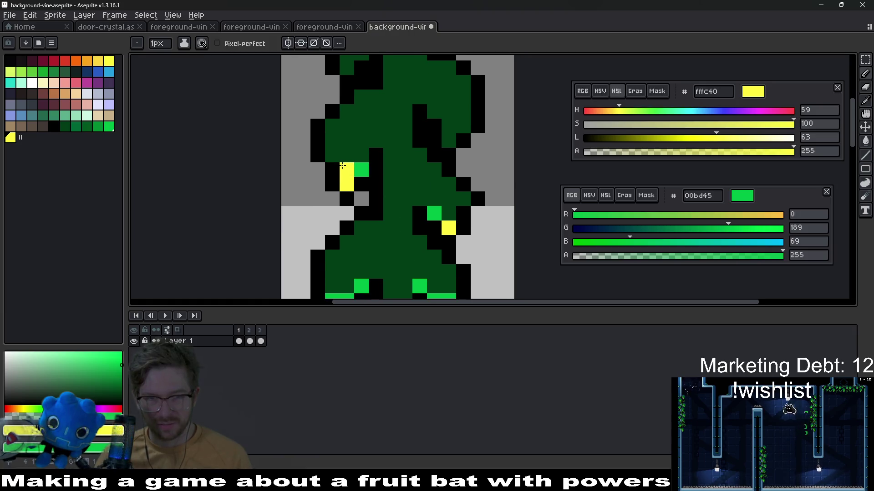
scroll(391, 185, down, 3)
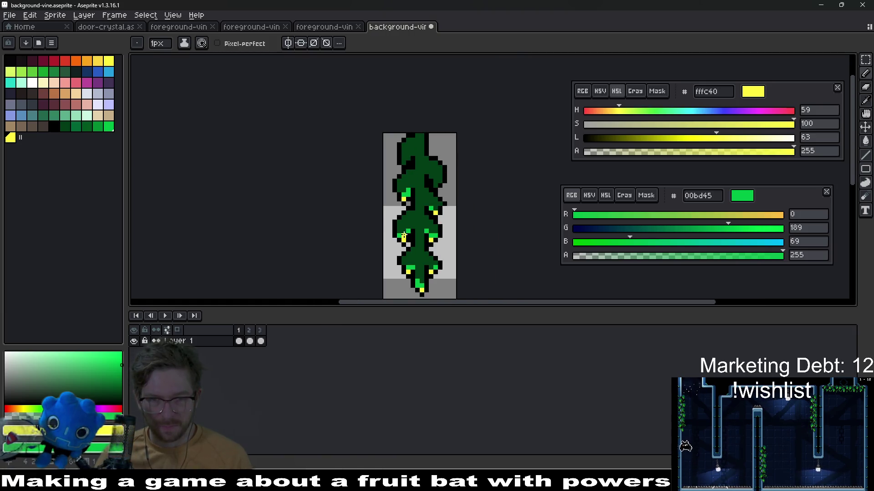
scroll(404, 235, up, 4)
click(440, 202)
right_click(452, 191)
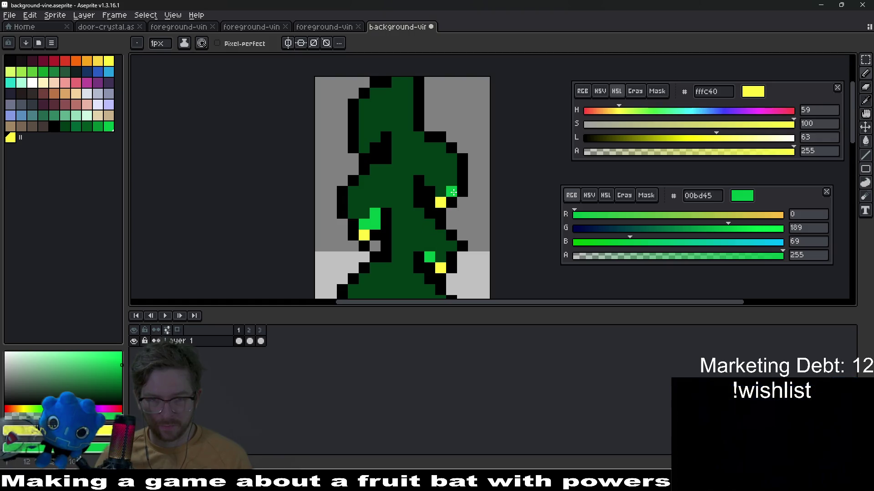
right_click(441, 192)
right_click(429, 181)
drag(369, 137, 383, 181)
click(378, 192)
right_click(389, 181)
click(389, 181)
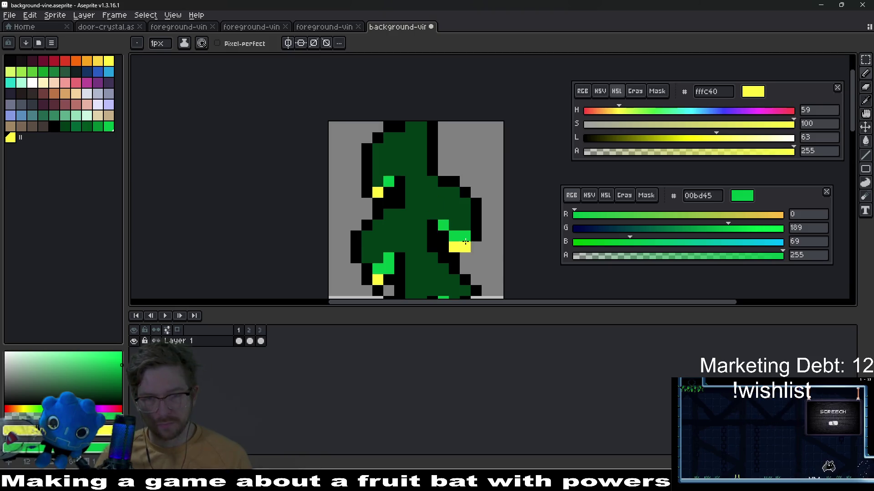
scroll(444, 226, down, 6)
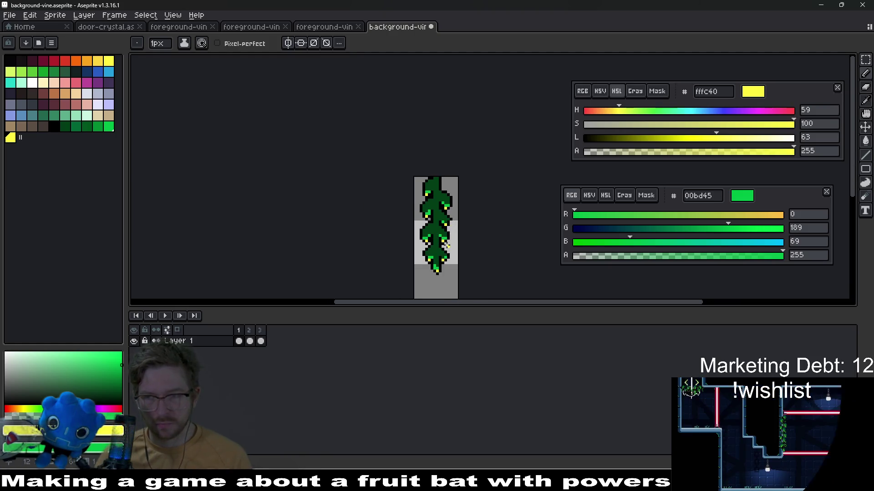
scroll(460, 250, down, 3)
scroll(450, 177, up, 4)
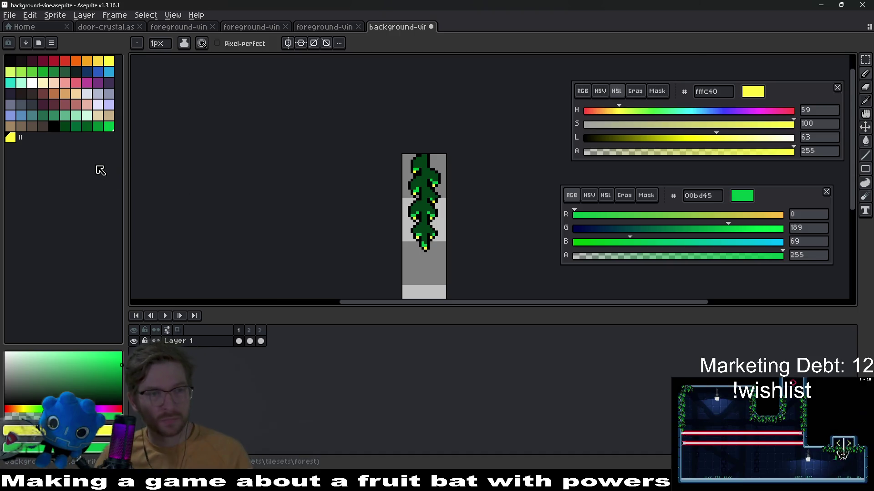
- Pick mid green 008a32 and dark green 005620 from the palette for shading
click(98, 126)
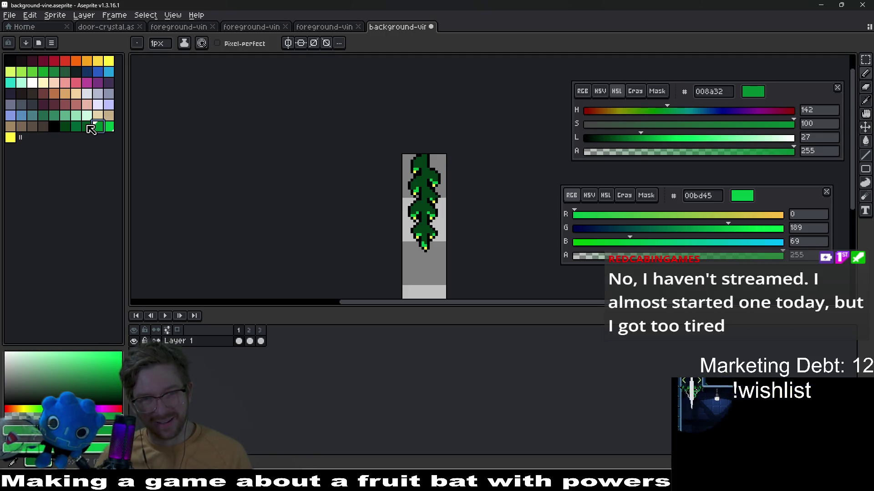
click(88, 127)
click(97, 127)
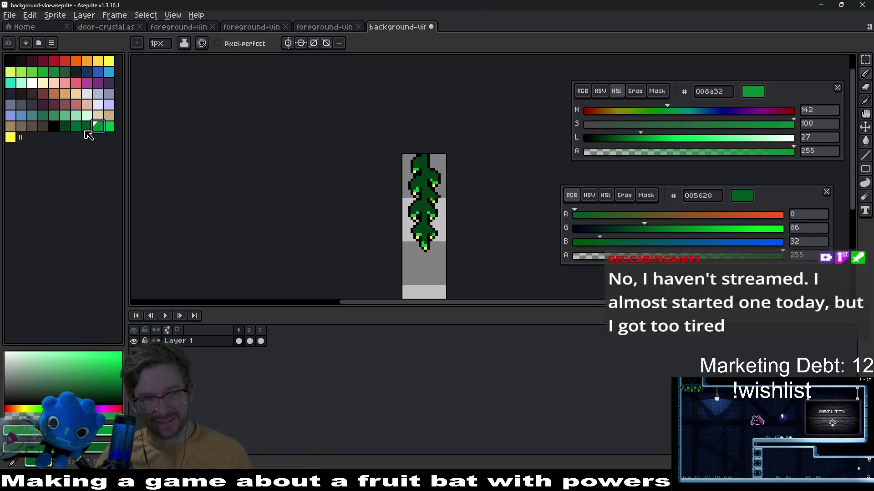
scroll(423, 242, up, 6)
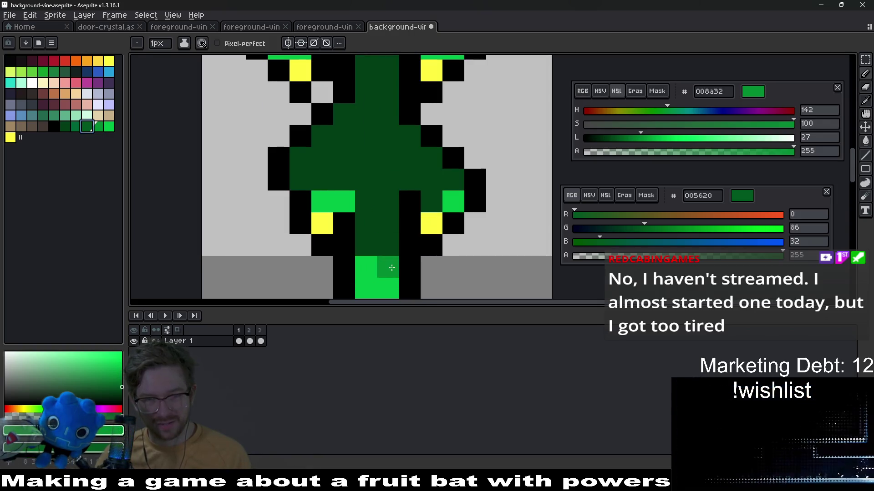
scroll(409, 246, down, 5)
key(ctrl)
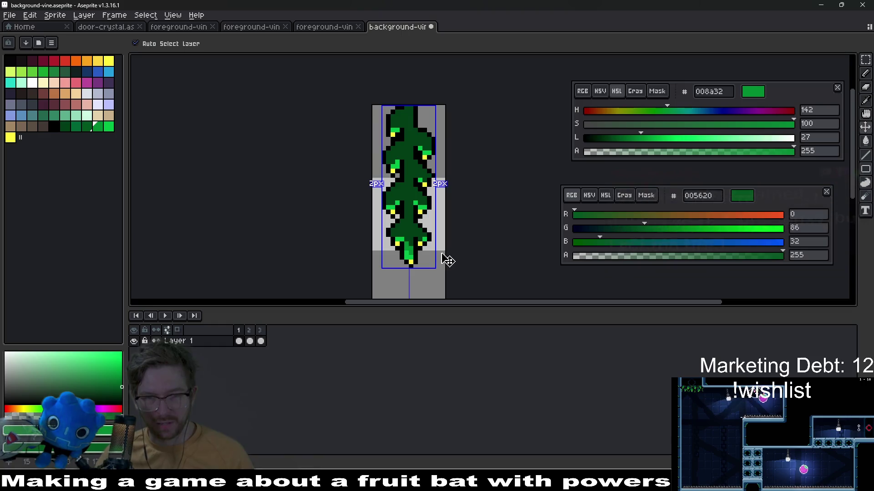
- Shade leaf pixels in 008a32 and 006635, and add 006635 to an empty palette slot
scroll(439, 259, up, 5)
mouse_move(448, 217)
mouse_down()
mouse_move(426, 197)
mouse_move(405, 214)
mouse_move(422, 199)
mouse_up()
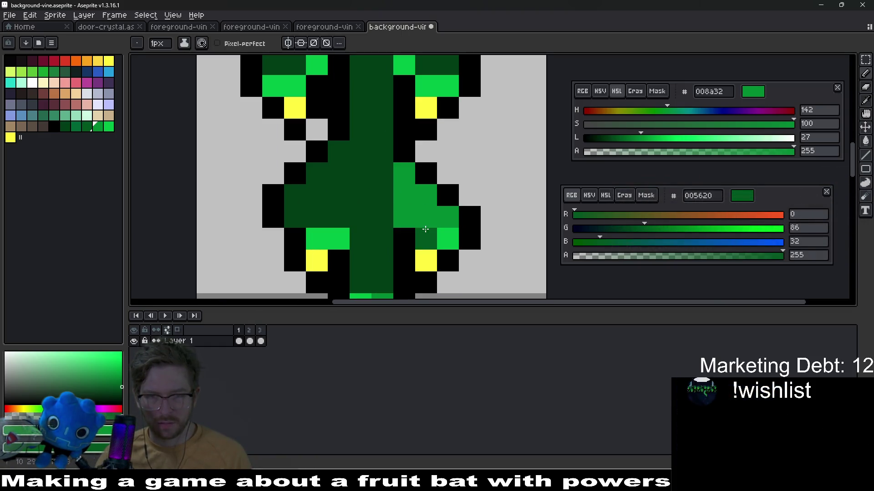
key(ctrl)
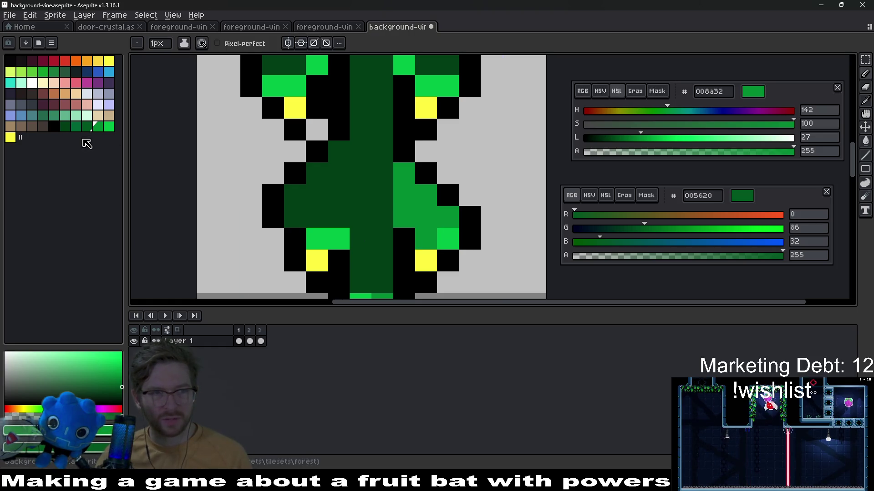
click(80, 130)
click(447, 217)
click(426, 195)
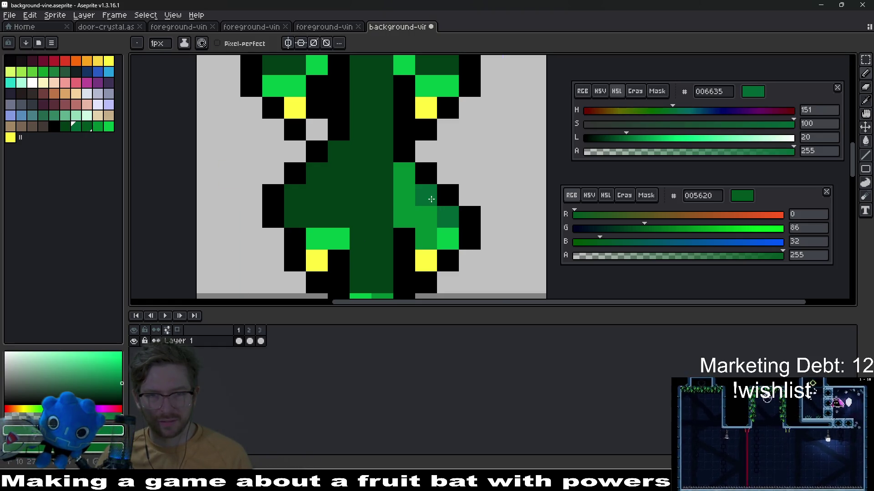
scroll(399, 179, down, 5)
scroll(319, 175, up, 3)
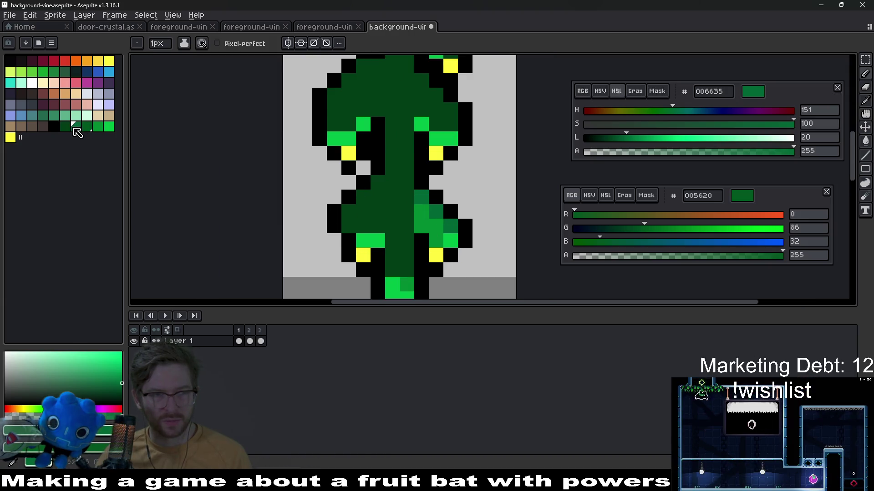
drag(85, 132, 98, 132)
click(101, 129)
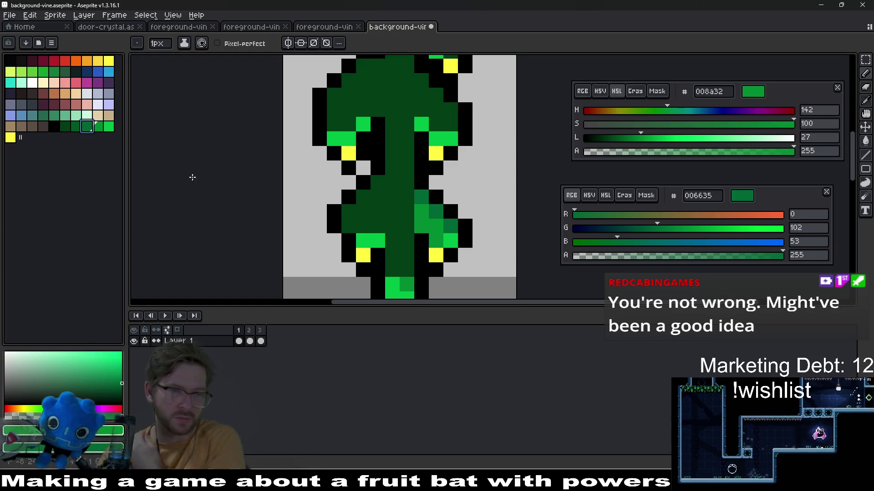
- Shade the right and left leaves and stem with mid green and darker 006635
scroll(378, 230, up, 1)
click(373, 231)
mouse_move(373, 231)
mouse_down()
mouse_move(328, 211)
mouse_move(370, 185)
mouse_up()
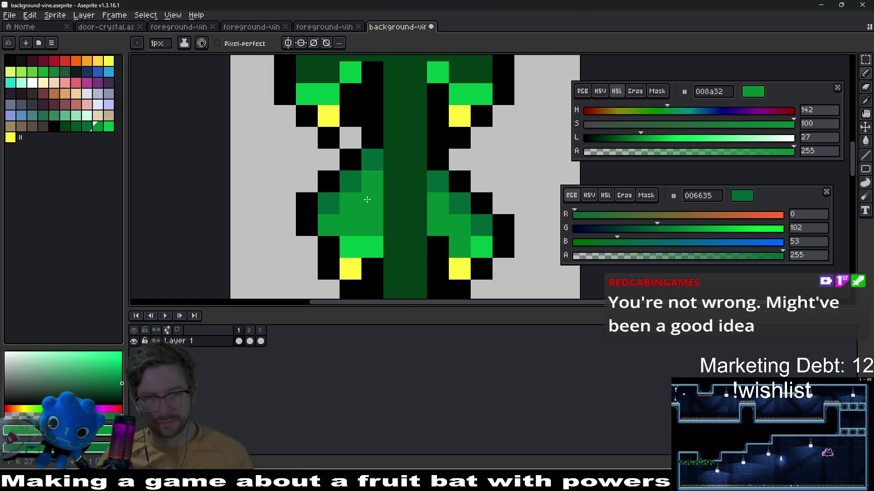
scroll(366, 199, down, 4)
scroll(408, 214, up, 3)
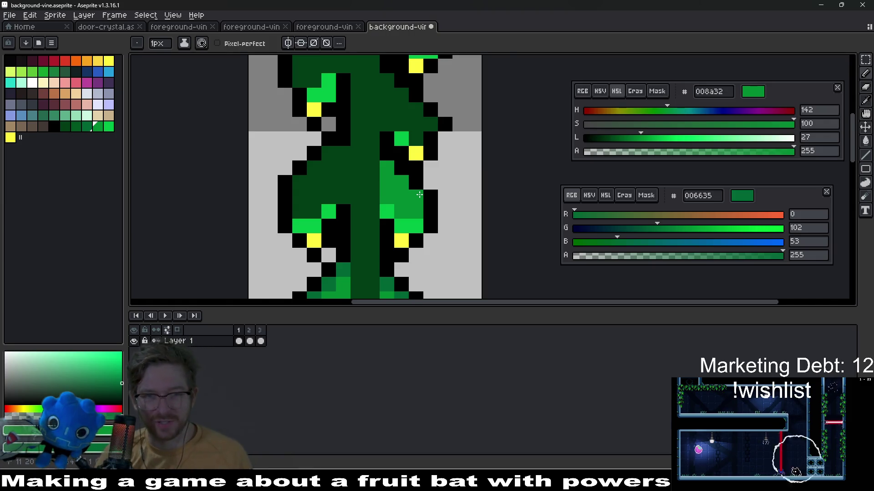
scroll(419, 195, up, 2)
mouse_move(395, 178)
mouse_down()
mouse_move(383, 141)
mouse_move(359, 142)
mouse_up()
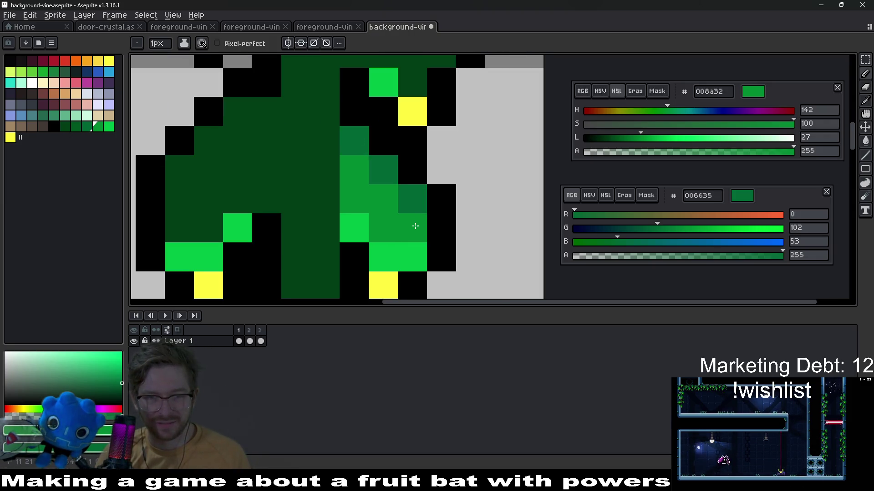
scroll(360, 142, down, 3)
scroll(399, 228, up, 2)
click(362, 221)
mouse_move(362, 221)
mouse_down()
mouse_move(381, 226)
mouse_move(360, 200)
mouse_move(360, 185)
mouse_move(404, 203)
mouse_move(405, 141)
mouse_move(425, 212)
mouse_up()
drag(424, 139, 387, 167)
- Add medium green along the stem's right edge, replacing a bright-green pixel
scroll(414, 172, down, 5)
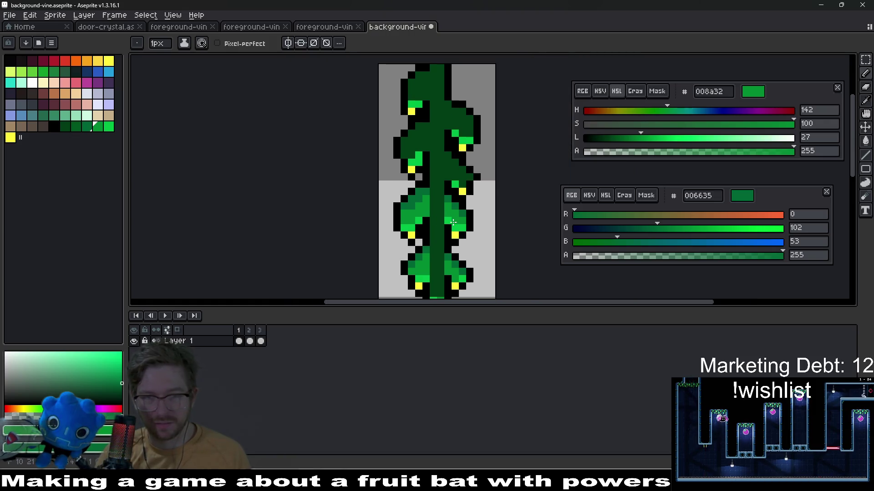
scroll(442, 230, up, 3)
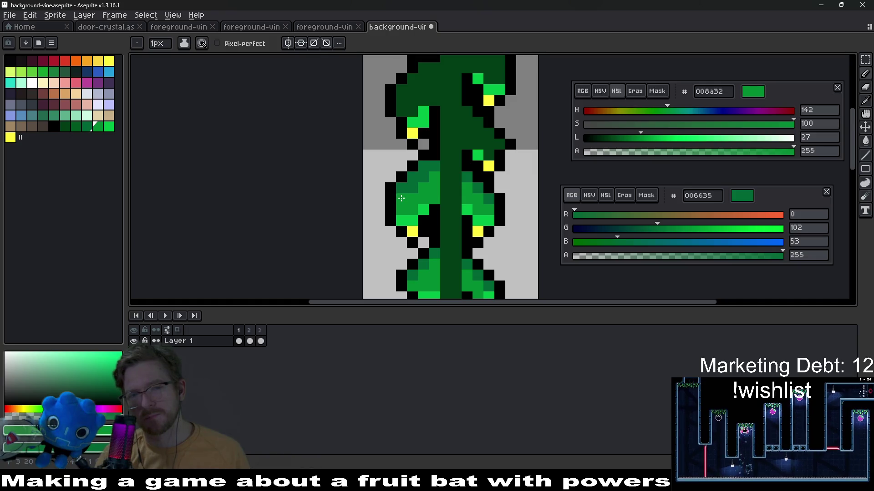
scroll(475, 223, down, 3)
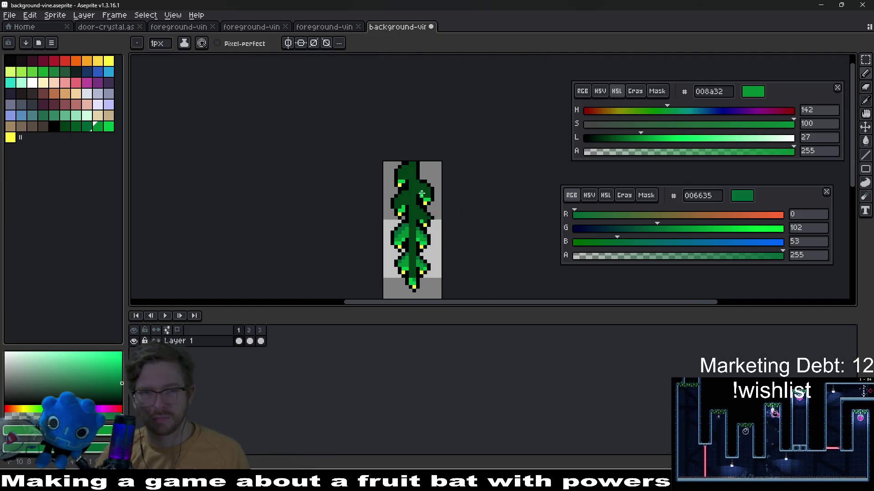
scroll(438, 247, up, 4)
scroll(437, 246, down, 2)
drag(435, 239, 449, 225)
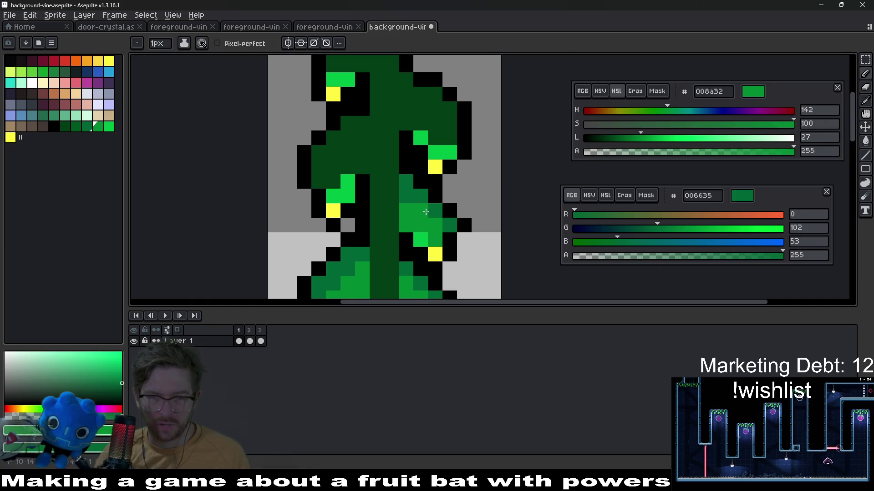
scroll(427, 213, down, 3)
scroll(419, 215, up, 3)
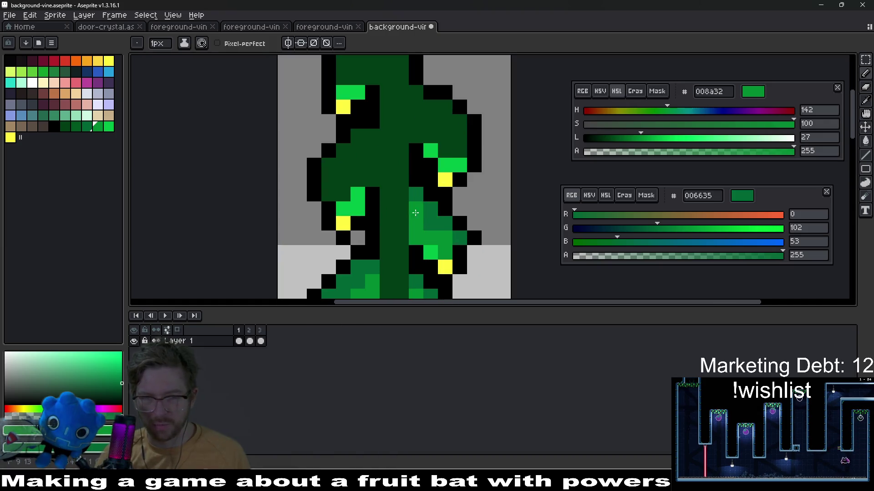
scroll(451, 244, down, 3)
scroll(451, 244, up, 3)
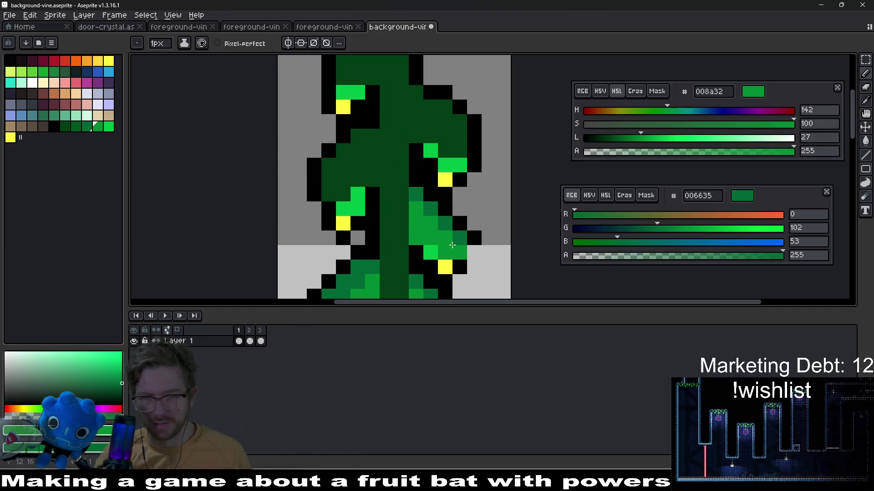
click(431, 246)
scroll(432, 237, down, 3)
scroll(433, 237, up, 3)
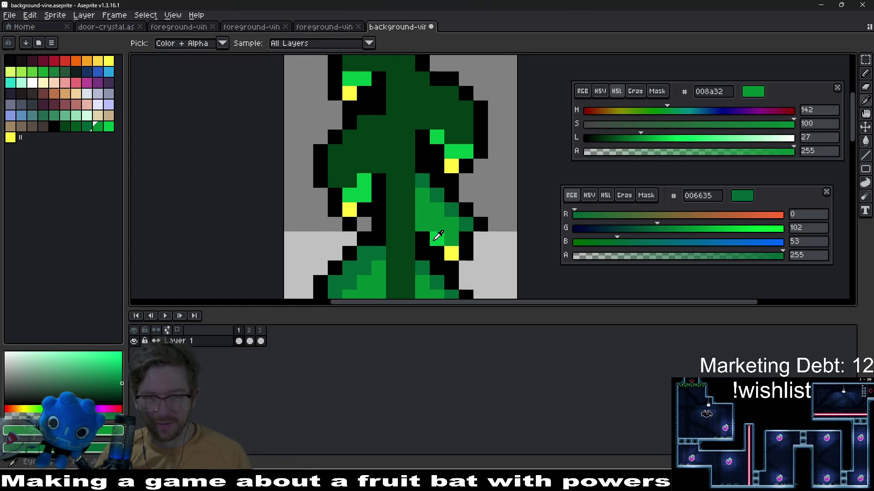
- Sample bright green 00bd45 and repaint two vine pixels with it
alt+click(434, 239)
mouse_move(434, 239)
mouse_down()
mouse_move(425, 226)
mouse_move(432, 222)
mouse_up()
scroll(426, 226, down, 3)
scroll(428, 225, up, 3)
scroll(467, 248, down, 3)
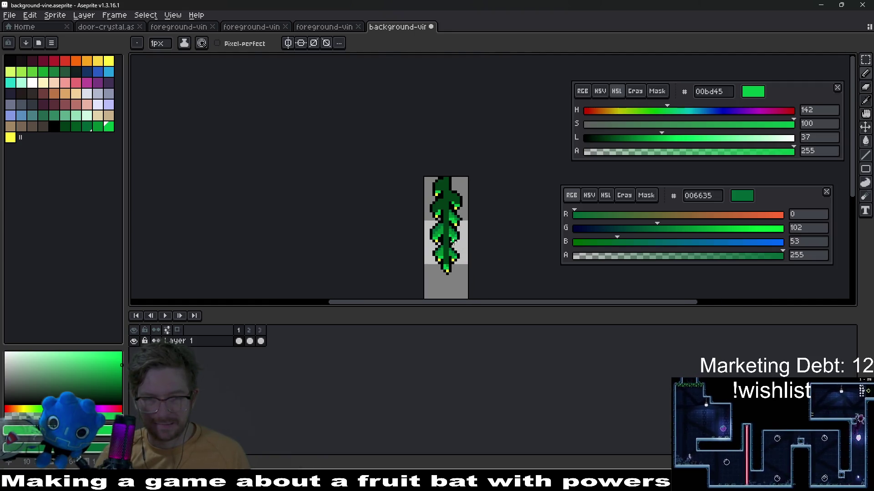
scroll(462, 232, up, 3)
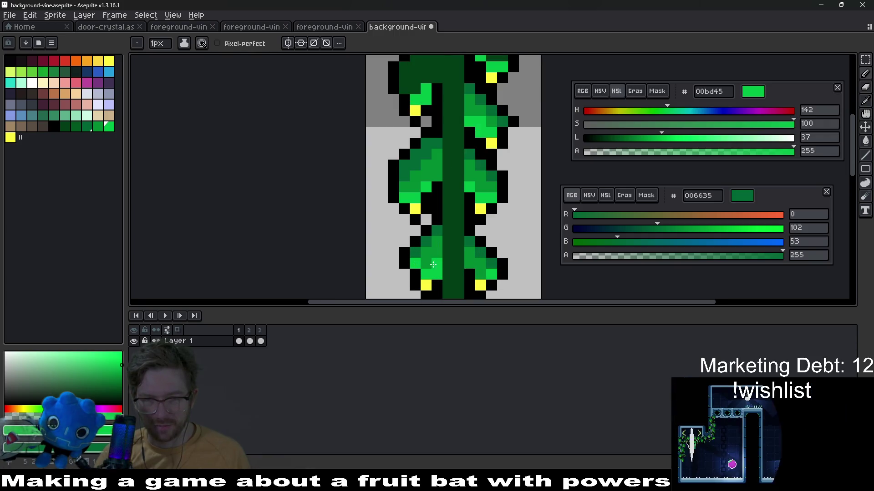
scroll(446, 272, down, 3)
scroll(470, 220, up, 3)
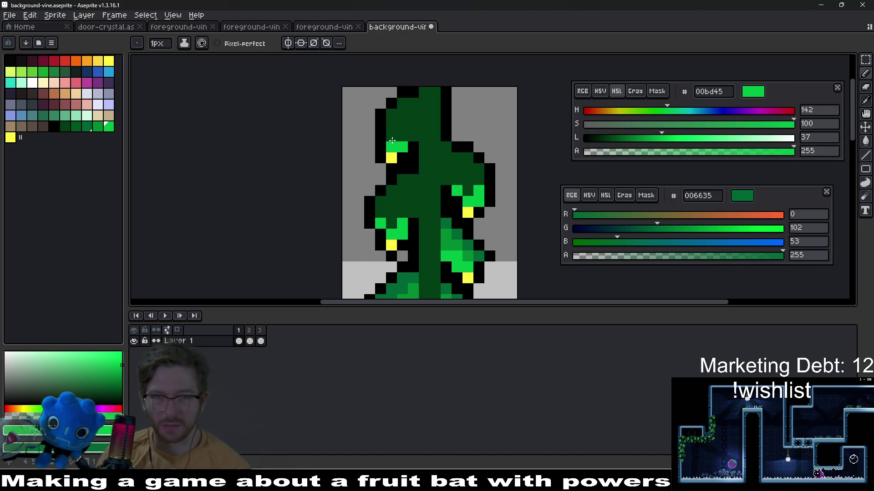
scroll(445, 178, down, 2)
scroll(445, 178, up, 3)
- Sample medium green 008a32 and paint upper-left vine pixels, with one in darker 006635
key(i)
click(441, 226)
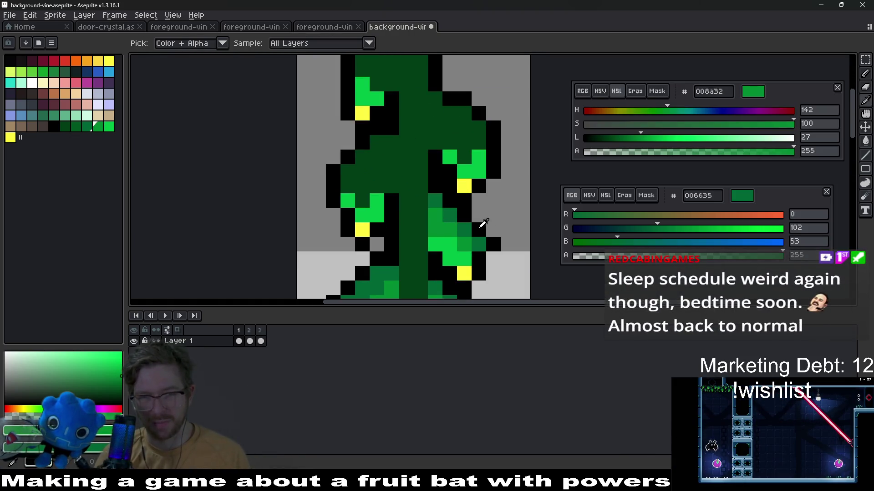
key(b)
click(347, 180)
mouse_move(347, 179)
mouse_down()
mouse_move(359, 188)
mouse_move(362, 157)
mouse_move(386, 139)
mouse_move(392, 186)
mouse_up()
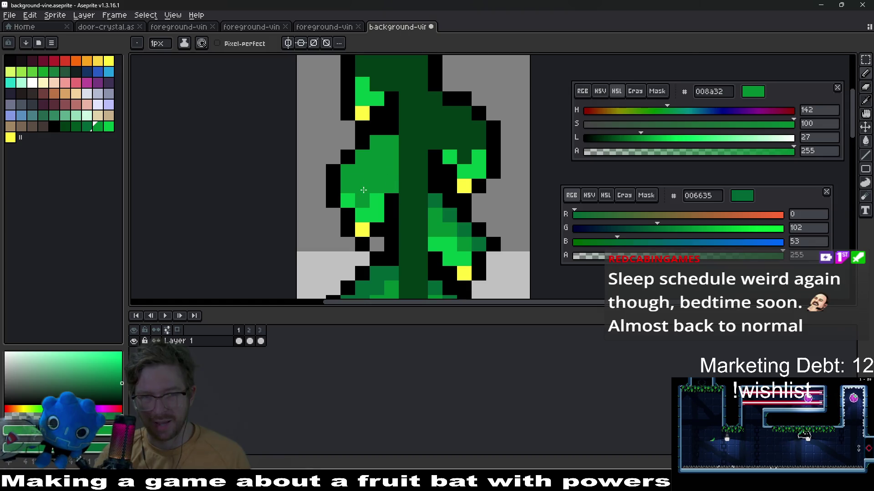
click(390, 144)
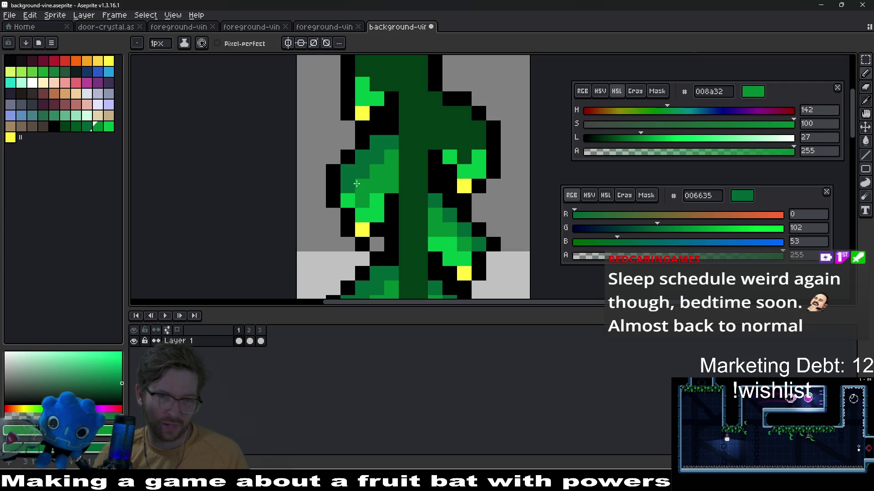
scroll(355, 185, down, 3)
scroll(409, 184, up, 3)
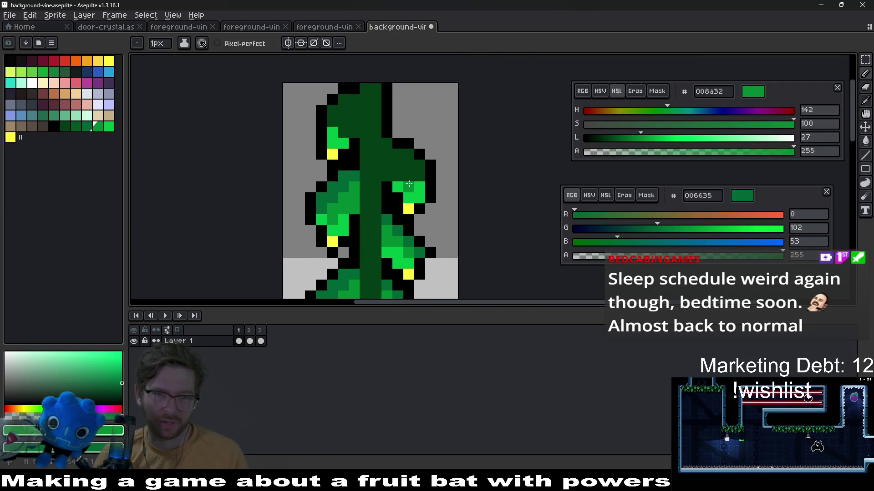
- Darken pixels on the right leaf and touch up the vine's upper-left edge
click(405, 176)
drag(387, 179, 386, 145)
click(405, 158)
click(416, 166)
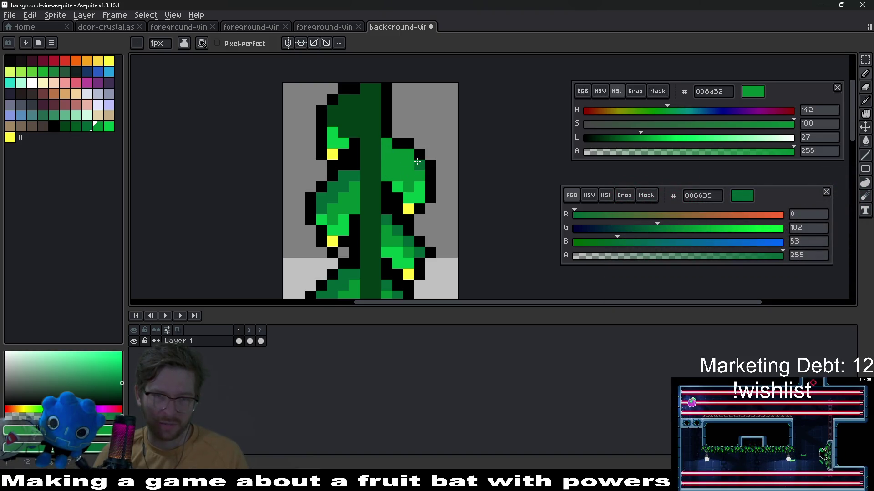
click(406, 167)
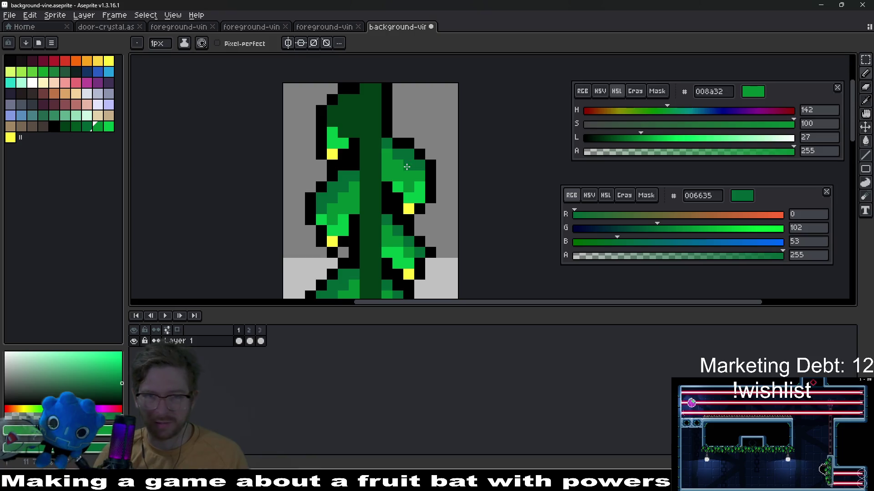
scroll(406, 167, down, 3)
scroll(392, 196, up, 3)
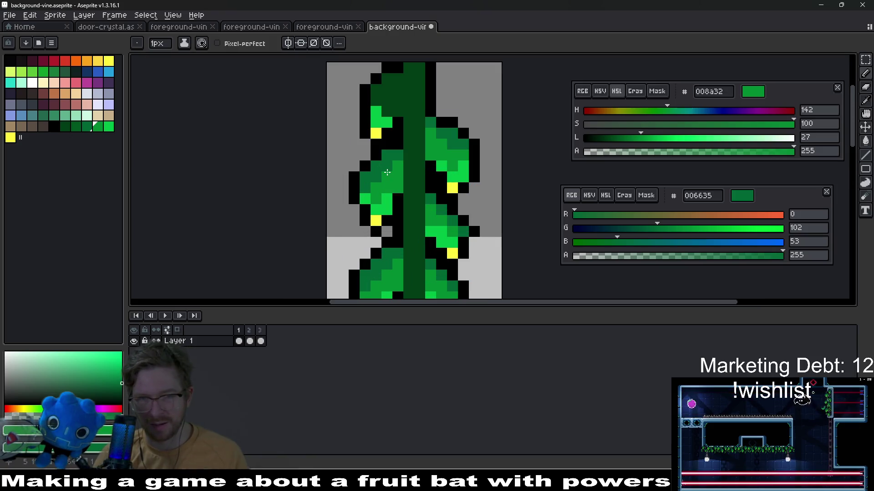
scroll(378, 177, down, 4)
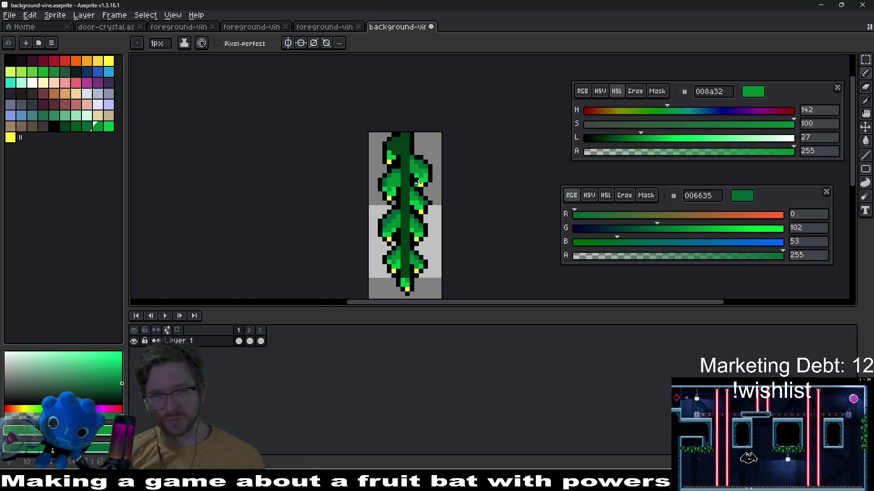
scroll(404, 182, up, 4)
mouse_move(362, 168)
mouse_down()
mouse_move(354, 145)
mouse_move(378, 133)
mouse_move(363, 170)
mouse_up()
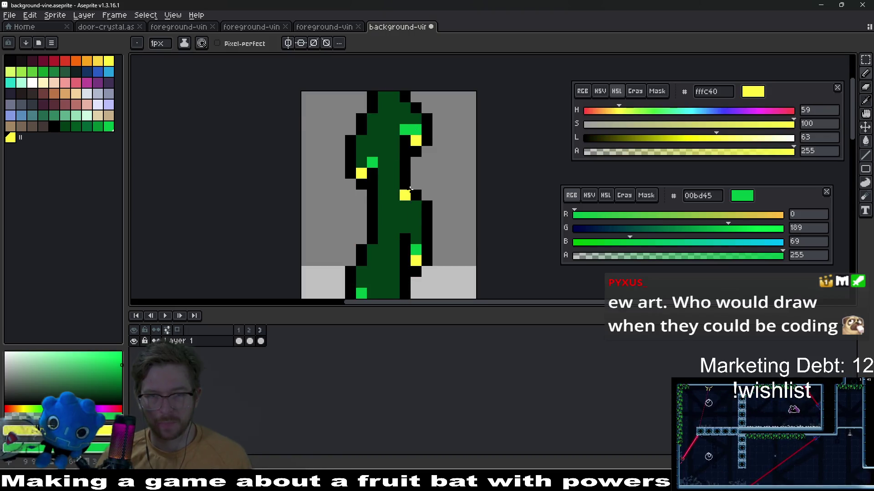
- Place a yellow highlight pixel on the vine's lower-right edge, one pixel higher than first tried
scroll(418, 237, up, 4)
click(395, 237)
key(ctrl+z)
click(395, 229)
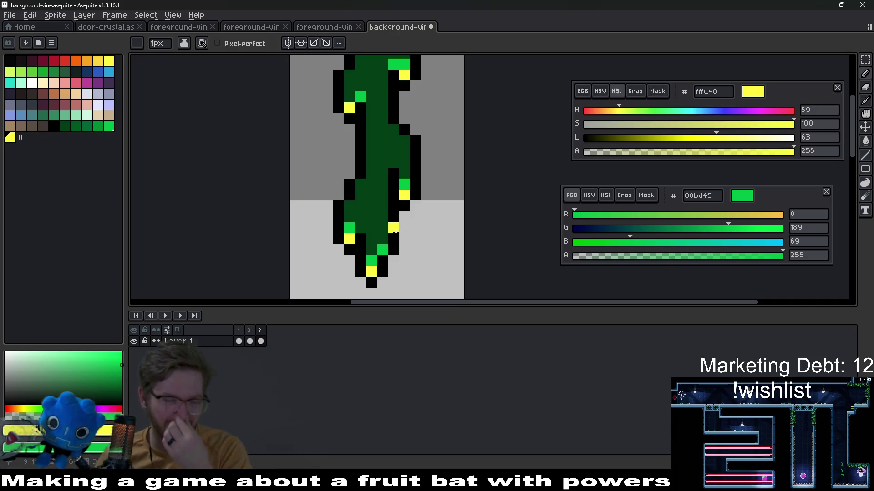
- Set colours 008a32 and 006635, then paint left-side vine and leaf pixels medium green
scroll(395, 232, down, 5)
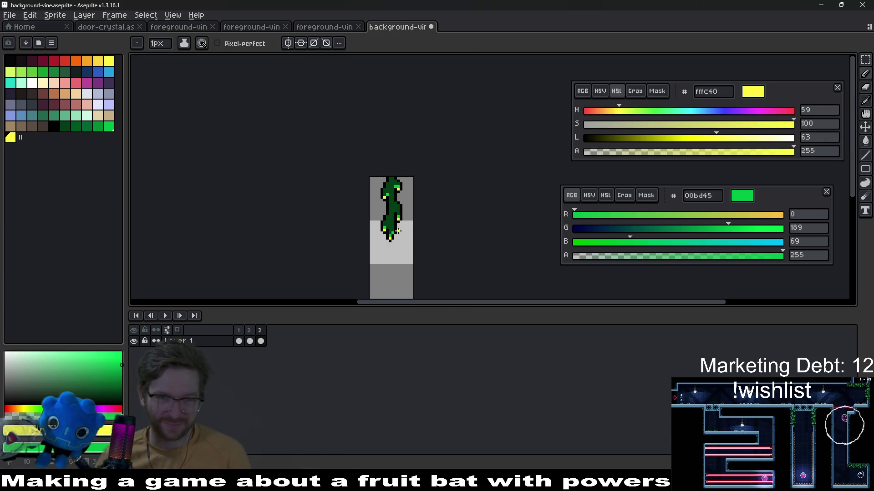
scroll(398, 230, up, 1)
scroll(390, 204, up, 2)
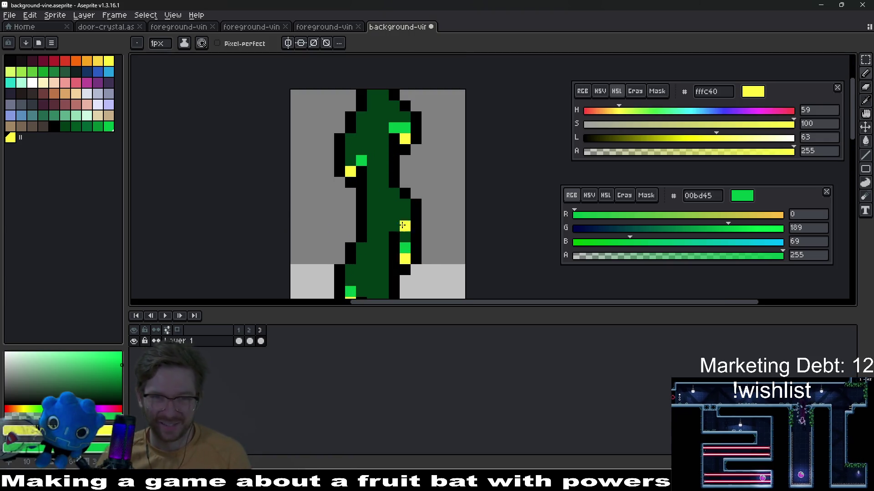
scroll(389, 206, down, 1)
drag(389, 205, 393, 135)
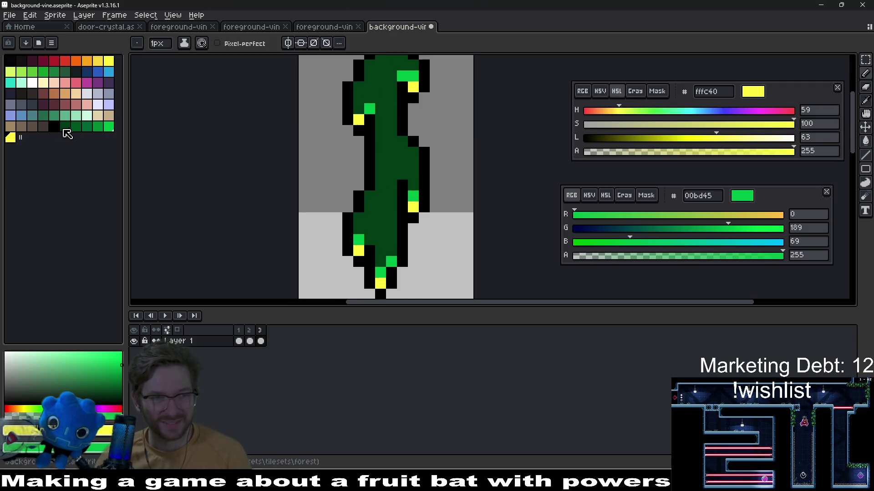
click(98, 127)
right_click(88, 127)
scroll(400, 263, up, 2)
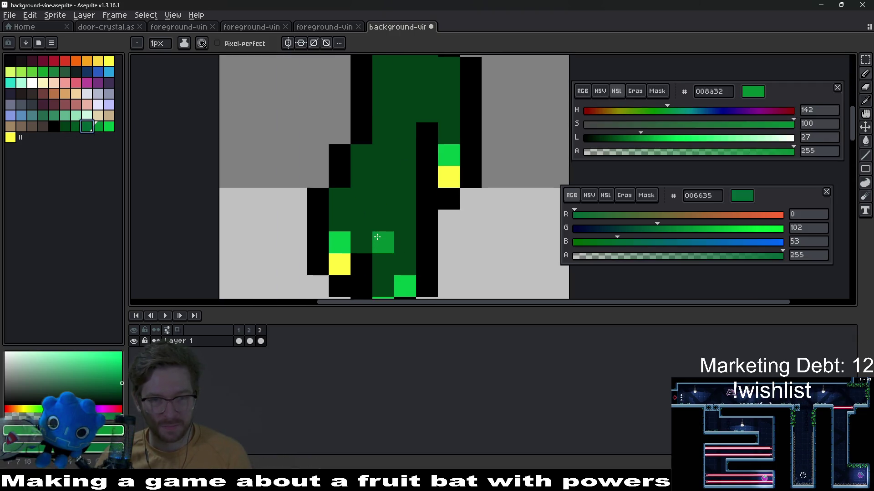
mouse_move(345, 186)
mouse_down()
mouse_move(364, 207)
mouse_move(370, 193)
mouse_up()
mouse_move(409, 228)
mouse_down()
mouse_move(390, 228)
mouse_move(409, 209)
mouse_move(397, 144)
mouse_move(373, 96)
mouse_up()
- Fill more leaf pixels near the stem and on the upper right with medium green 008a32
scroll(395, 216, down, 3)
scroll(400, 200, up, 4)
click(325, 193)
mouse_move(326, 193)
mouse_down()
mouse_move(341, 176)
mouse_move(328, 226)
mouse_move(355, 206)
mouse_move(356, 147)
mouse_up()
scroll(341, 175, down, 5)
scroll(347, 196, up, 4)
drag(421, 142, 440, 146)
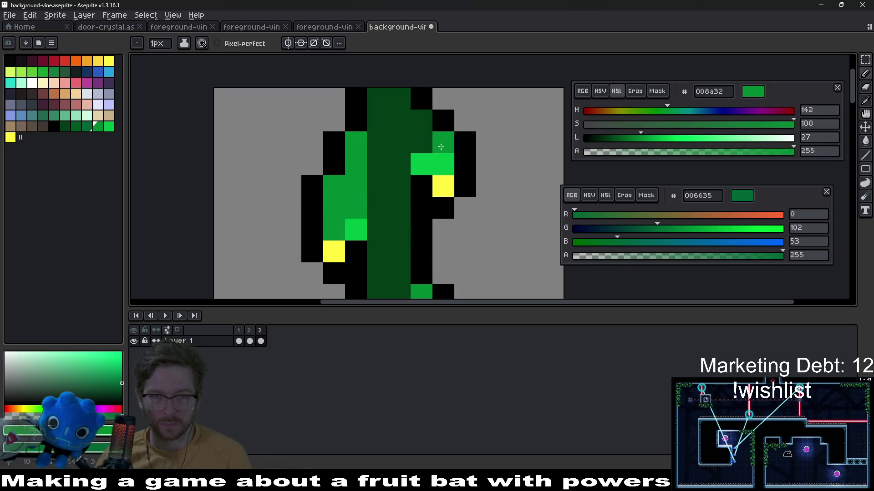
- Shade scattered left and right leaf pixels dark green 006635
right_click(416, 118)
right_click(444, 137)
right_click(356, 145)
right_click(358, 162)
right_click(333, 185)
scroll(378, 229, down, 3)
scroll(403, 221, up, 3)
right_click(388, 195)
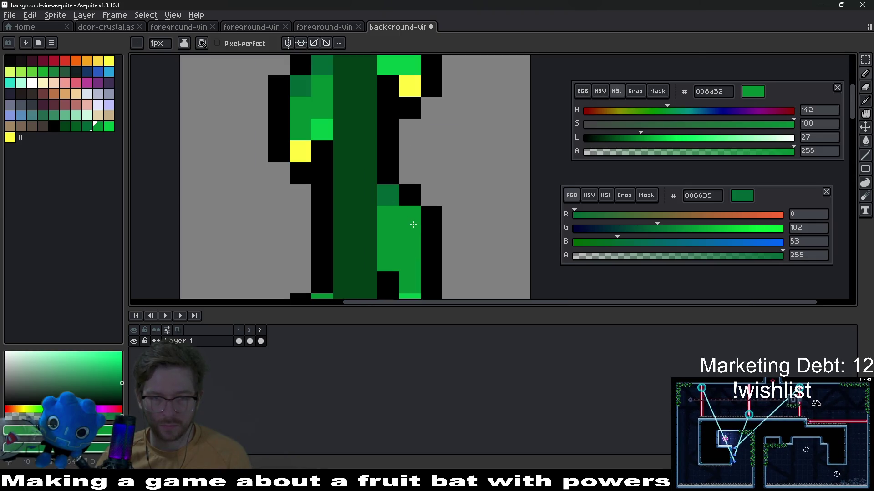
right_click(416, 244)
- Darken a few more upper-left leaf and vine pixels with 006635
scroll(416, 244, down, 2)
scroll(432, 205, up, 3)
right_click(300, 80)
right_click(291, 104)
right_click(263, 136)
- Choose stem green 005620 from the palette and repaint the lower stem column with it
scroll(263, 135, down, 4)
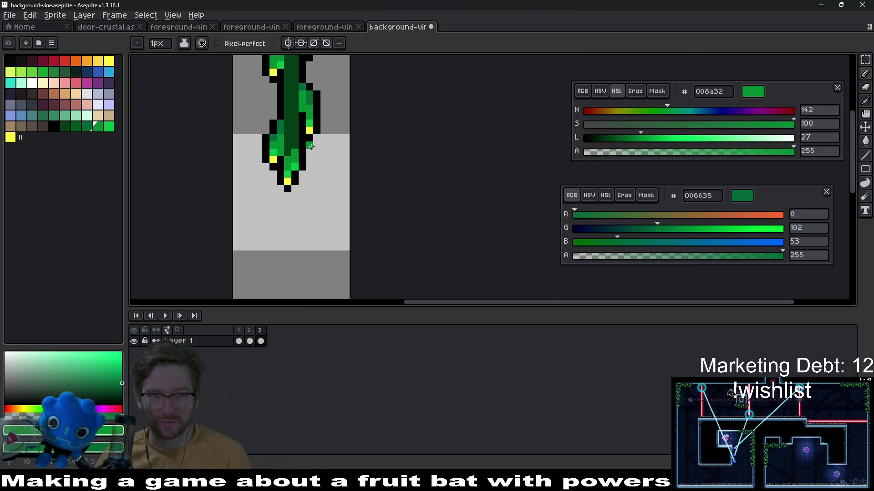
scroll(314, 173, up, 3)
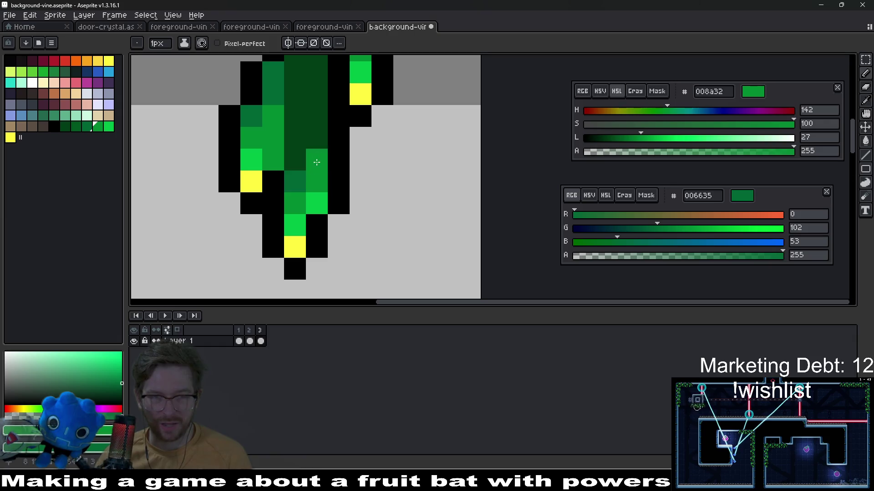
scroll(313, 169, down, 4)
scroll(409, 218, up, 3)
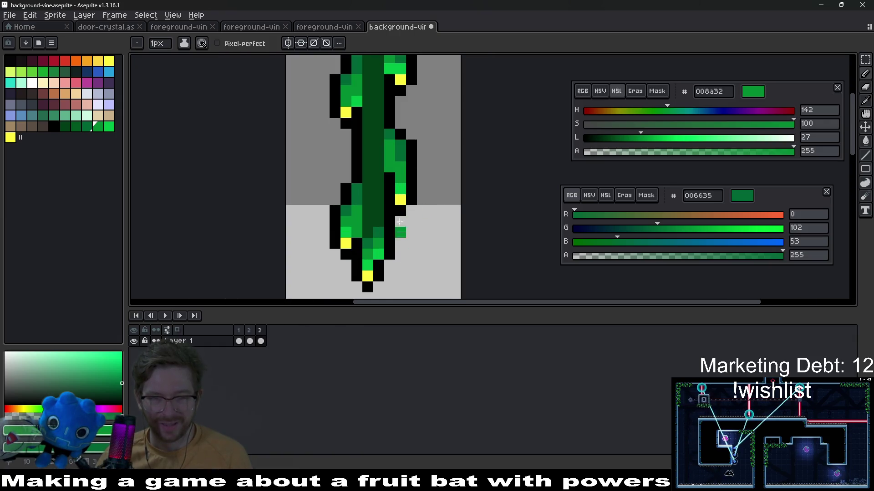
scroll(400, 232, down, 4)
scroll(377, 214, up, 3)
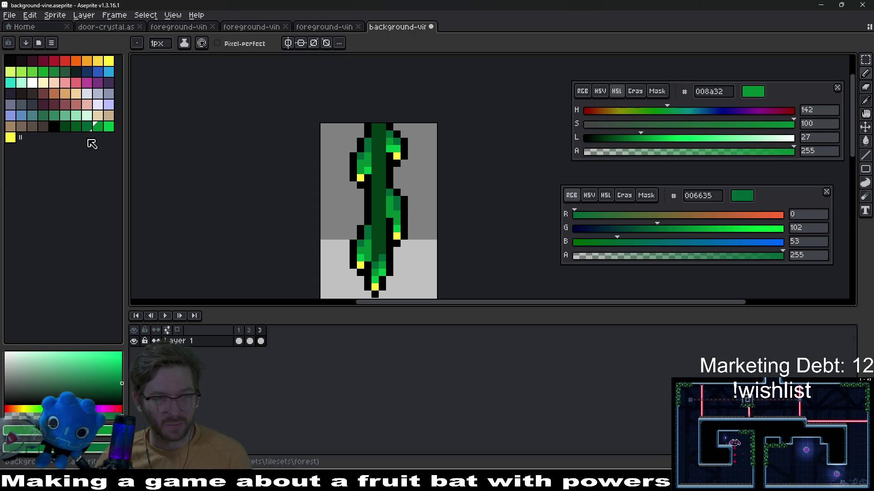
click(76, 126)
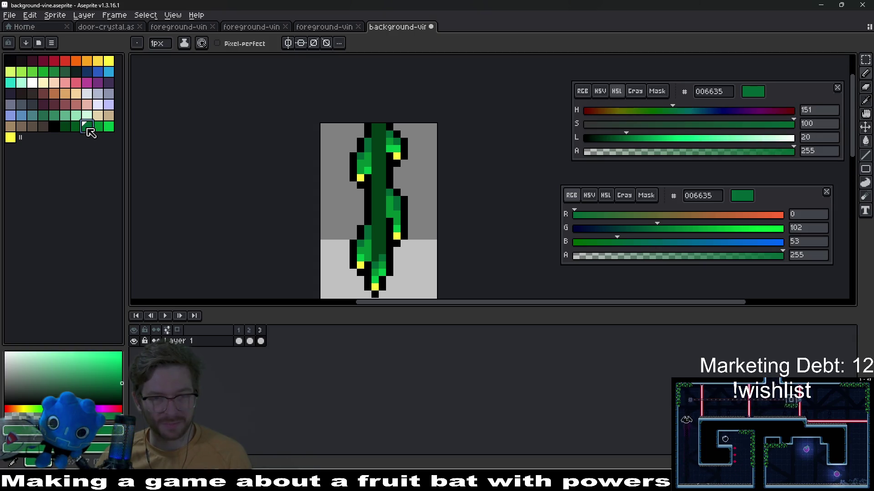
click(78, 127)
click(64, 127)
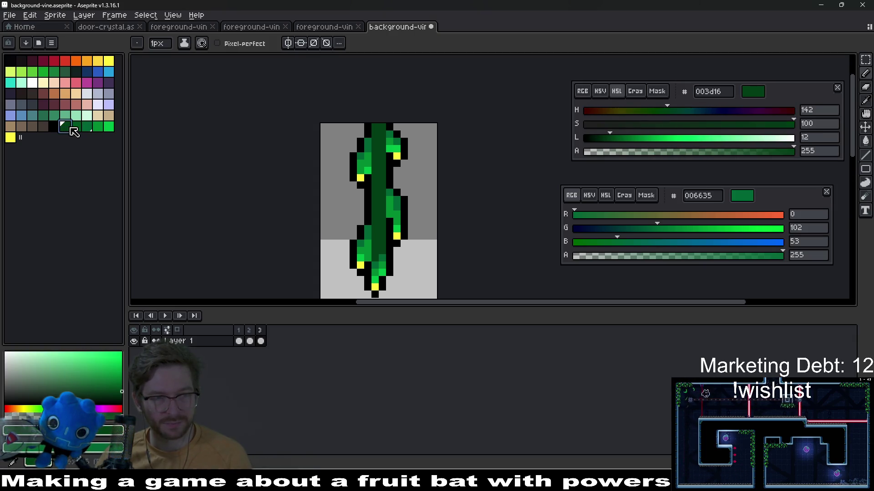
click(77, 127)
click(90, 127)
scroll(376, 247, up, 3)
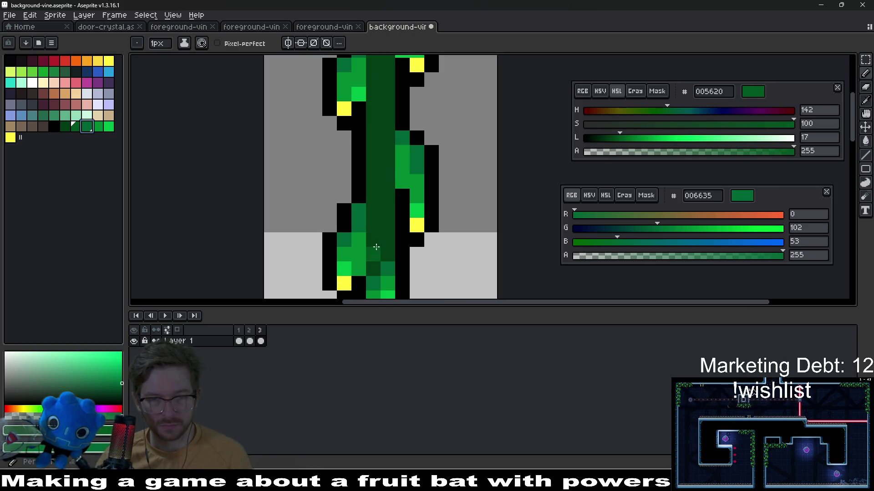
mouse_move(377, 234)
mouse_down()
mouse_move(372, 197)
mouse_move(379, 264)
mouse_up()
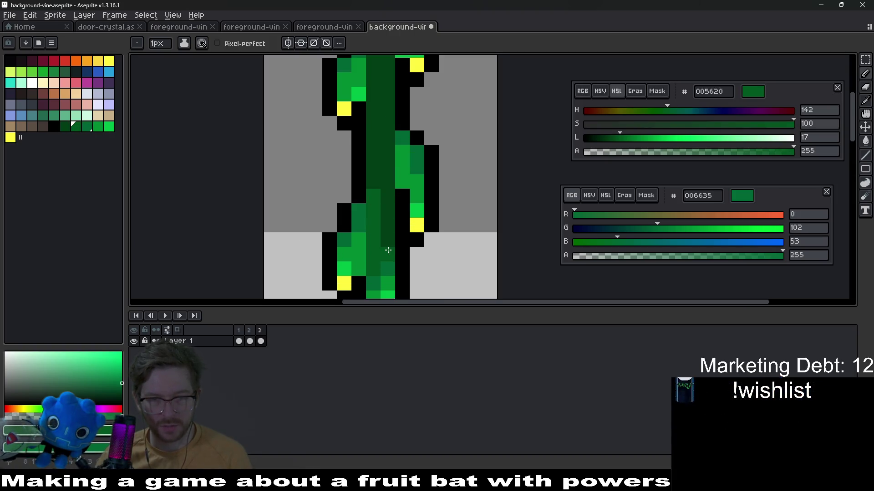
- Repaint the upper stem pixels a lighter green and save the sprite
scroll(386, 246, down, 3)
scroll(391, 182, up, 3)
click(393, 172)
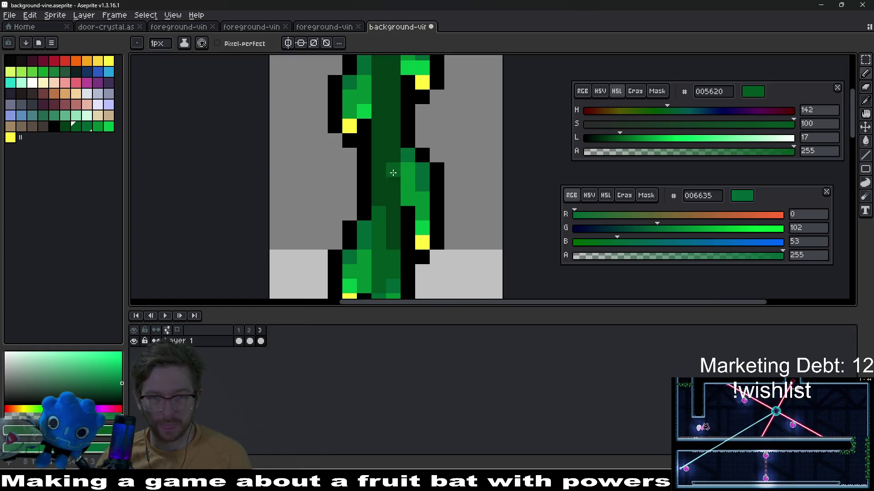
drag(394, 172, 389, 130)
scroll(400, 150, up, 2)
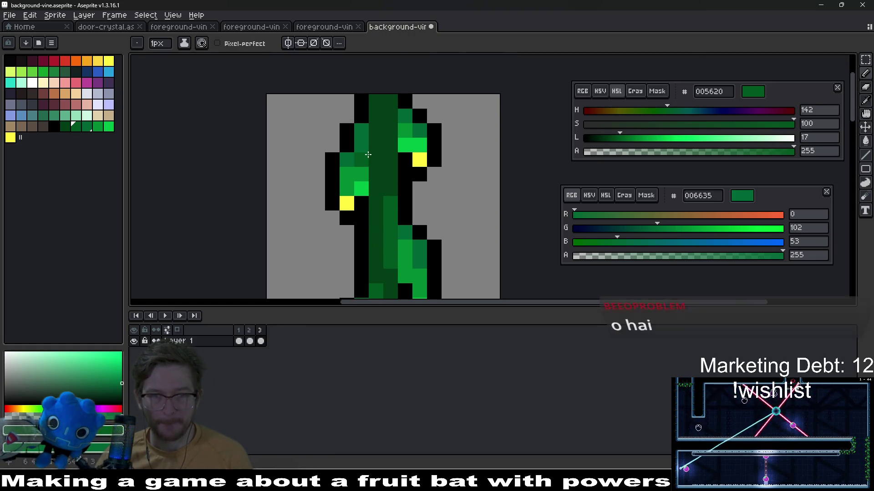
drag(376, 160, 377, 133)
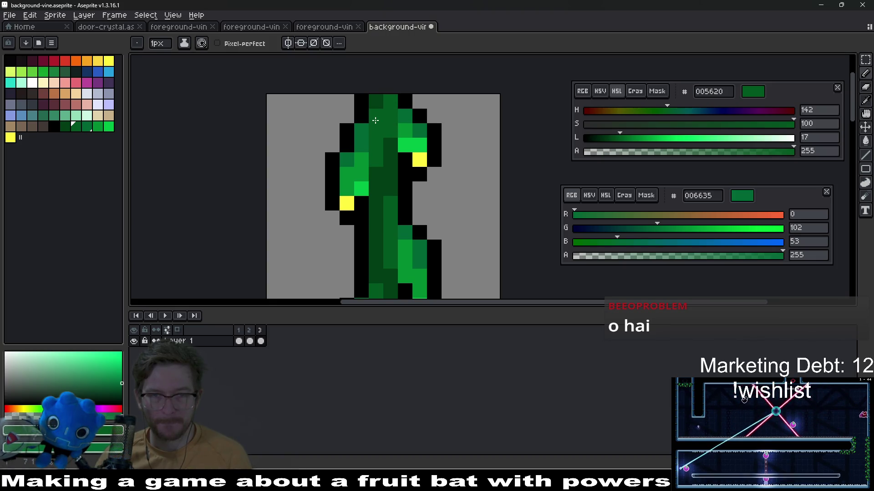
scroll(412, 170, down, 7)
key(ctrl+s)
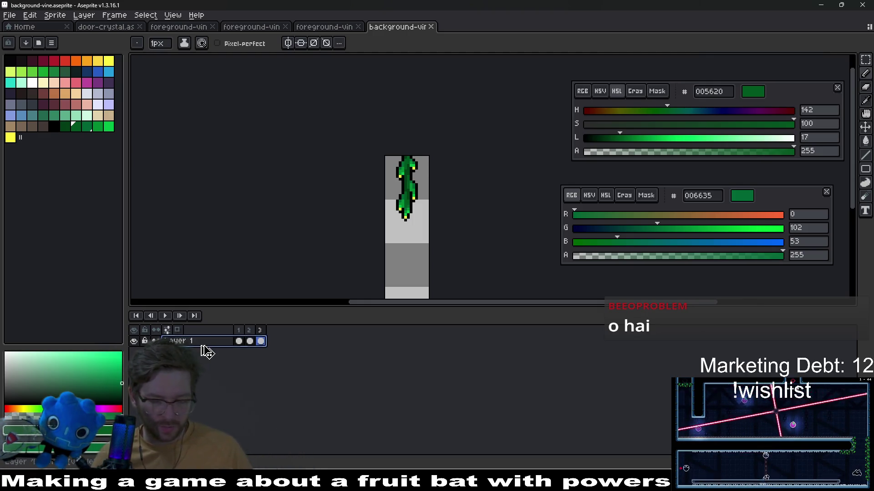
- Duplicate the vine layer, naming the upper copy 'light' and renaming the lower copy
key(shift+n)
double_click(186, 344)
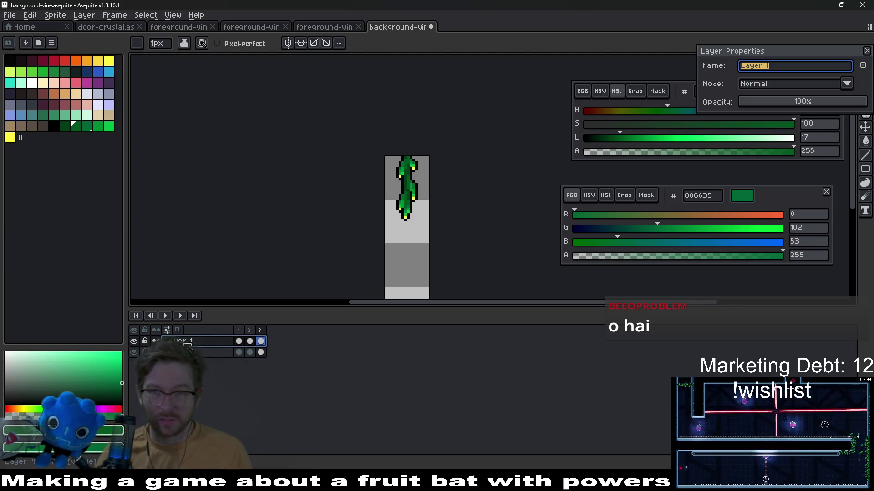
key(Return)
double_click(191, 353)
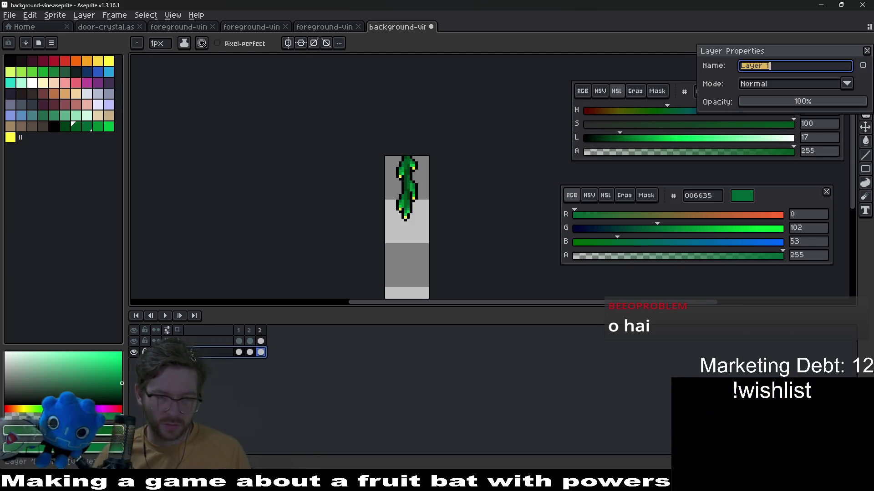
text(dar)
key(Return)
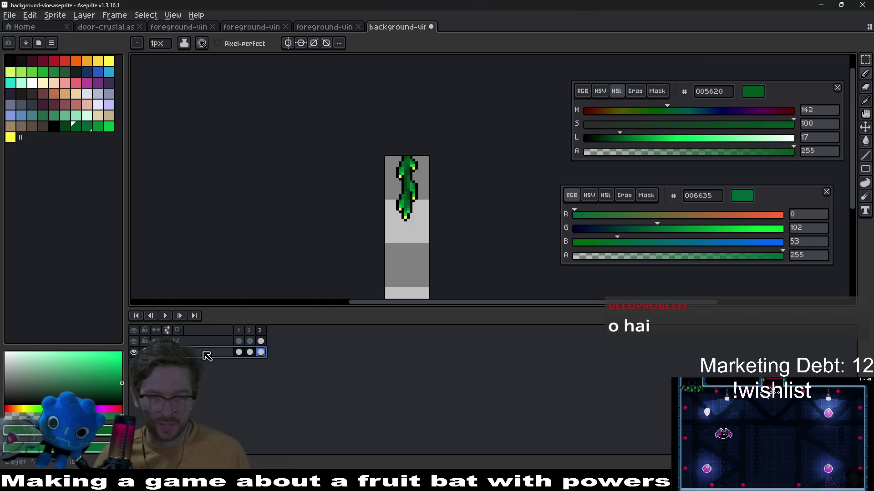
- Select all three frame cels of the lower layer for a Hue/Saturation adjustment
click(152, 341)
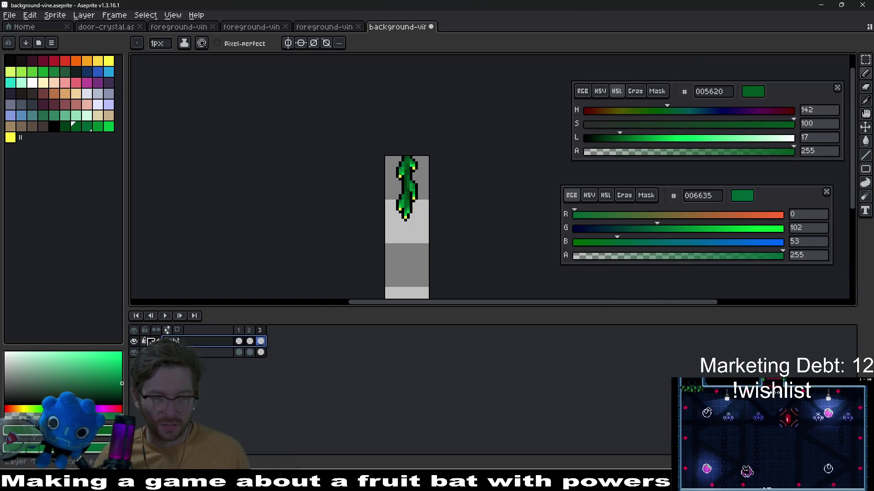
click(202, 352)
drag(260, 355, 241, 355)
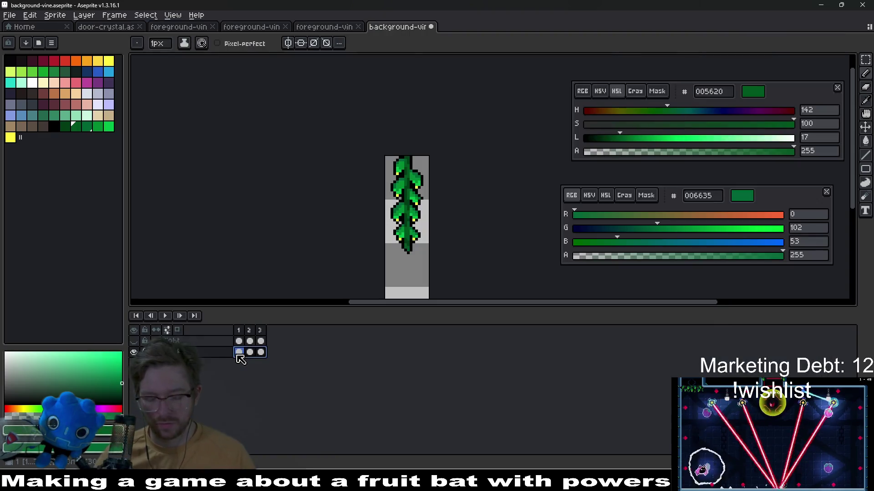
key(ctrl+u)
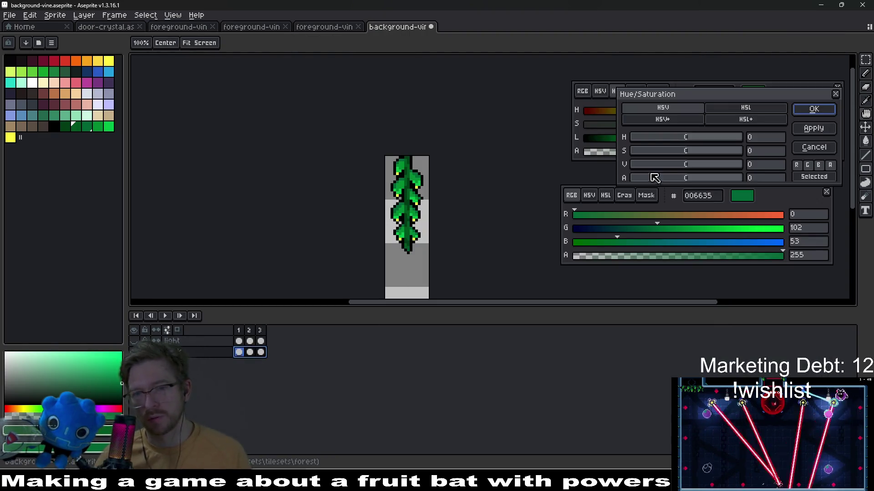
- Darken the lower layer's vine frames with a Hue/Saturation value of -75
text(-75)
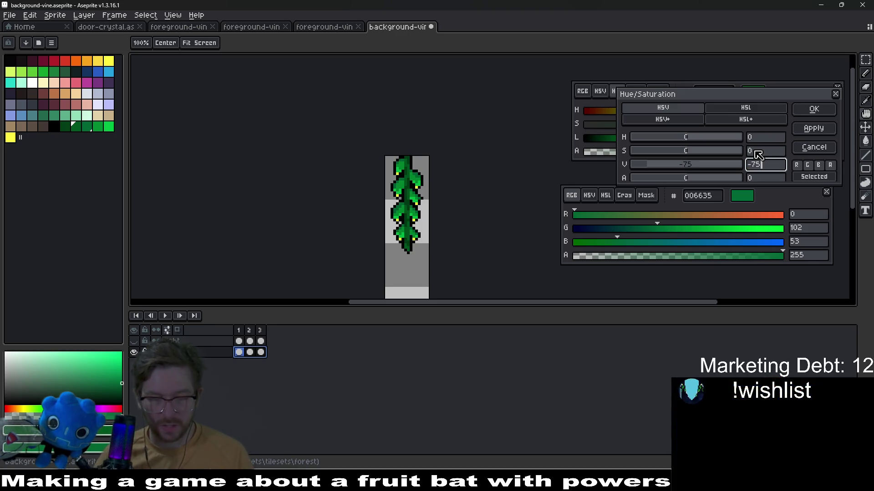
key(Return)
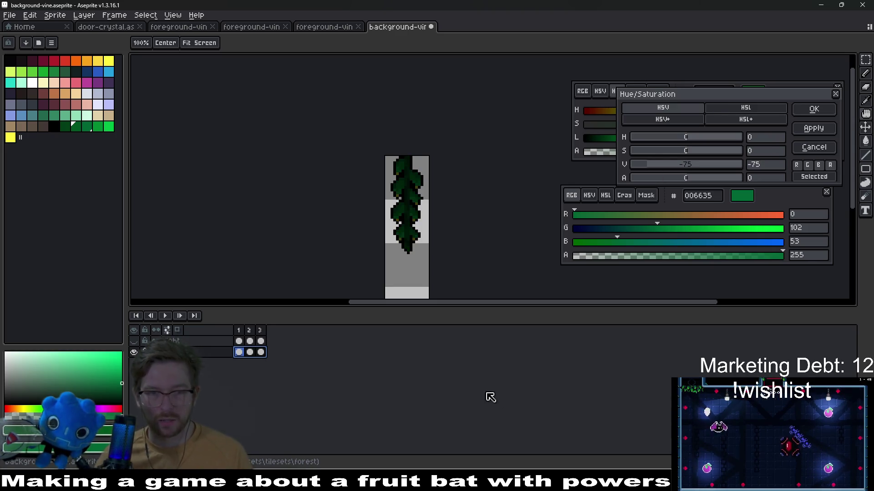
click(814, 111)
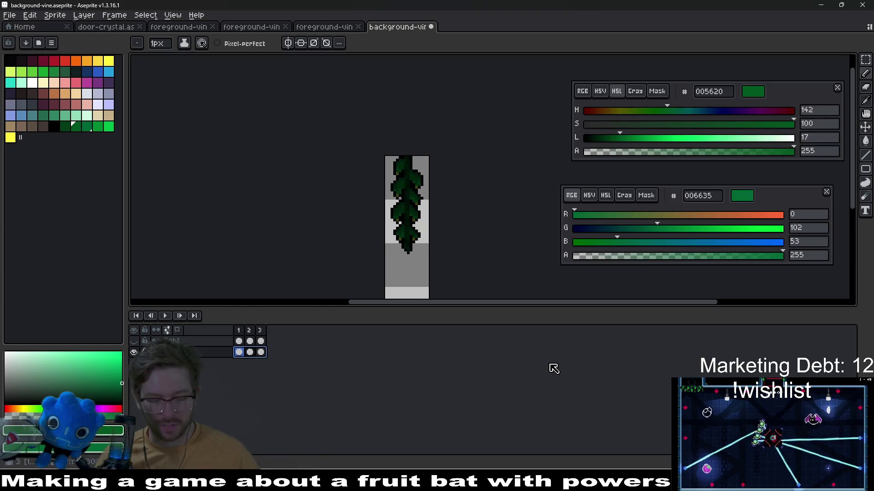
- Export the sprite as background-vine.png
key(ctrl+alt+shift+s)
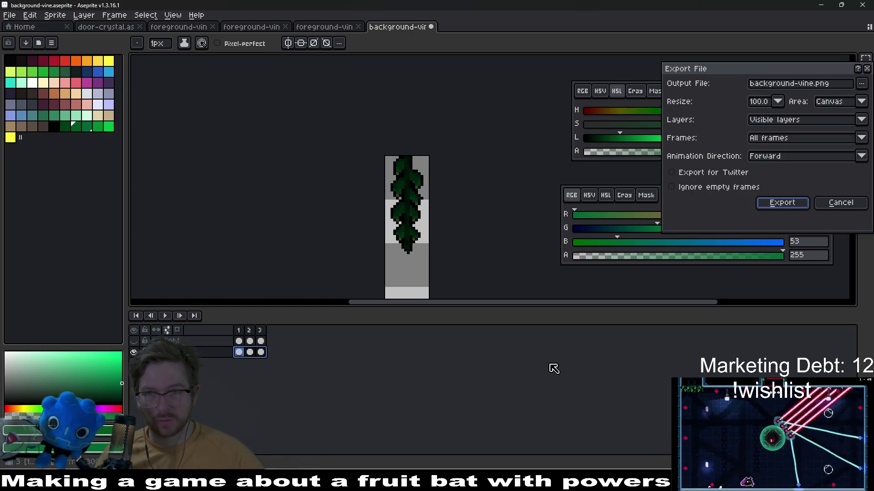
key(Return)
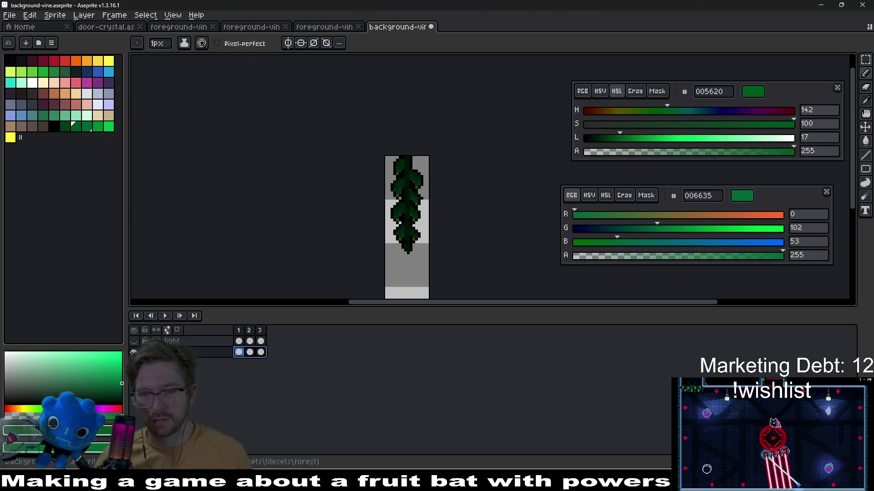
key(alt+Tab)
- Run the current scene and fly the bat past the torch, eat the plum, and reach the rail
click(789, 22)
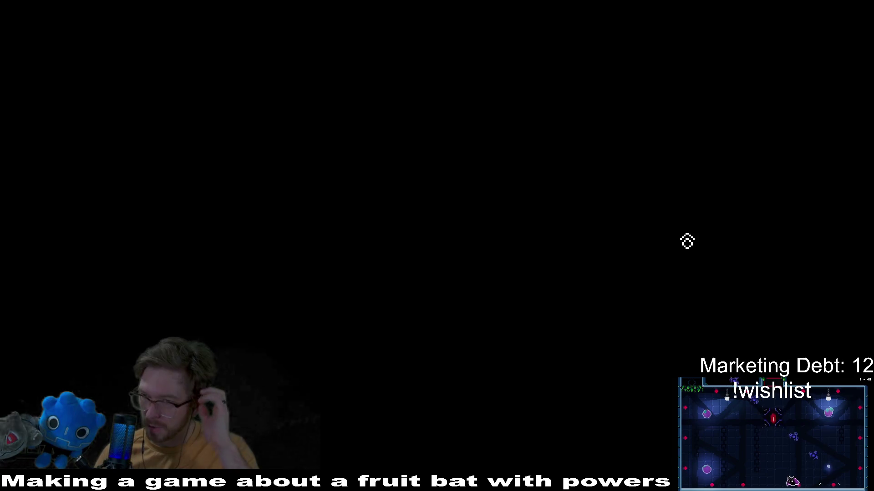
key(Right)
key(Up)
key(Left)
key(Right)
key(Right)
key(Down)
key(Up)
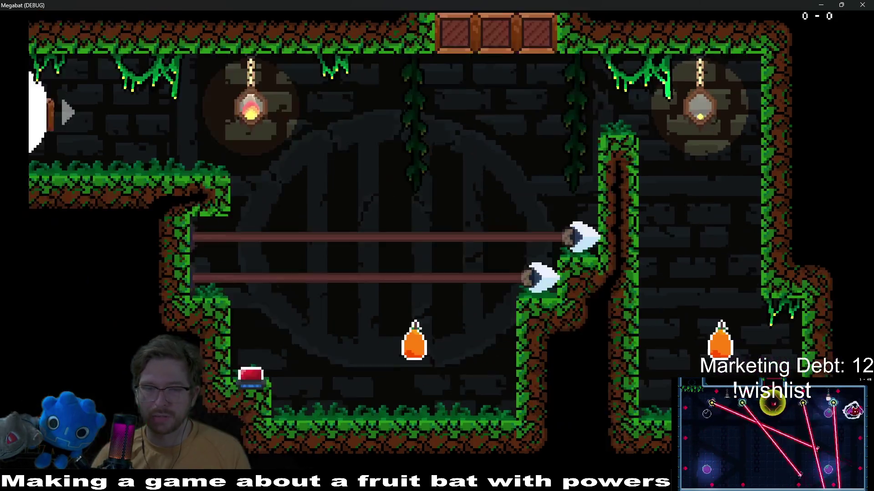
key(Right)
key(Down)
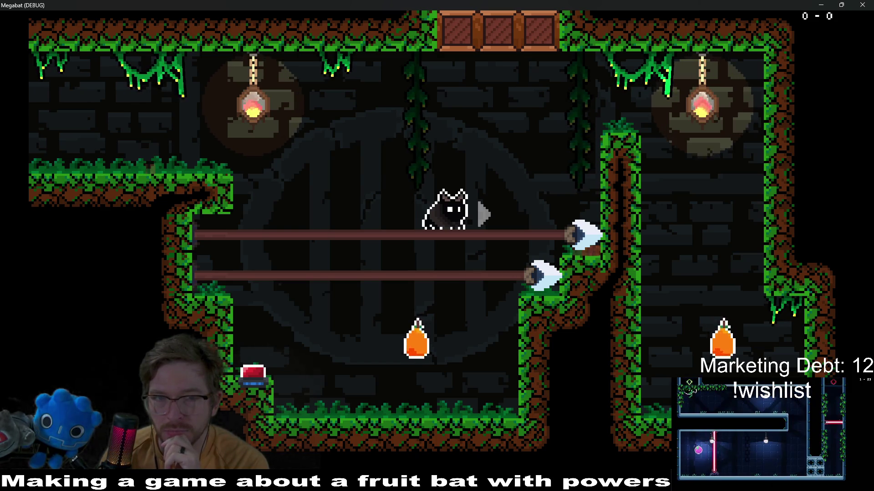
- Dash to the torch, cross left into the next room, eat the plum and land on the pillar
key(space)
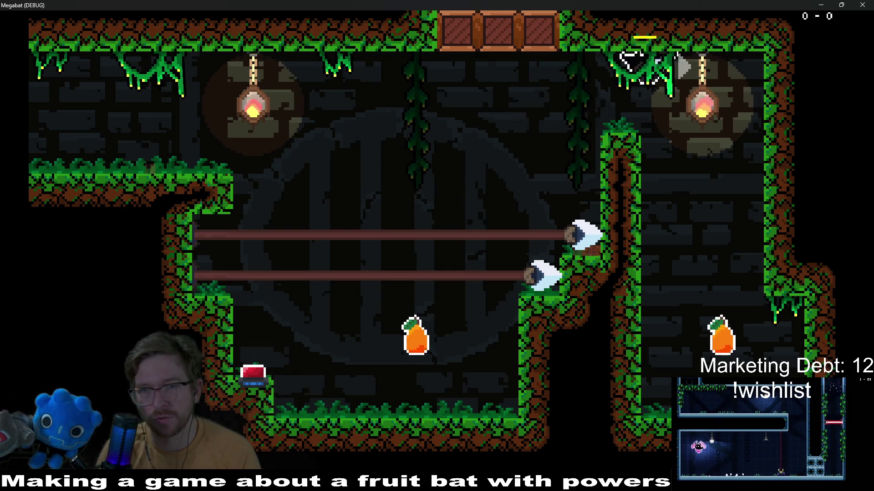
key(Right)
key(Left)
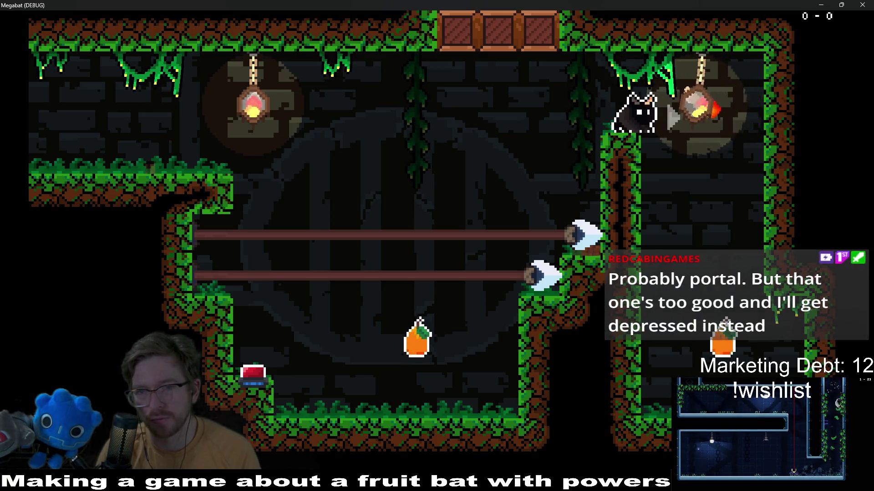
key(Left)
key(Right)
key(Left)
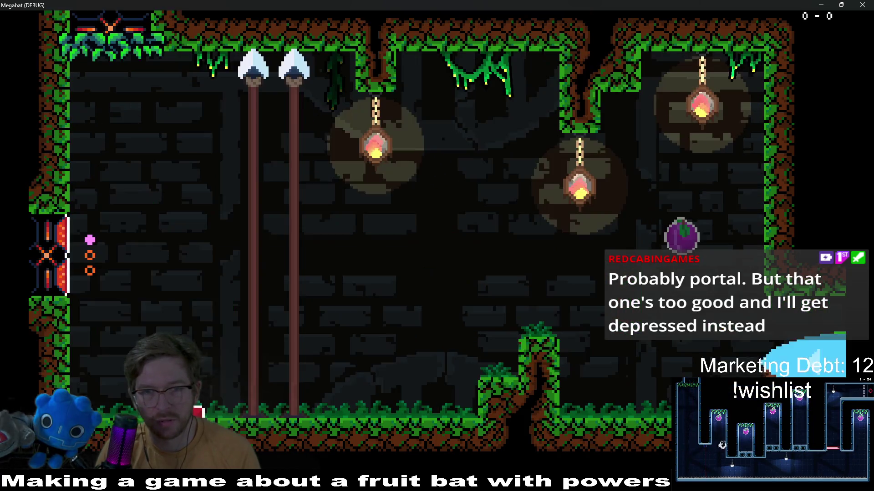
key(Left)
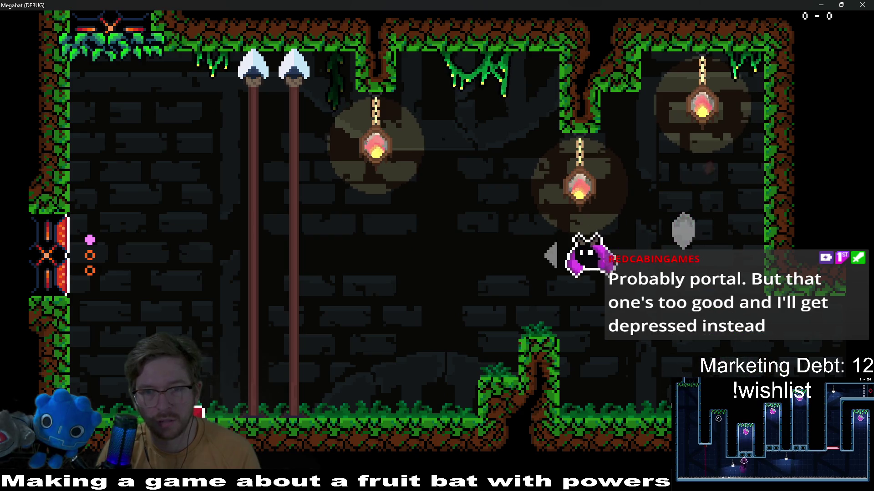
key(Right)
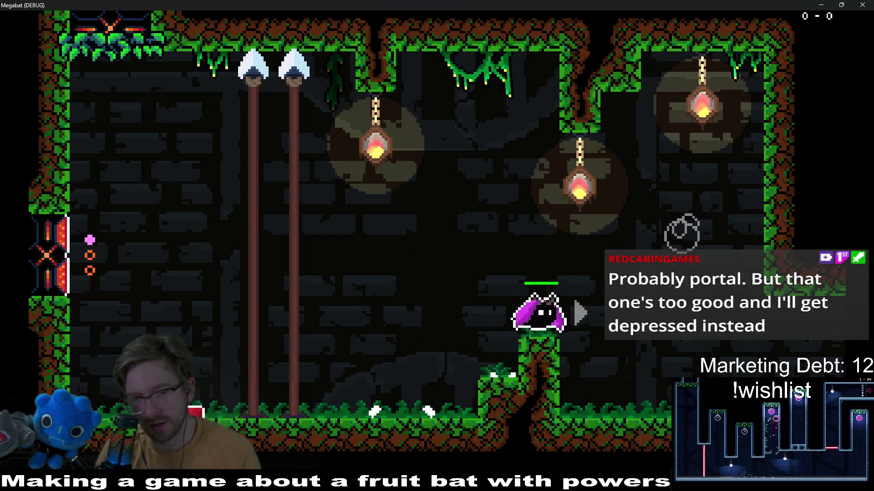
key(Left)
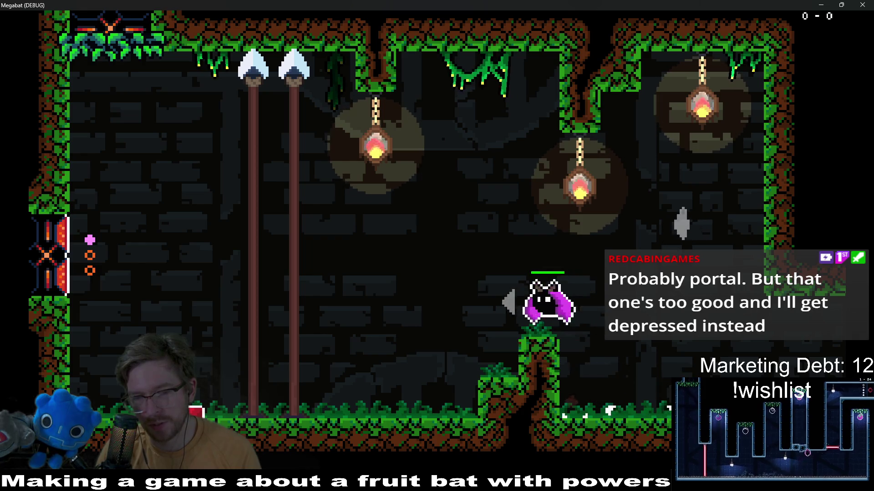
key(Right)
key(Right)
key(Right)
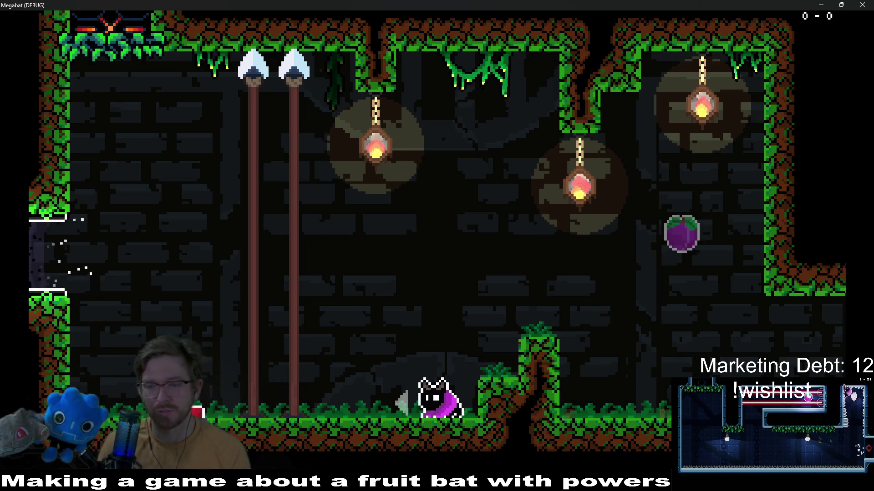
- Close the running game and save the Level_2_1 scene
key(alt+F4)
key(ctrl+s)
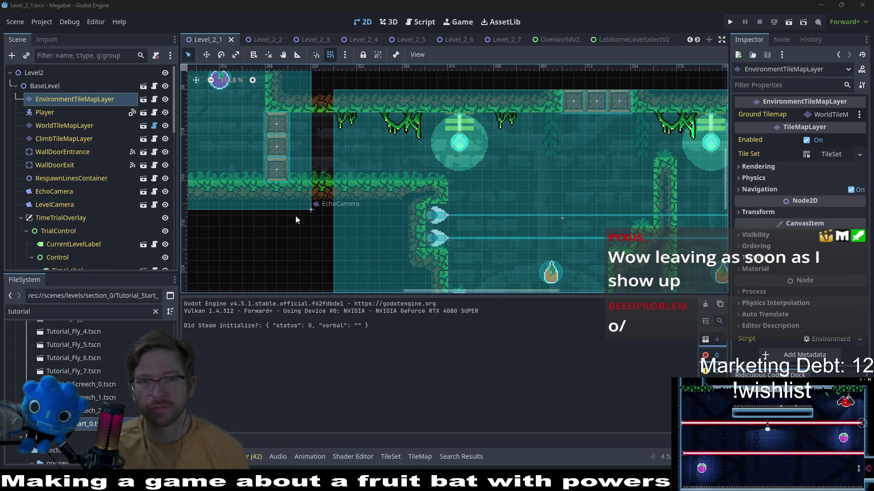
scroll(537, 132, up, 3)
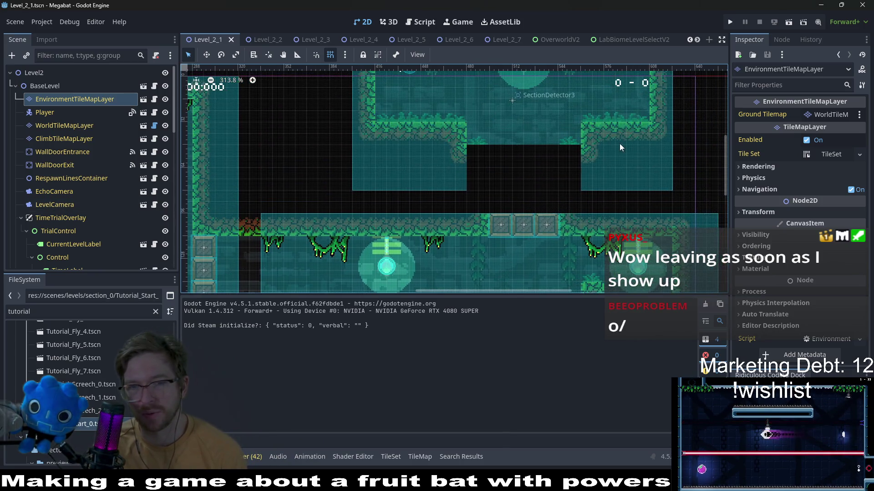
scroll(576, 187, up, 6)
scroll(576, 187, right, 2)
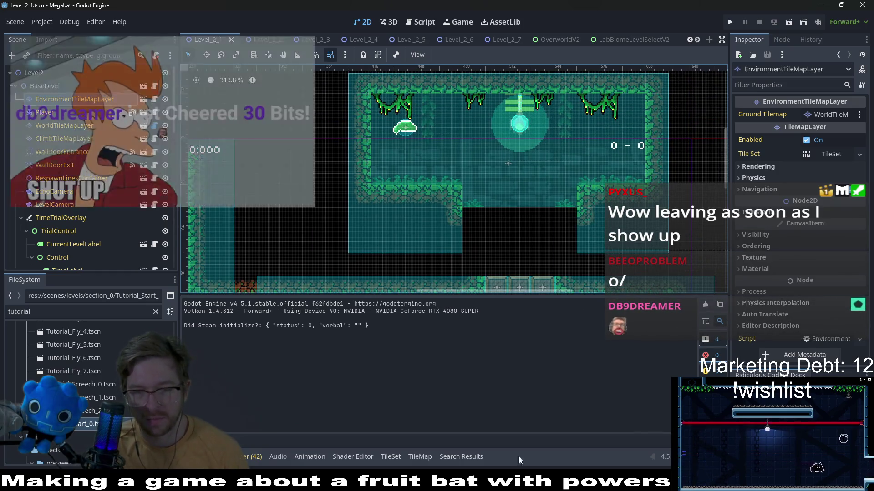
key(alt+Tab)
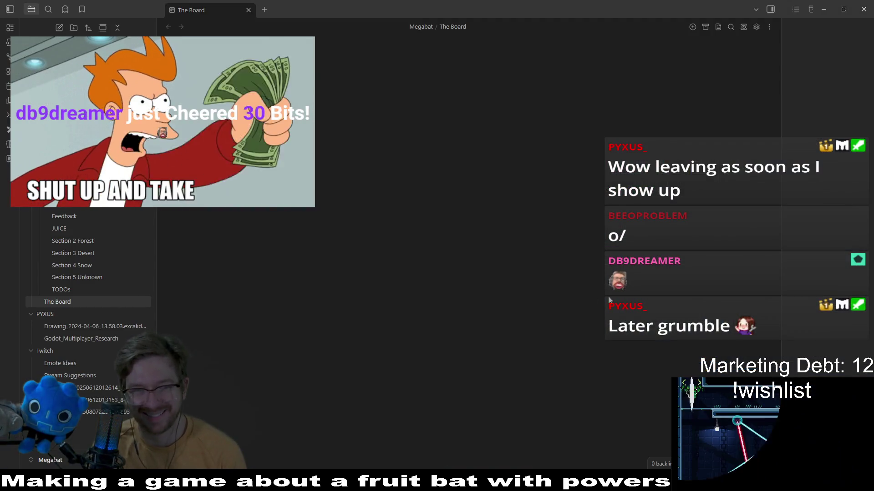
- Tick the 'lab' checkbox on The Board's in-progress vine-update card
click(69, 290)
click(60, 302)
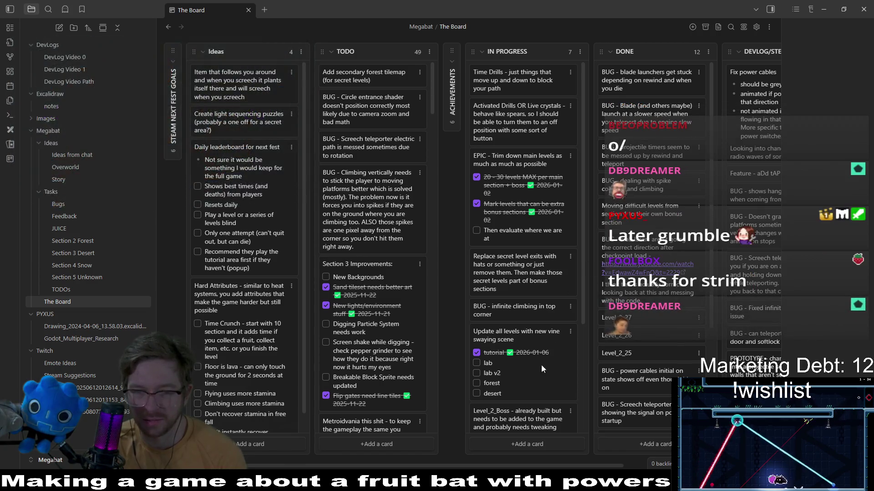
click(476, 364)
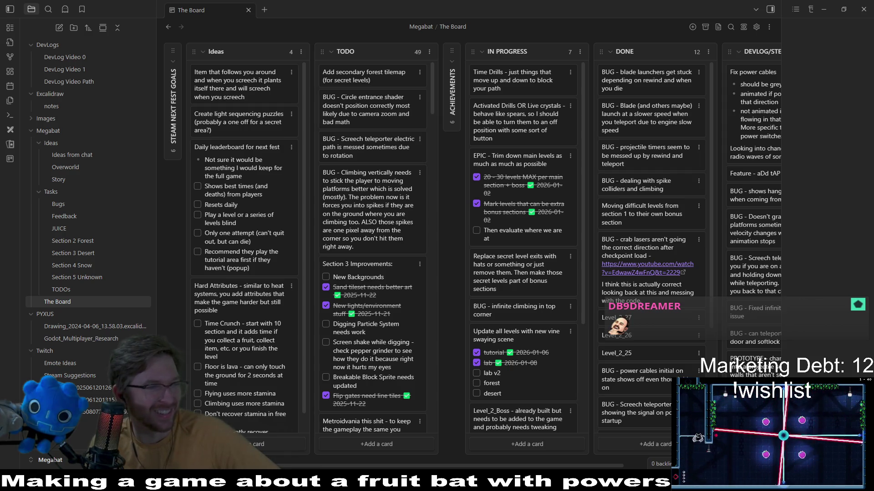
click(399, 154)
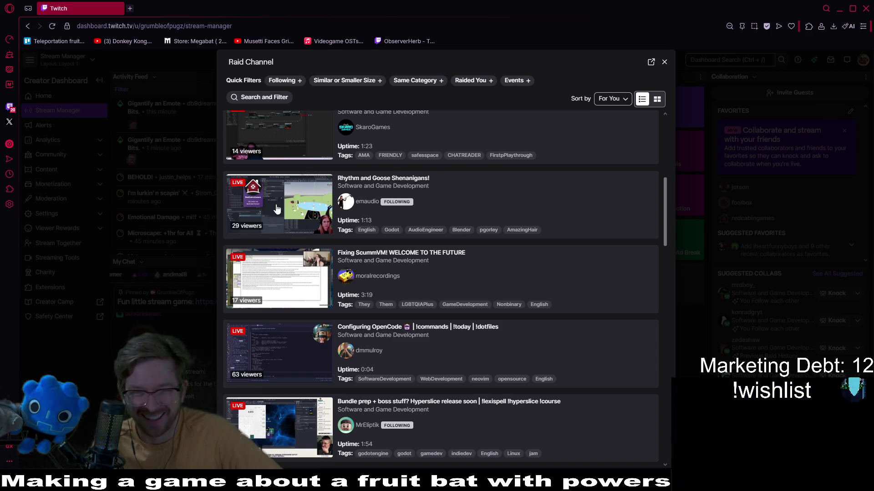
- Preview the 29-viewer 'Rhythm and Goose Shenanigans!' stream from the raid list
click(560, 219)
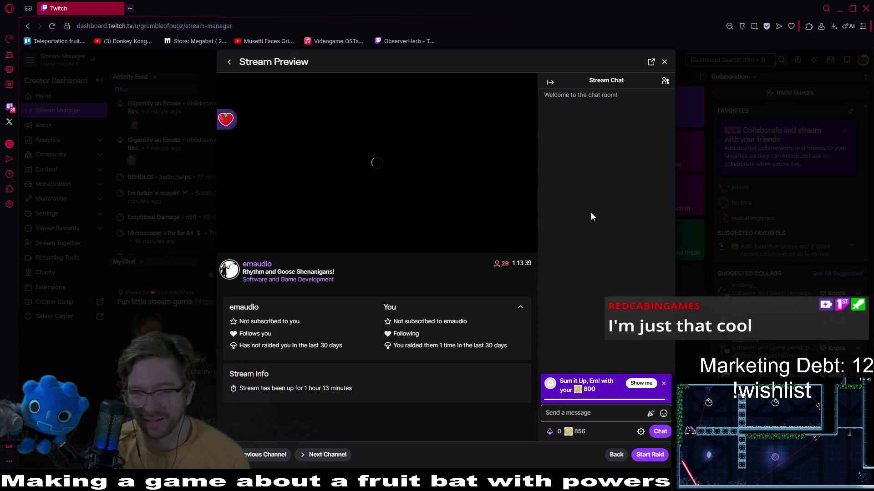